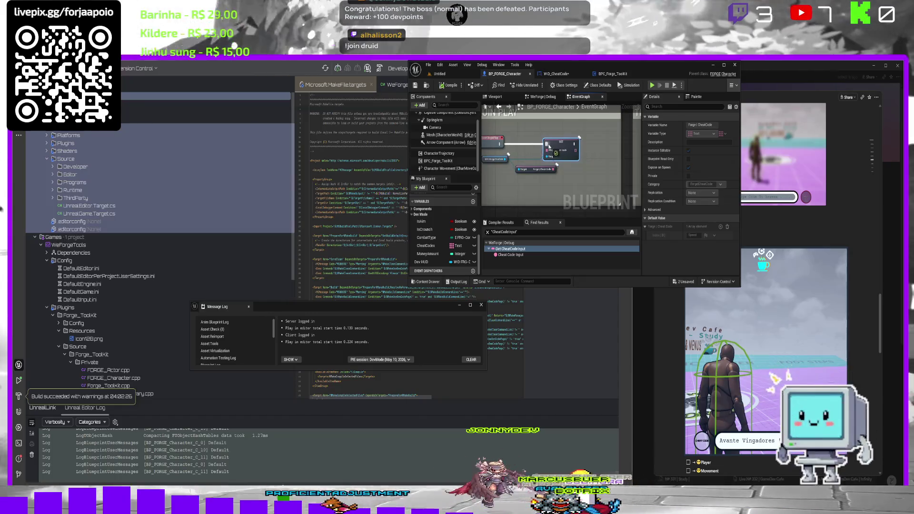
Save BP_FORGE_Character and start a play session of the level.
left_click(414, 86)
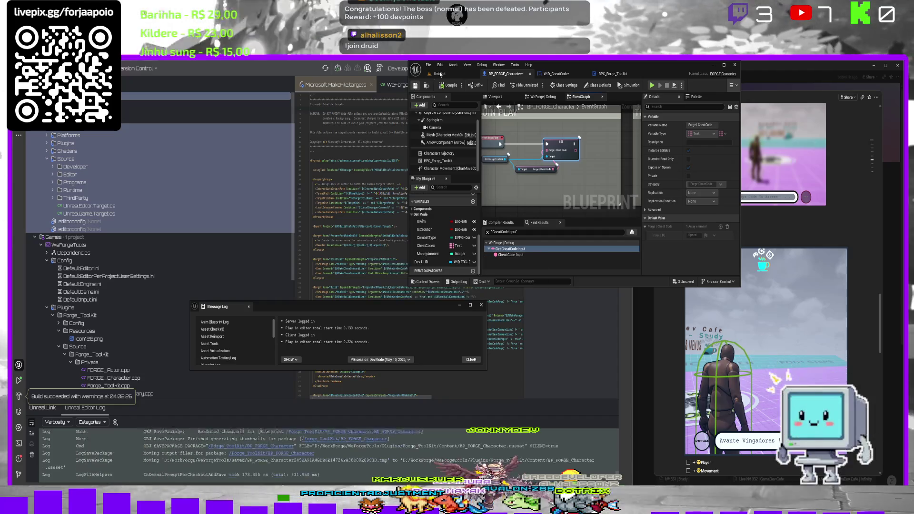
left_click(439, 74)
left_click(536, 84)
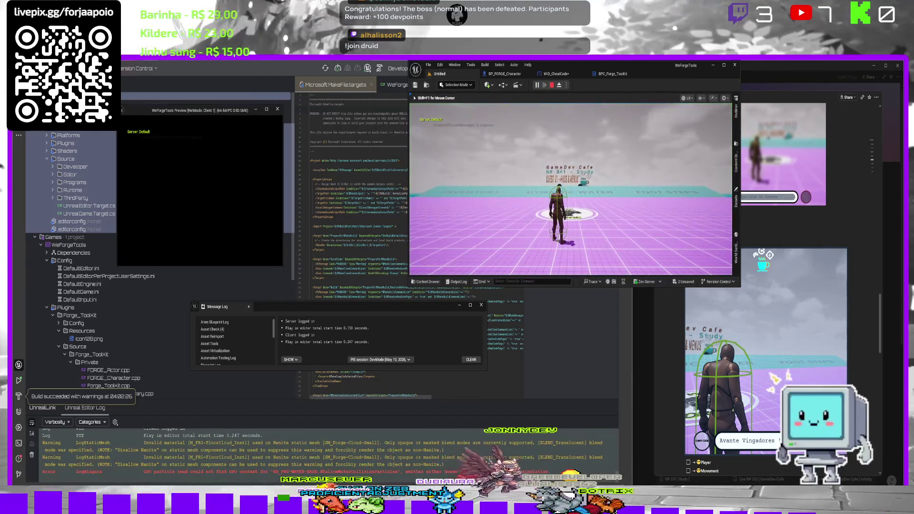
Enter the Speed cheat code, submit it twice, then stop playing.
type("Speed")
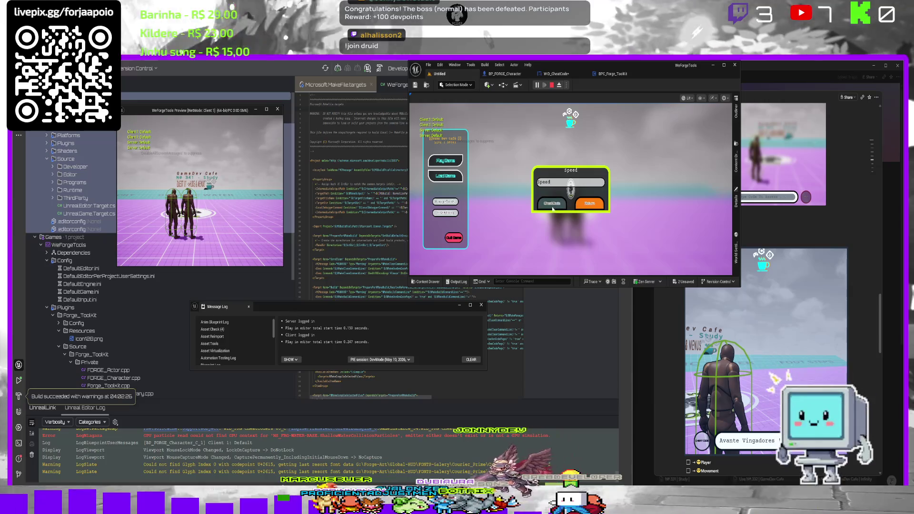
left_click(551, 204)
left_click(554, 205)
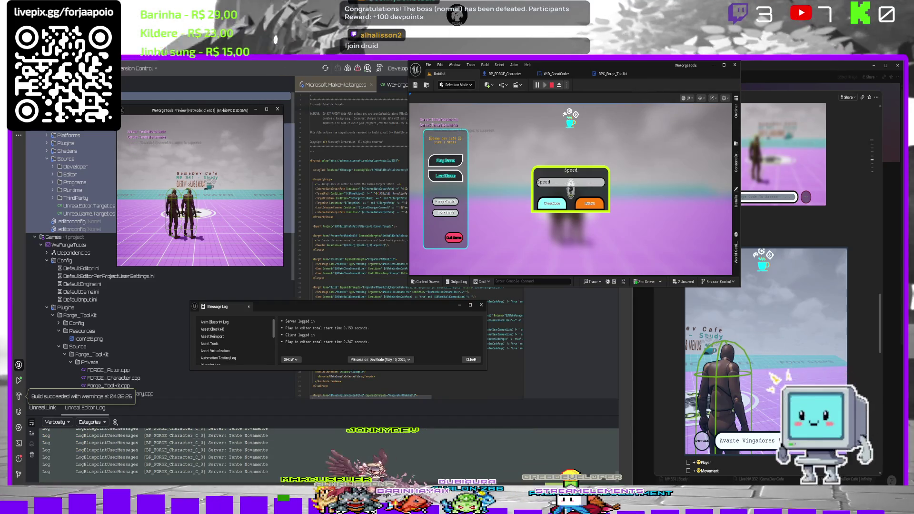
left_click(551, 205)
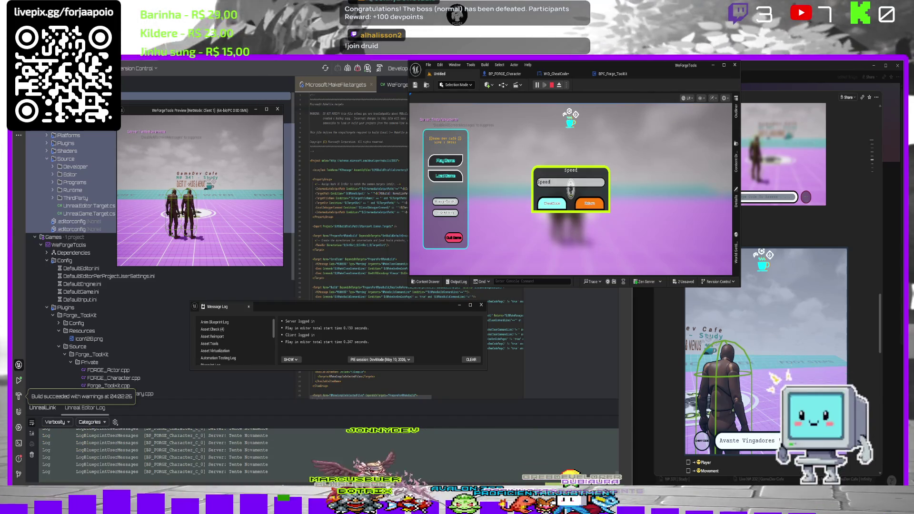
key("Escape")
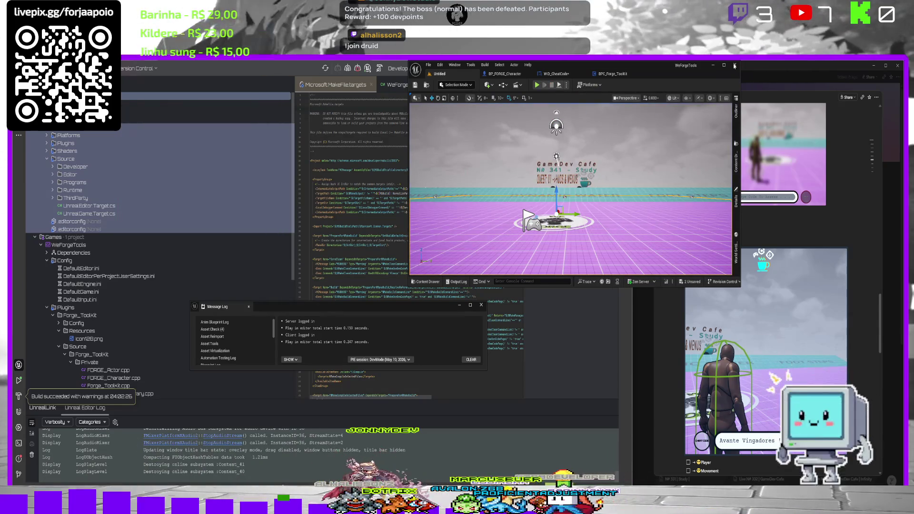
Close the Unreal Editor, answer the save prompt, and rebuild and relaunch it from Rider with Shift+F10.
left_click(734, 65)
left_click(501, 352)
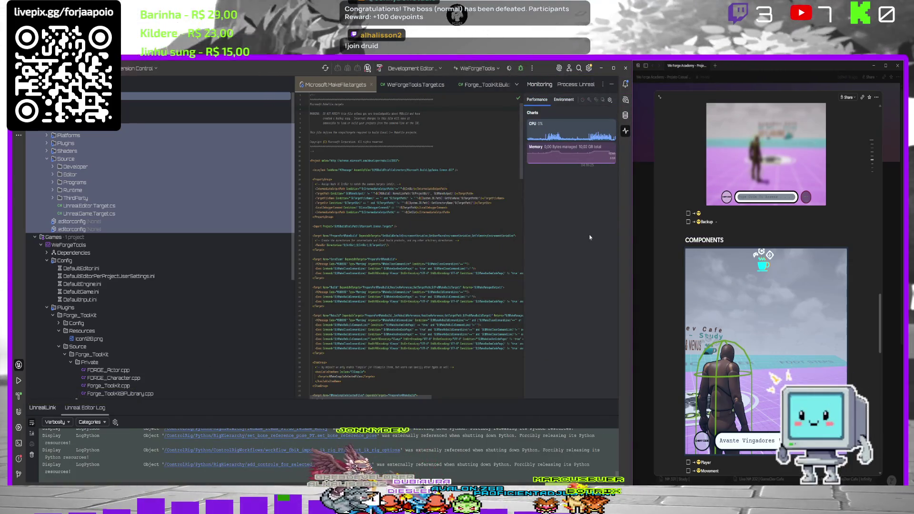
key("shift+F10")
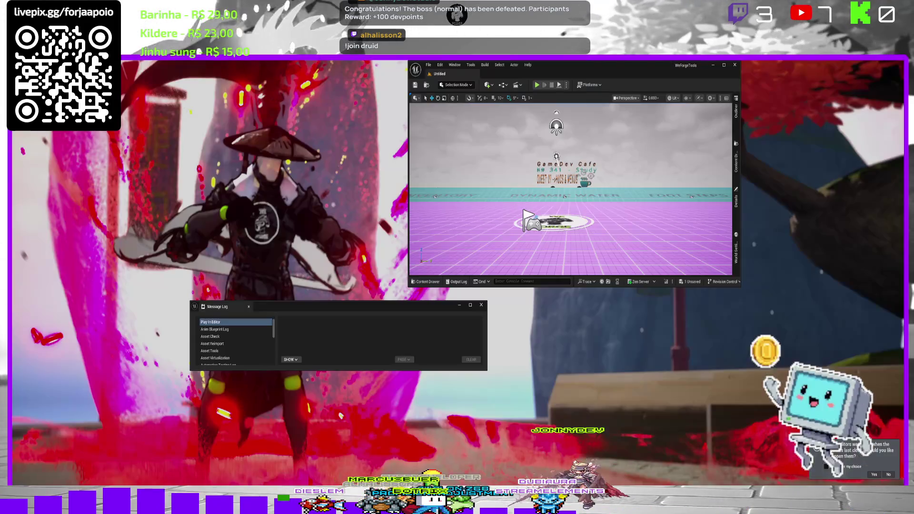
left_click(564, 459)
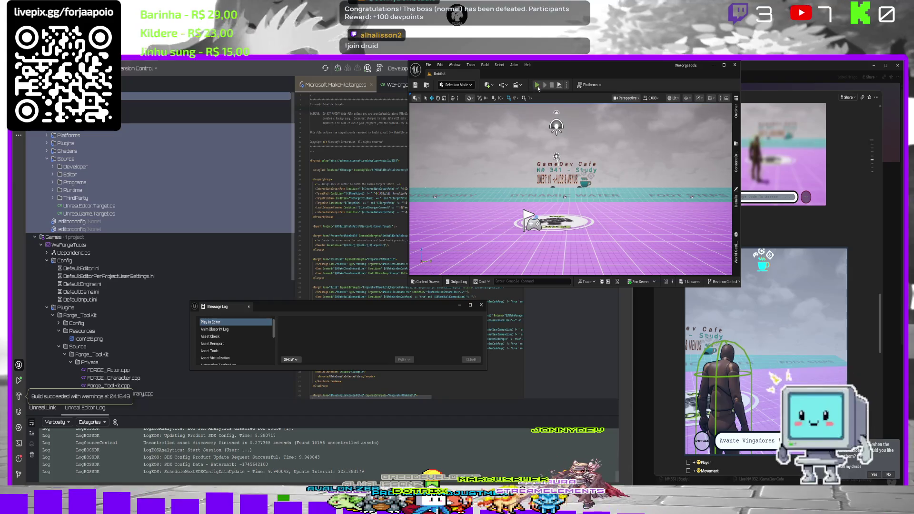
Play the level, submit the Speed cheat code, and stop the session.
left_click(537, 86)
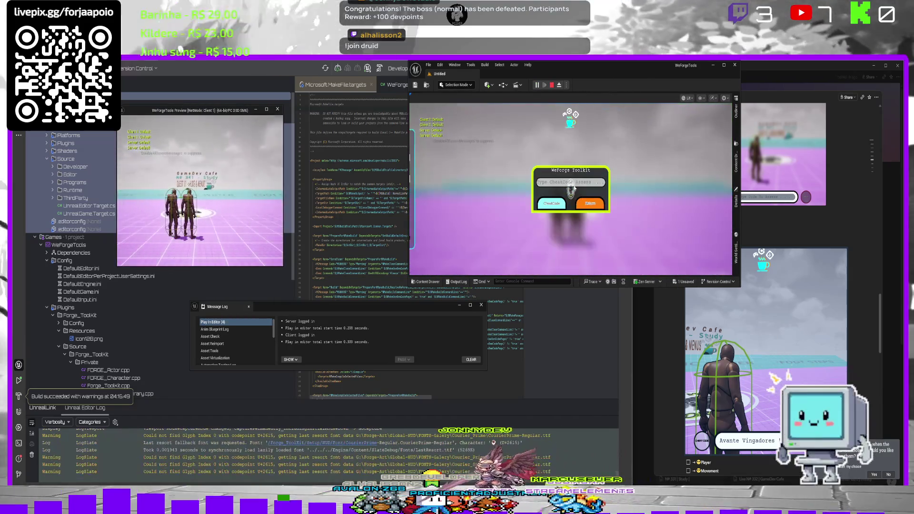
type("Speed")
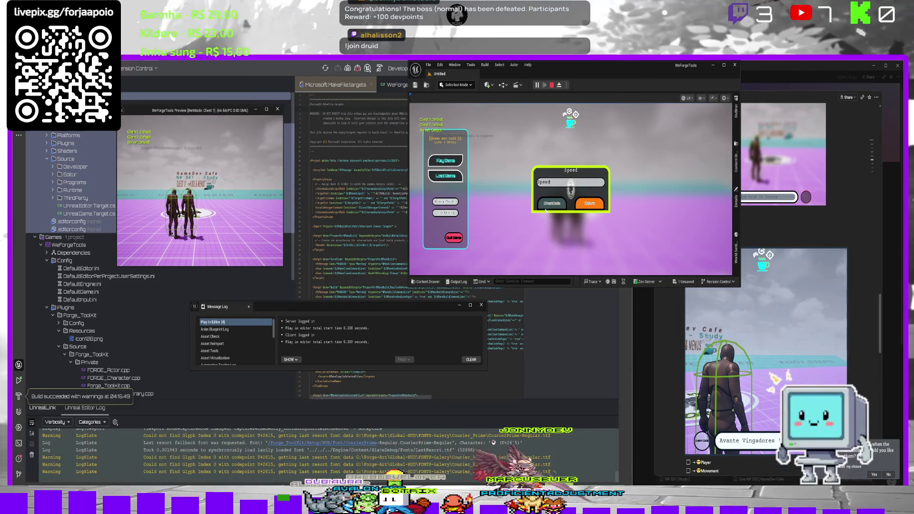
left_click(546, 208)
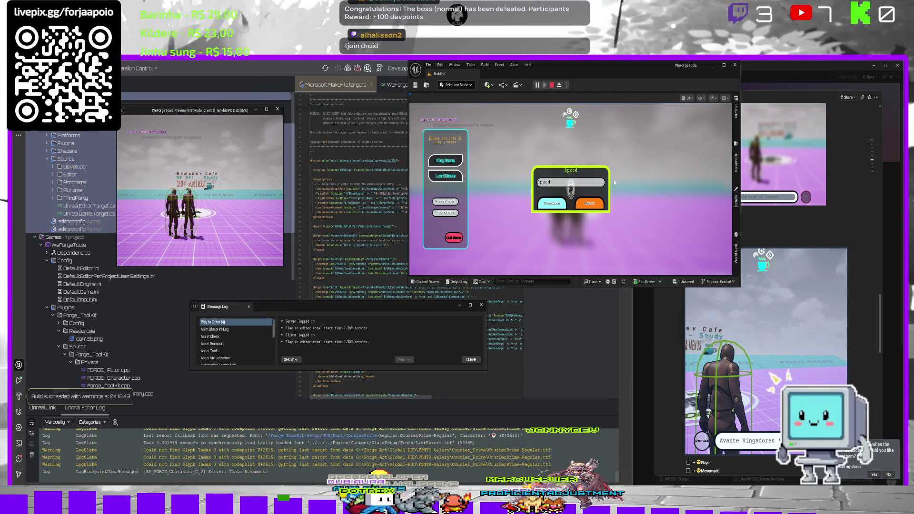
key("Escape")
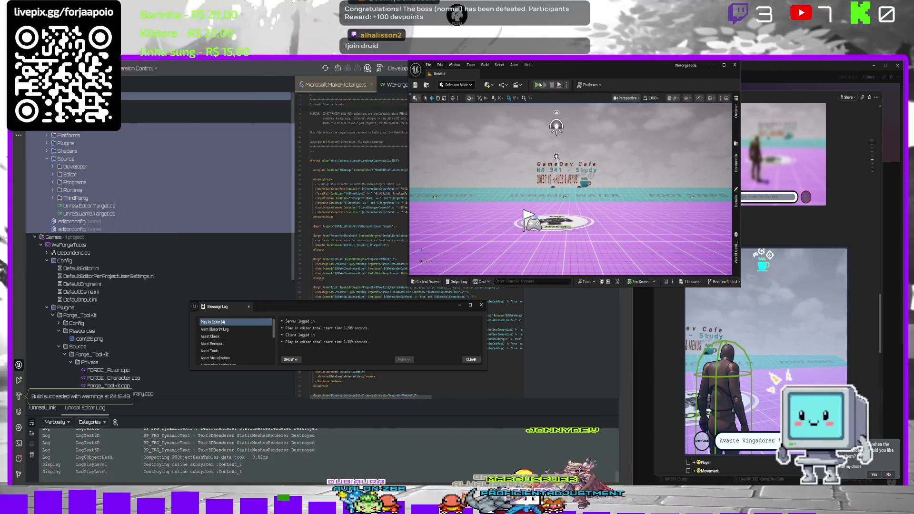
In a new play session, submit the cheat code repeatedly, clearing the entry once.
left_click(540, 84)
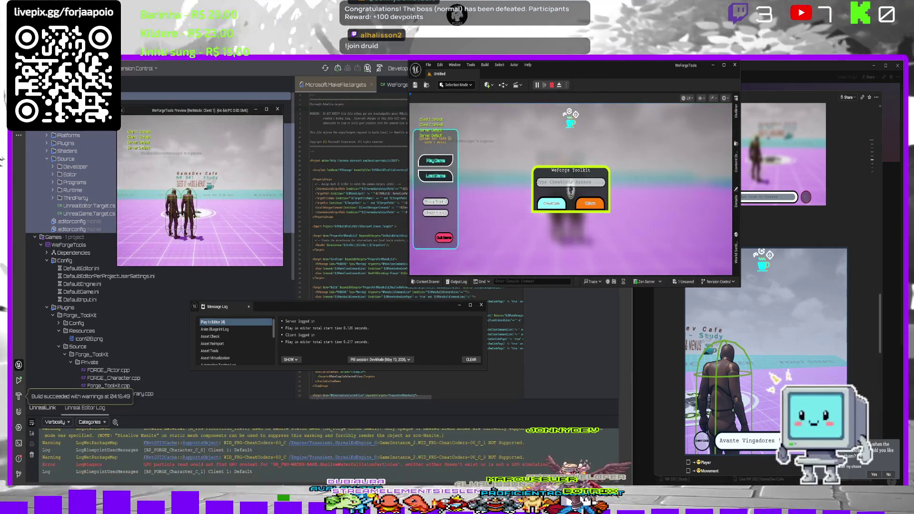
left_click(553, 204)
left_click(553, 204)
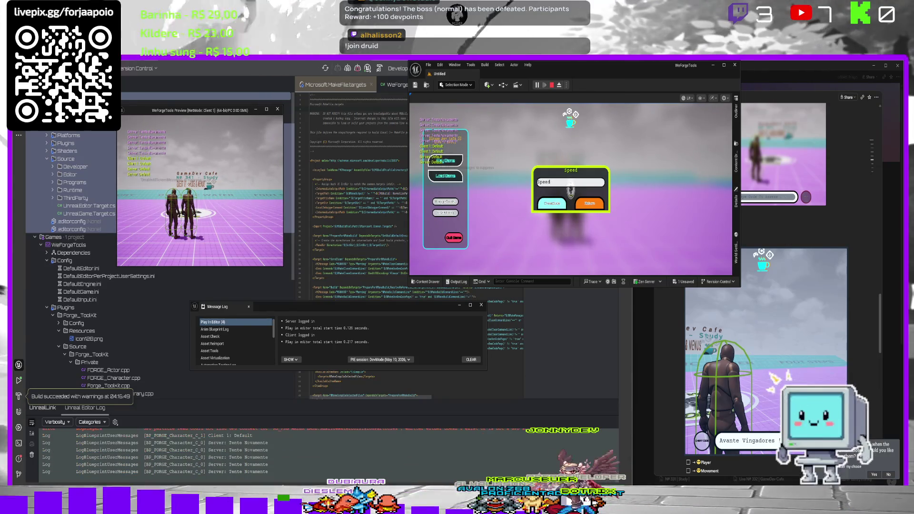
left_click(553, 204)
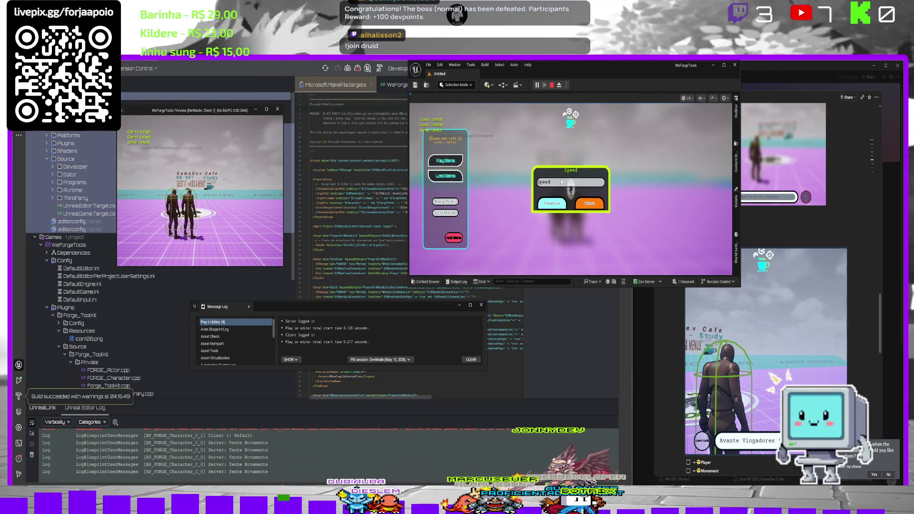
left_click(580, 205)
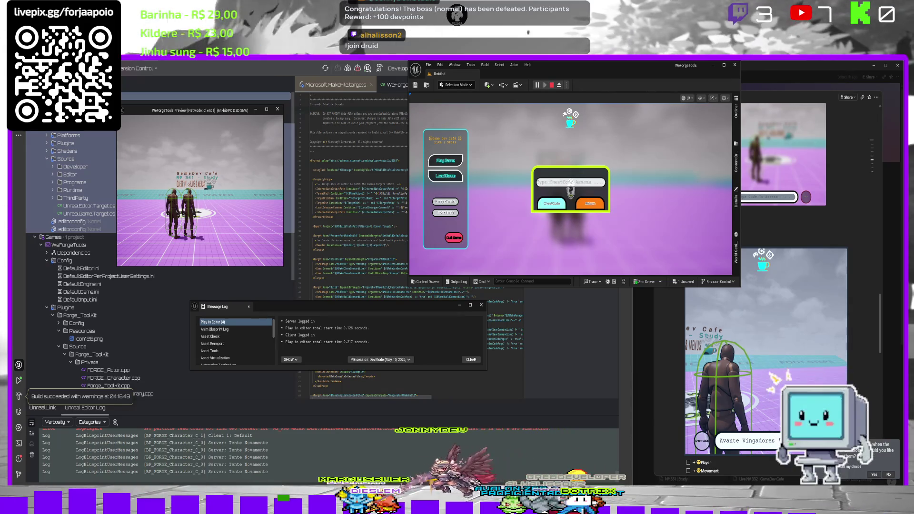
left_click(557, 203)
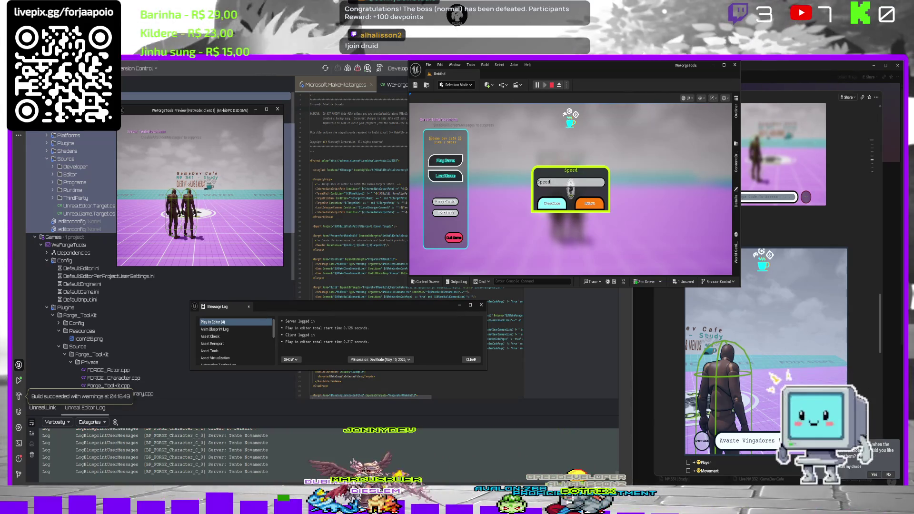
left_click(551, 205)
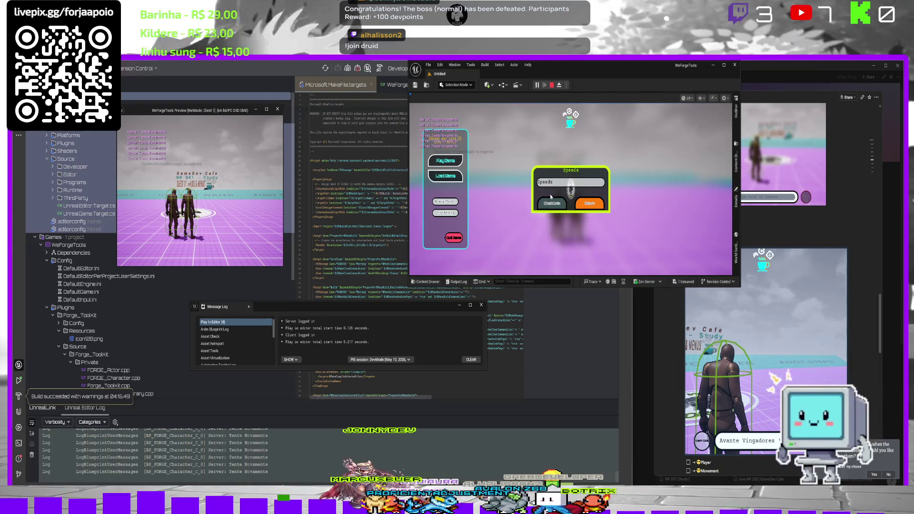
Change the code to >Speed, submit it, and stop playing.
left_click(549, 181)
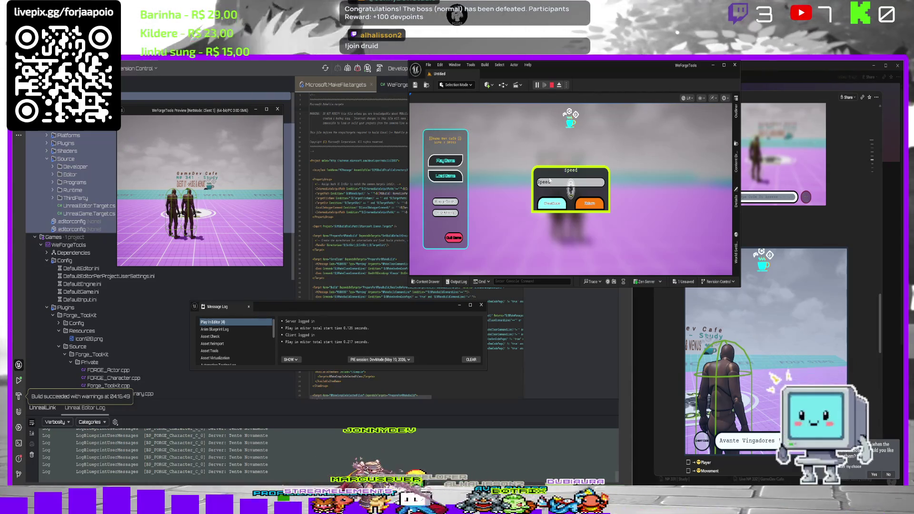
type(">")
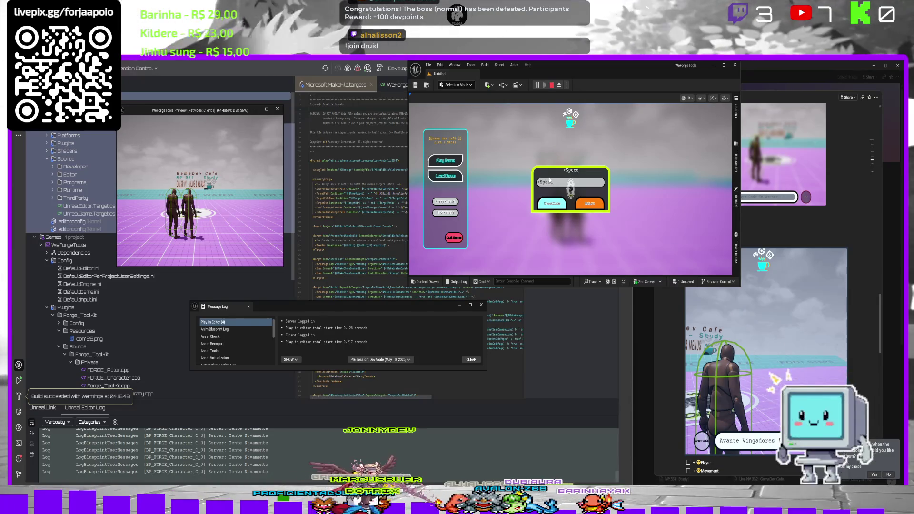
left_click(552, 204)
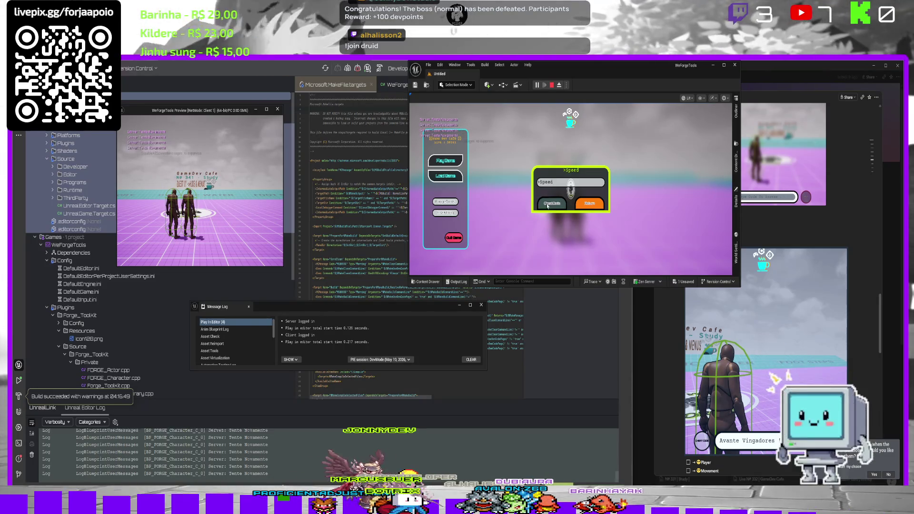
key("Escape")
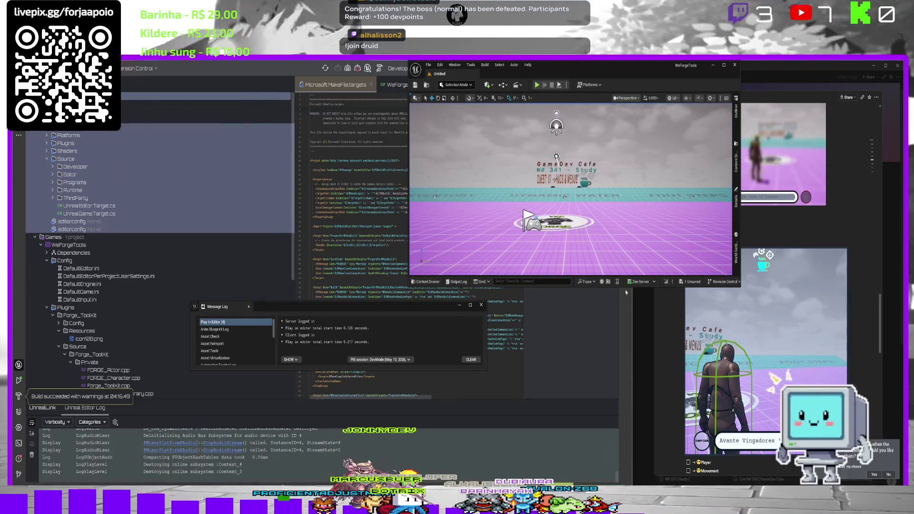
Open the Content Drawer, then briefly start and stop a play session.
key("ctrl+space")
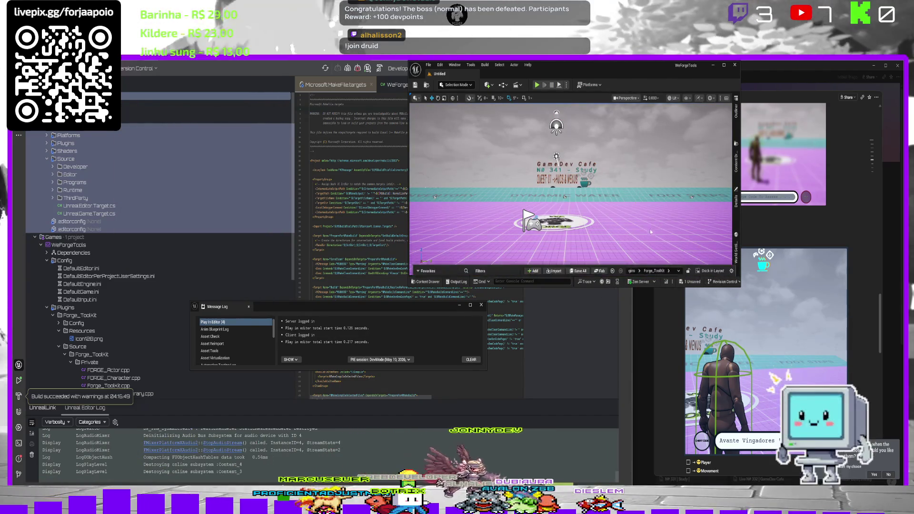
key("alt+p")
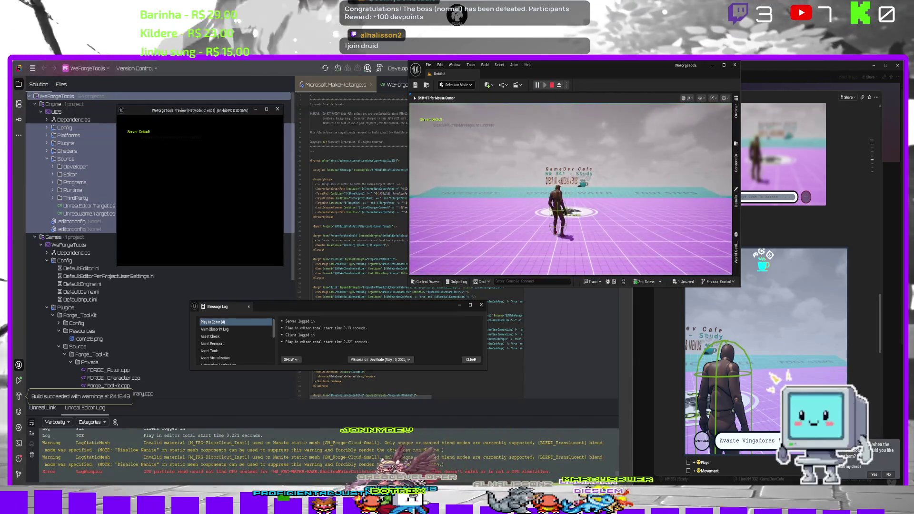
key("Escape")
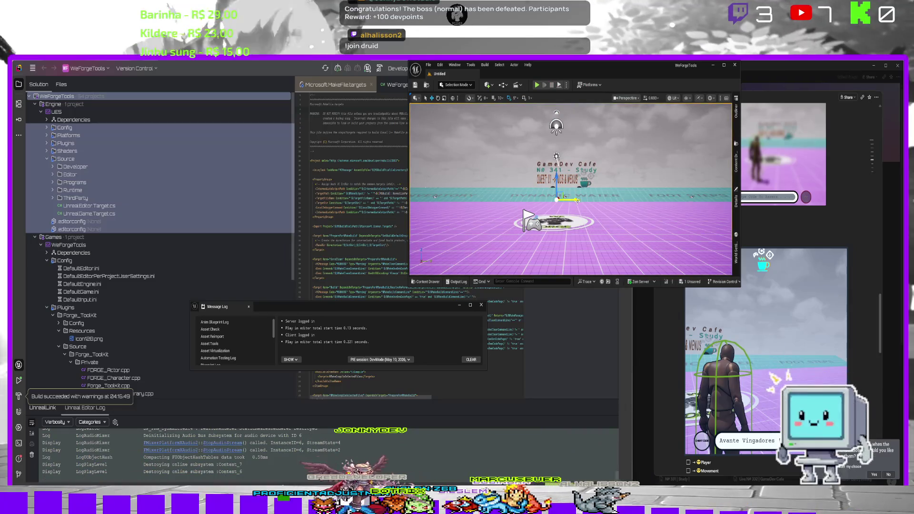
Browse to ForgeCreator > HUD-Study and open WID_CheatCode.
key("ctrl+space")
left_click(425, 211)
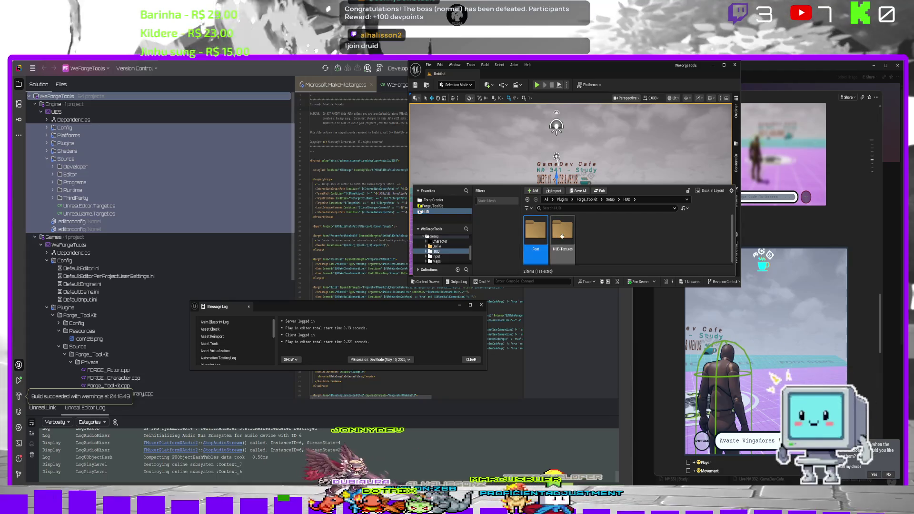
left_click(433, 200)
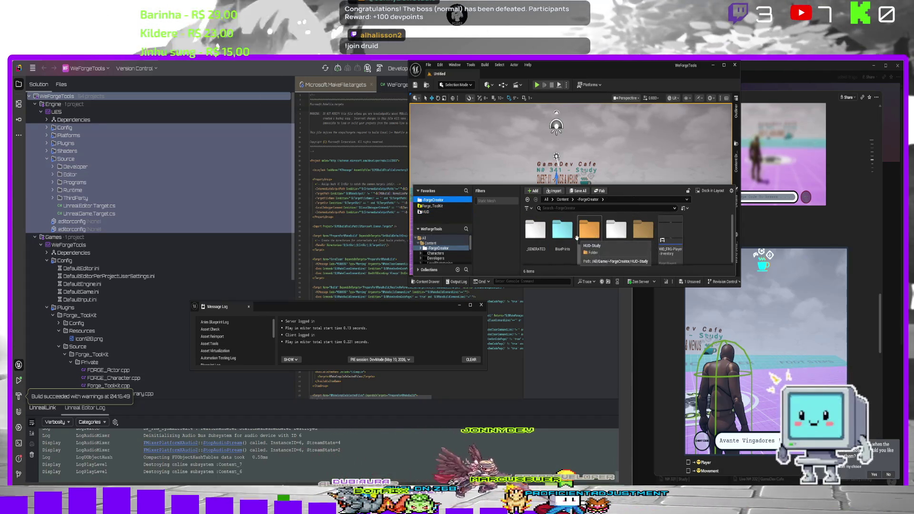
double_click(589, 230)
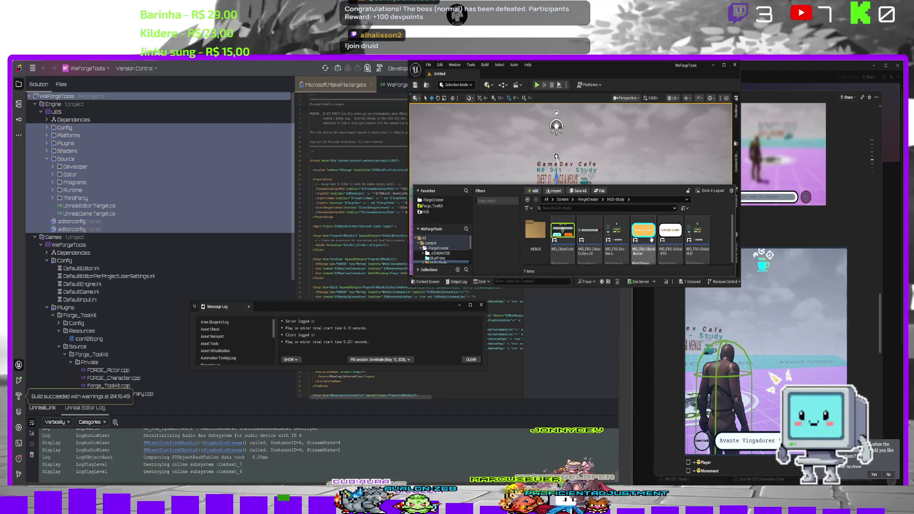
double_click(562, 233)
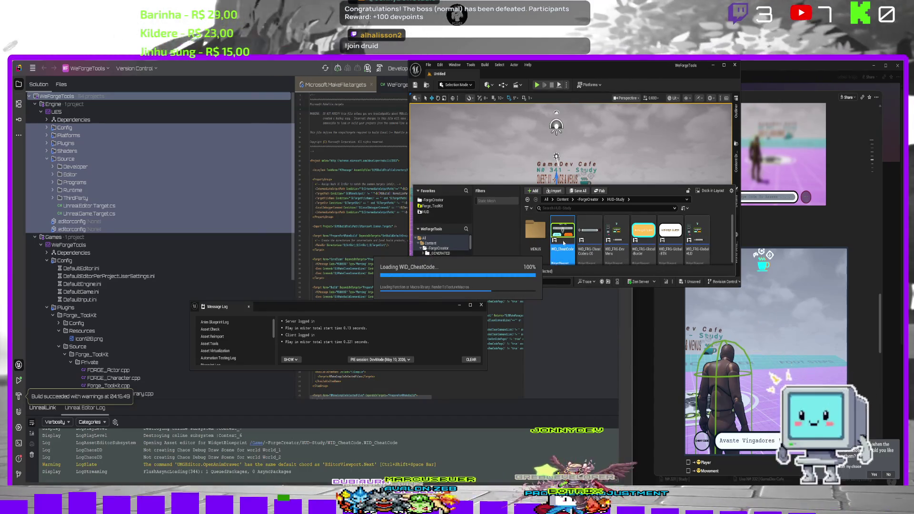
scroll(546, 157, "down", 3)
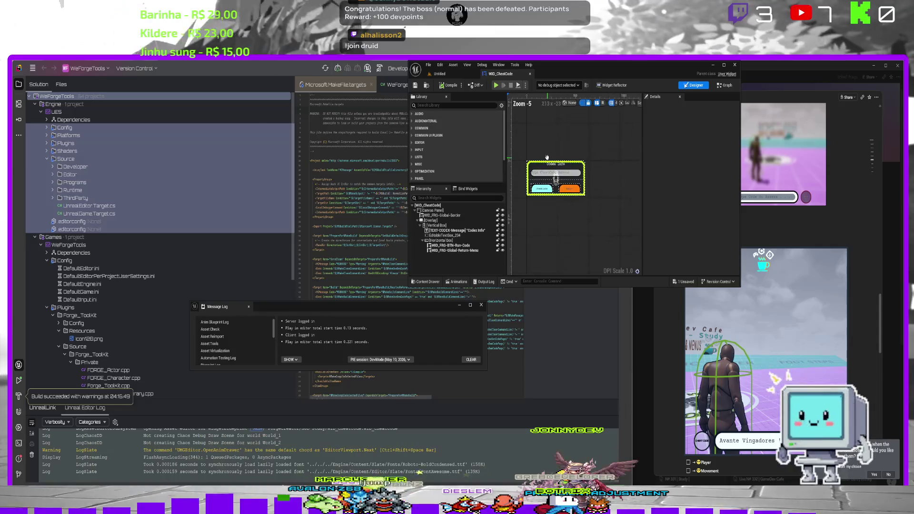
Switch WID_CheatCode to its event graph and frame the CheatCodeInput nodes.
left_click(725, 85)
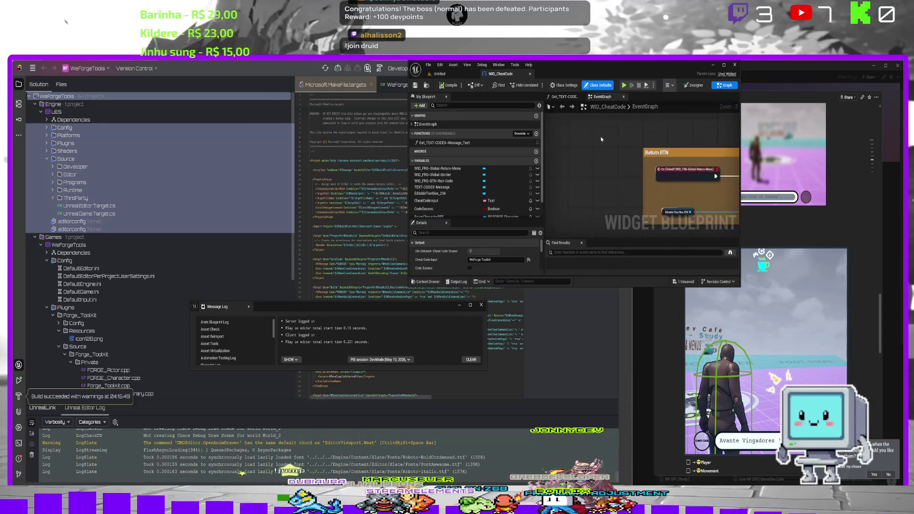
scroll(614, 182, "up", 1)
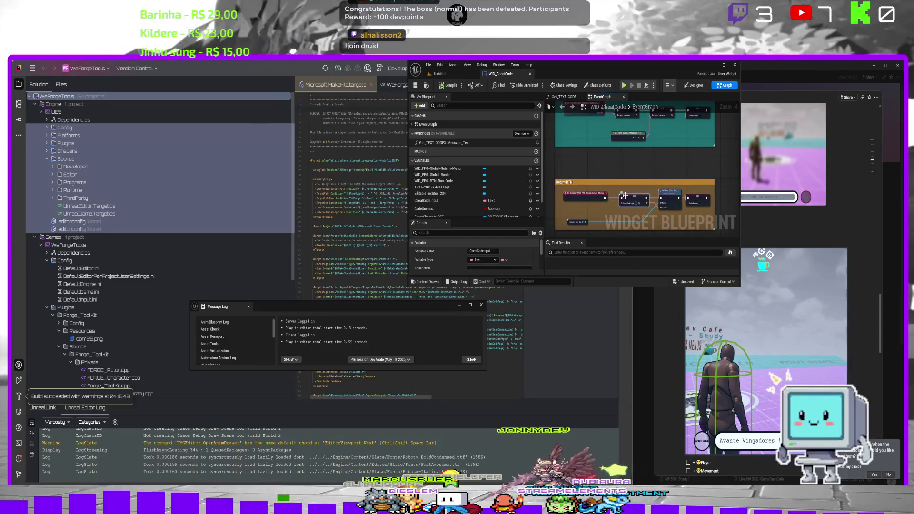
scroll(623, 181, "down", 1)
scroll(623, 182, "up", 1)
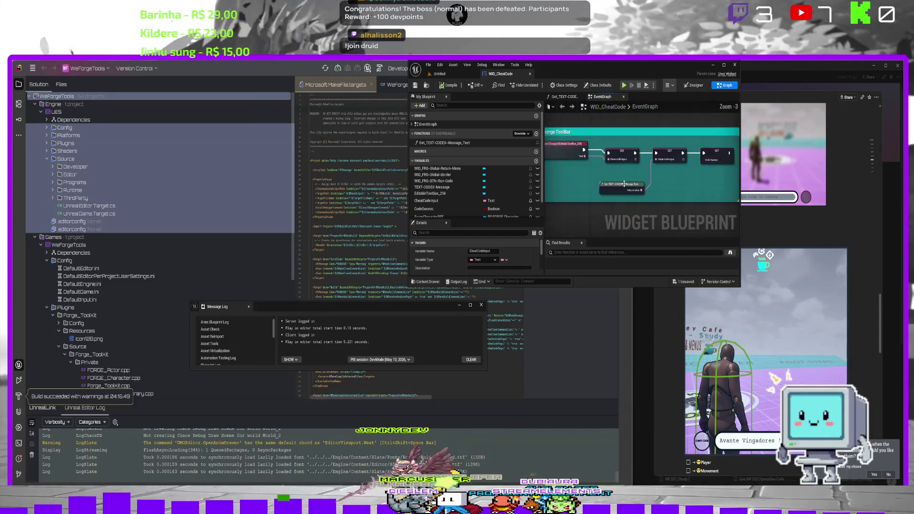
scroll(619, 183, "down", 1)
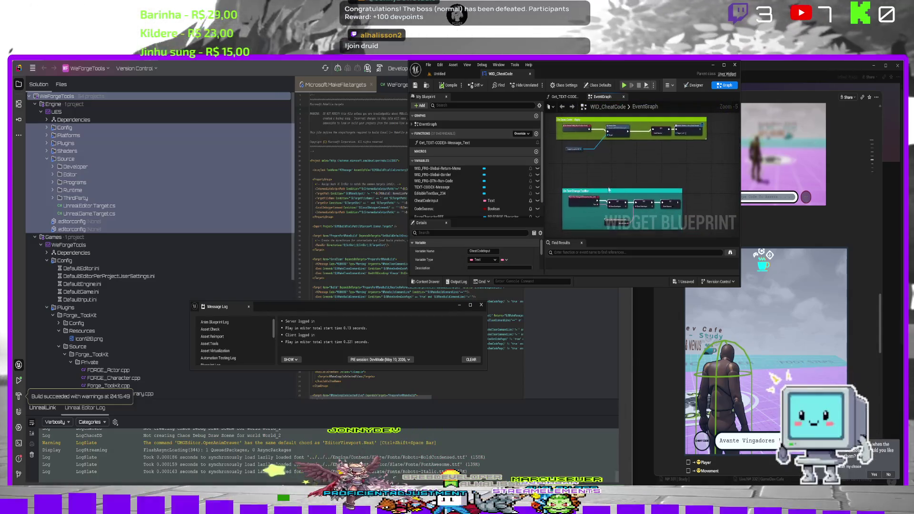
scroll(619, 157, "up", 1)
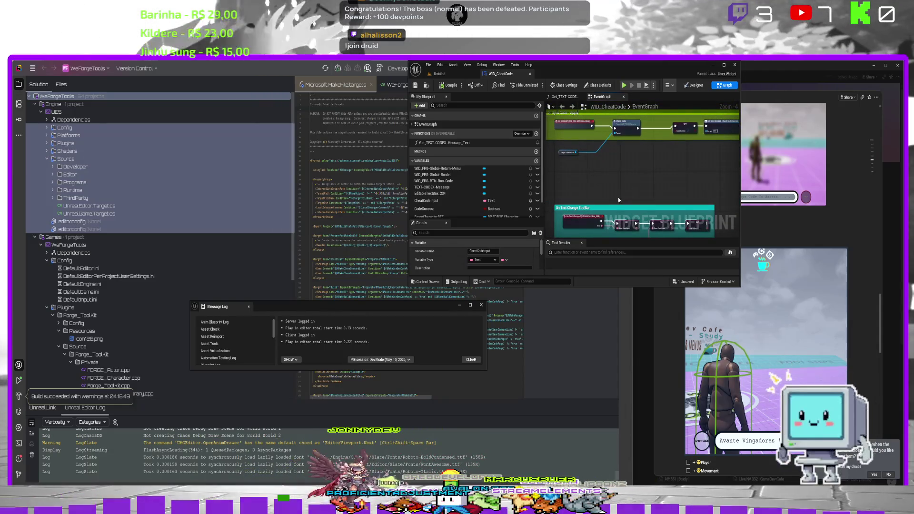
left_click(625, 157)
left_click_drag(624, 156, 633, 144)
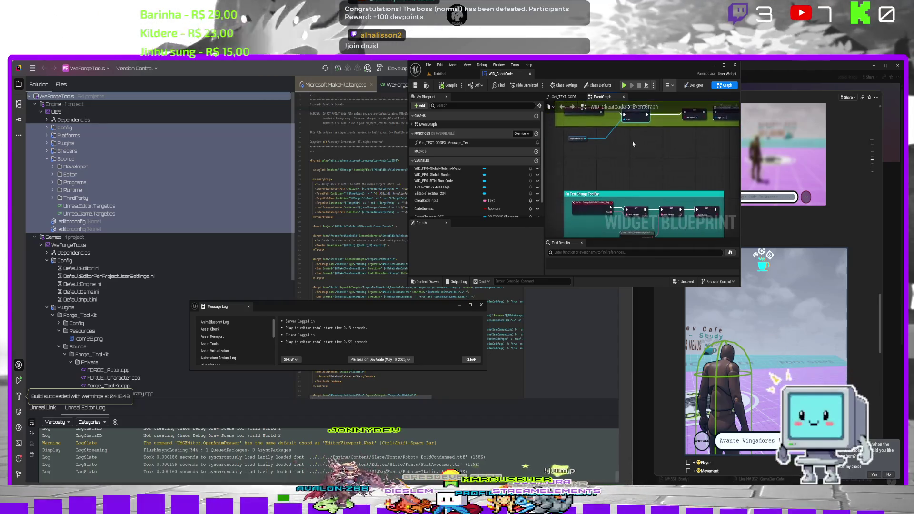
scroll(634, 152, "down", 1)
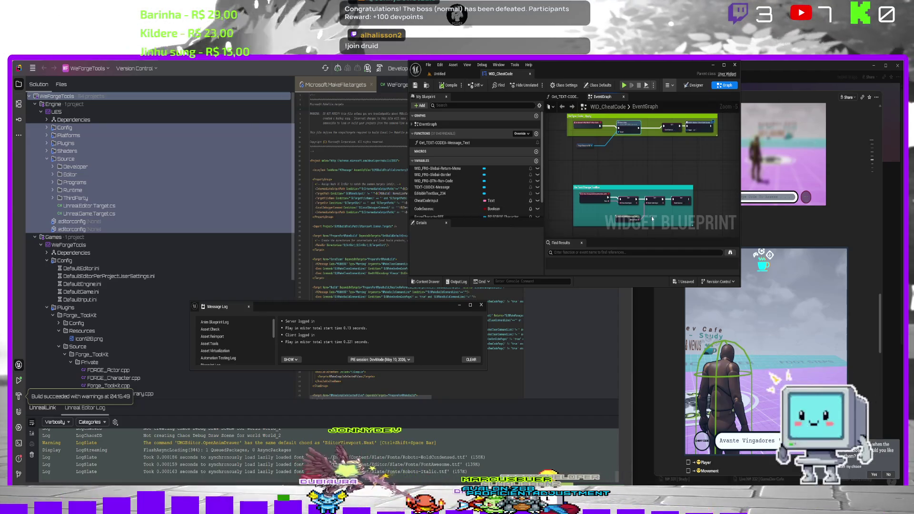
Duplicate the Set CheatCodeInput node and wire the pasted copy to the small reference node.
left_click(631, 218)
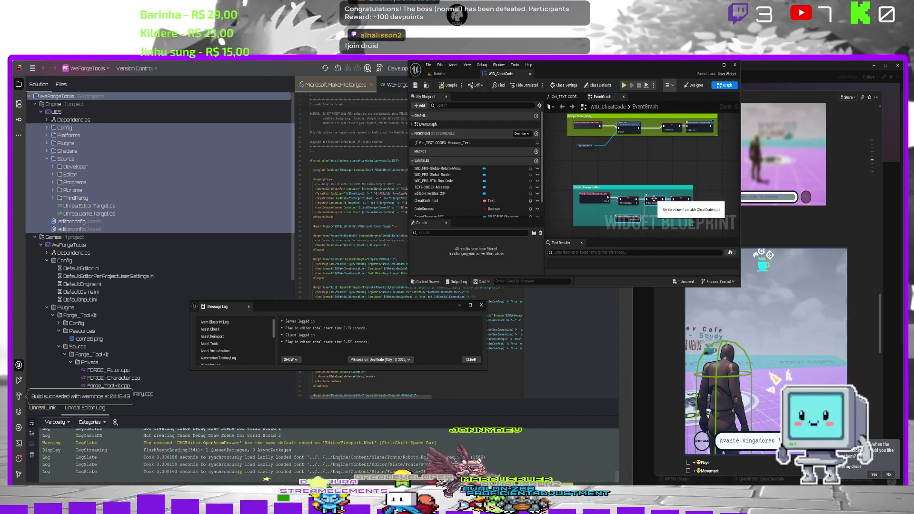
key("ctrl+c")
key("ctrl+v")
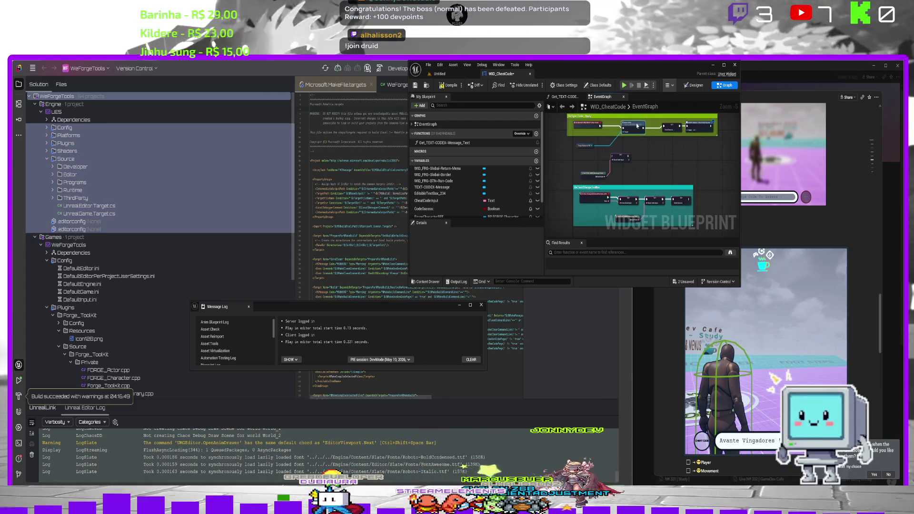
left_click_drag(636, 126, 650, 142)
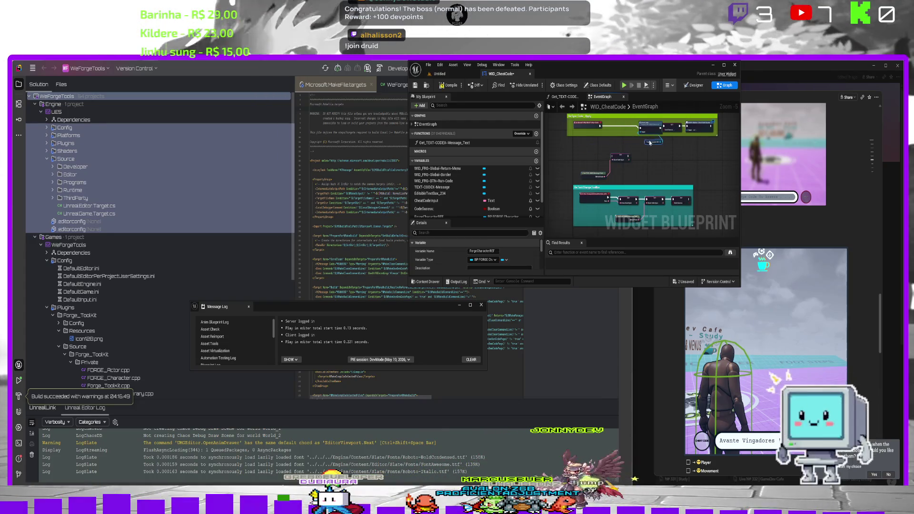
mouse_move(597, 179)
left_mouse_down()
mouse_move(623, 155)
mouse_move(615, 130)
left_mouse_up()
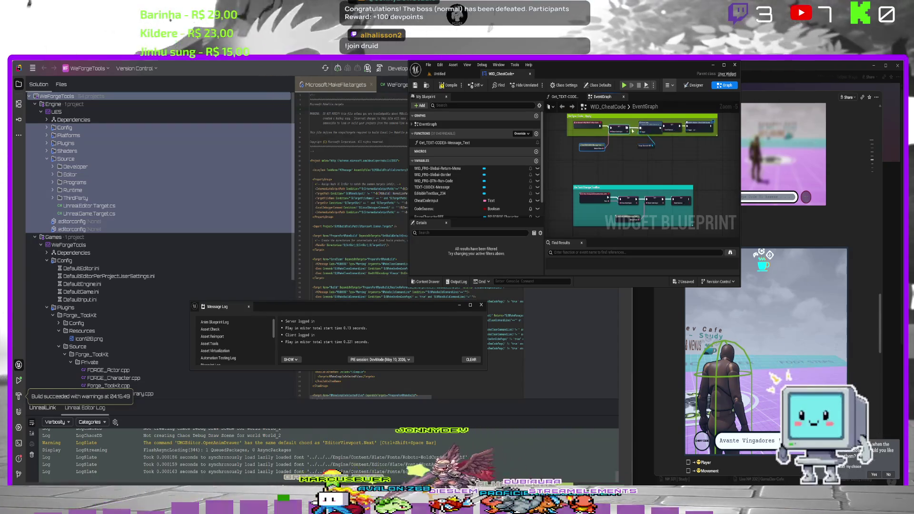
left_click(443, 74)
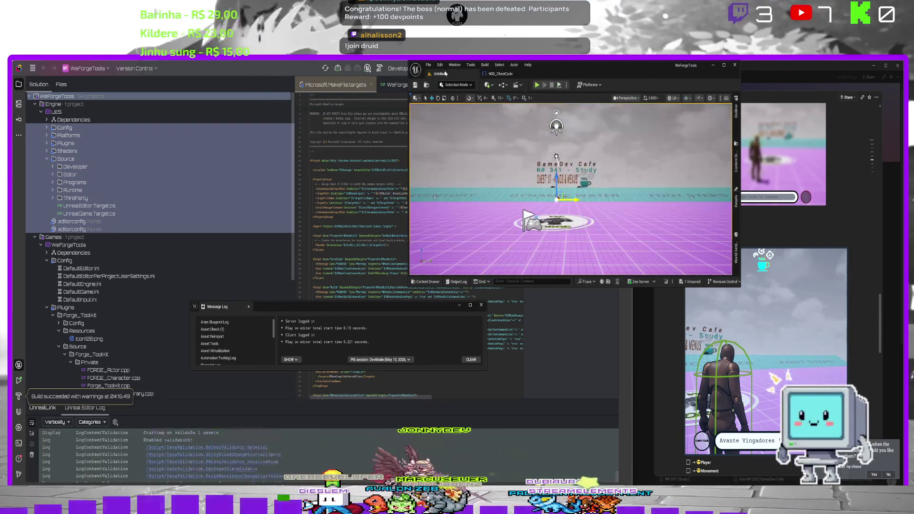
Play the level and submit the code Test.
left_click(537, 85)
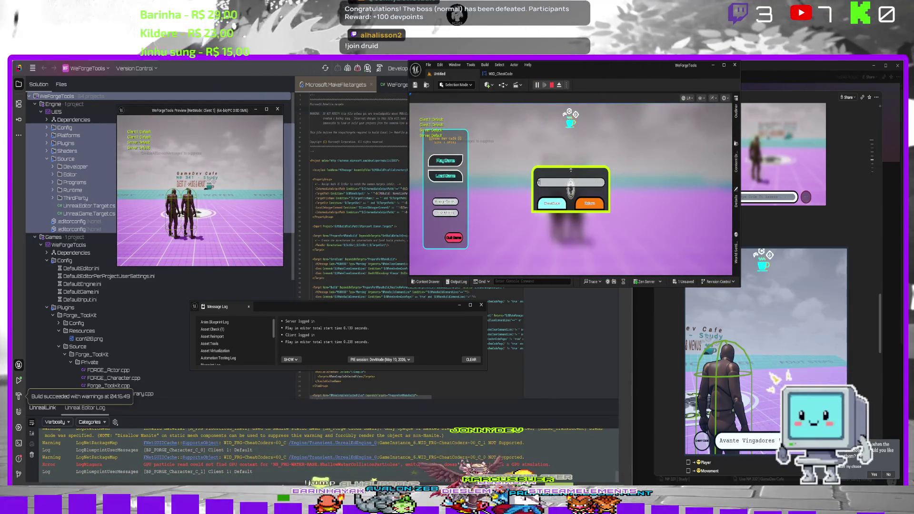
type("Test")
key("Return")
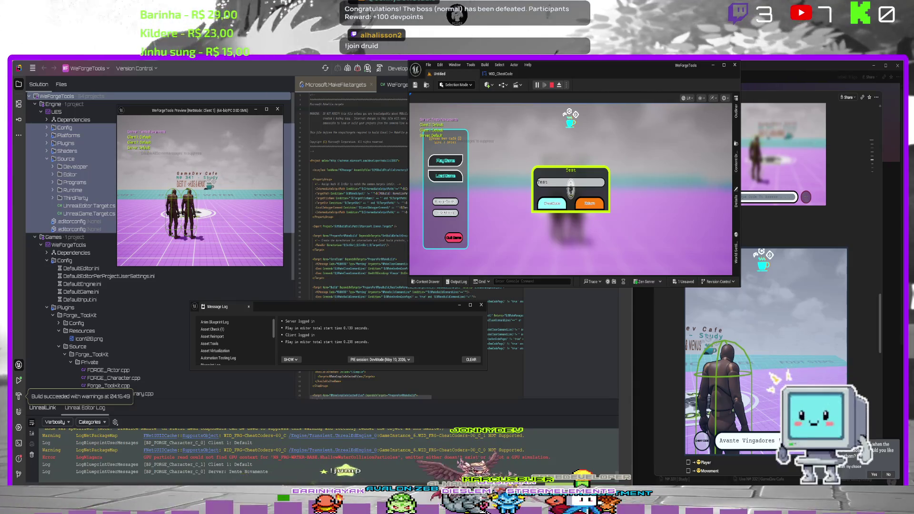
Replace the box text with Speed, submit it, clear the box, and stop playing.
key("ctrl+v")
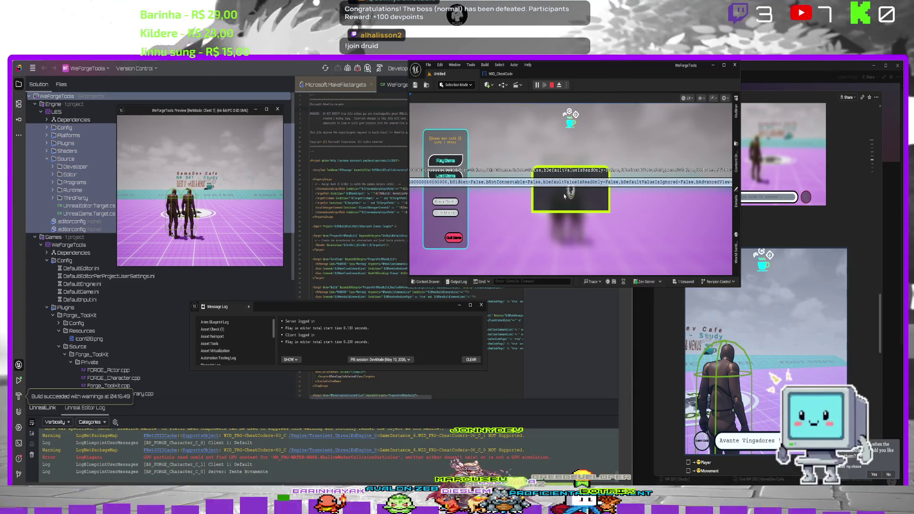
key("ctrl+a")
type("Spee")
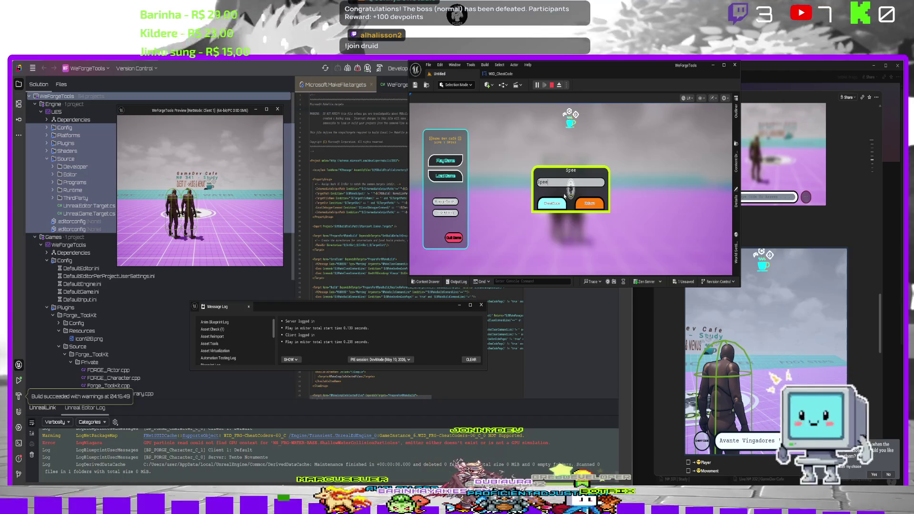
type("d")
key("Return")
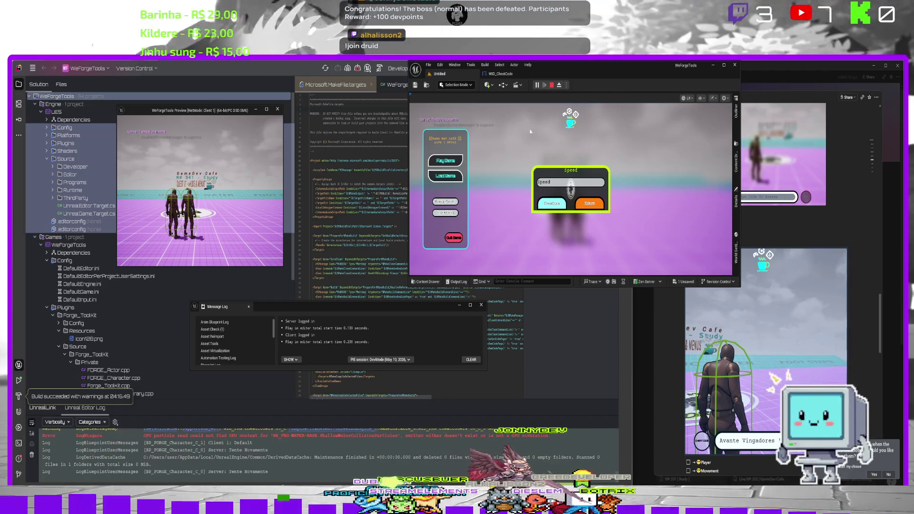
left_click(590, 203)
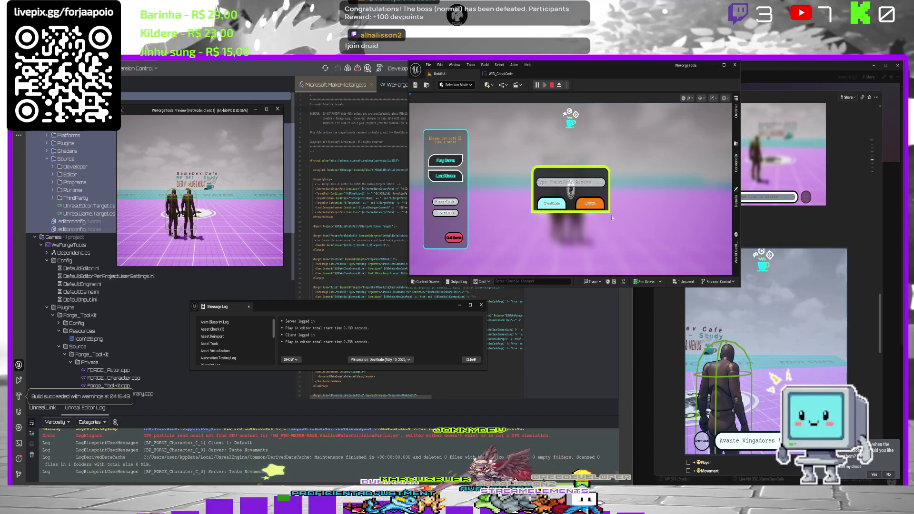
key("Escape")
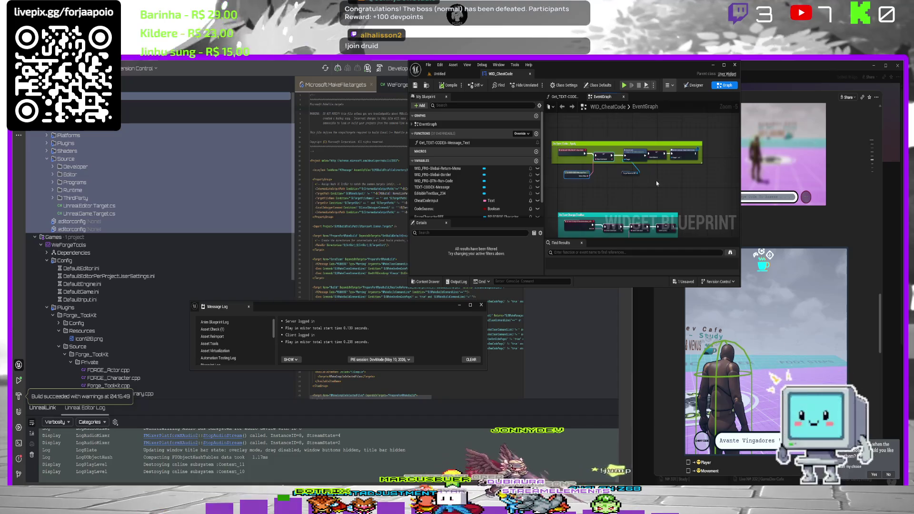
Delete 'WeForge Toolkit' from CheatCodeInput's Default Value so it starts blank.
left_click(591, 173)
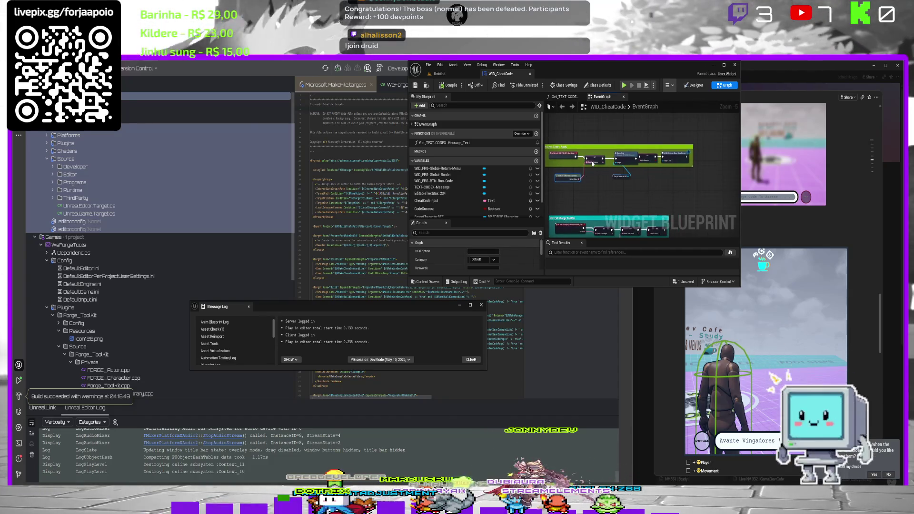
left_click(592, 157)
scroll(523, 205, "down", 1)
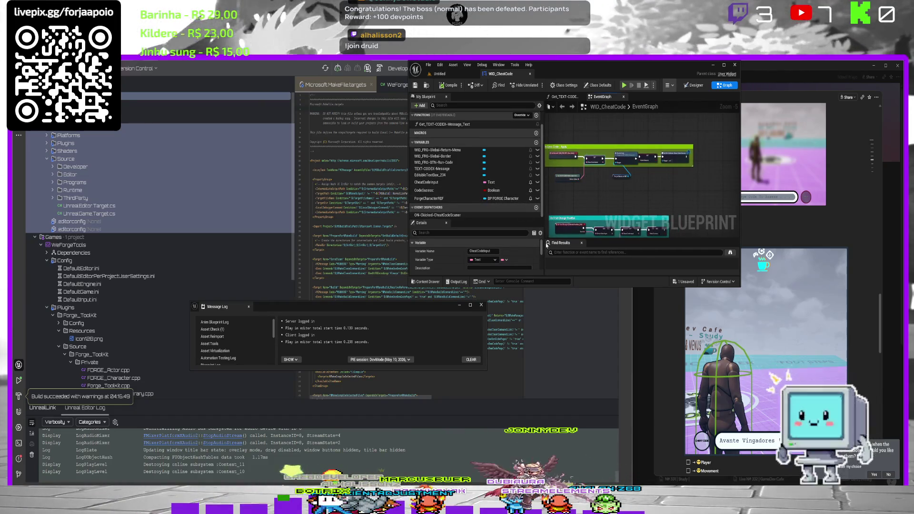
scroll(500, 258, "down", 5)
double_click(485, 264)
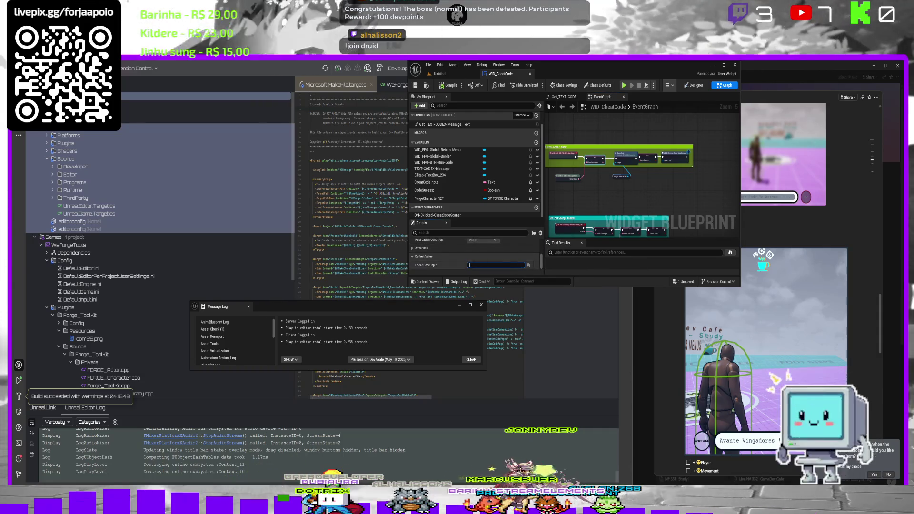
key("BackSpace")
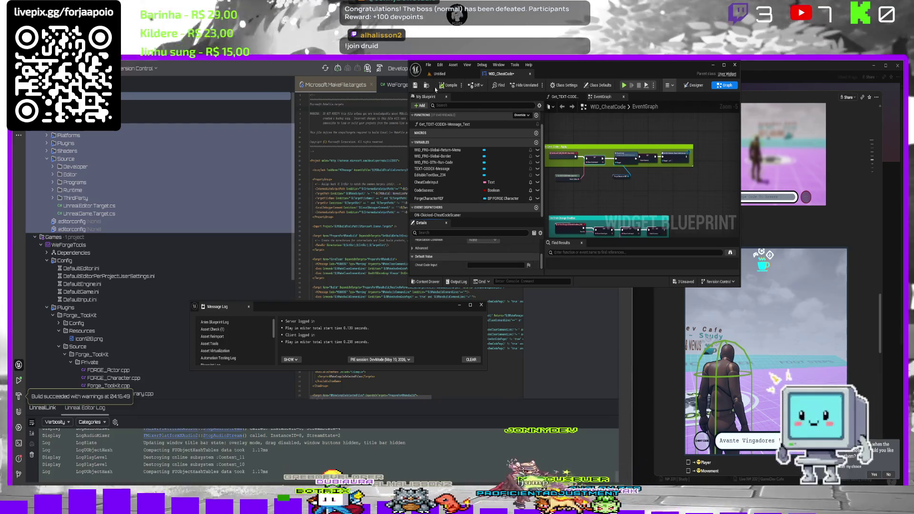
left_click(442, 182)
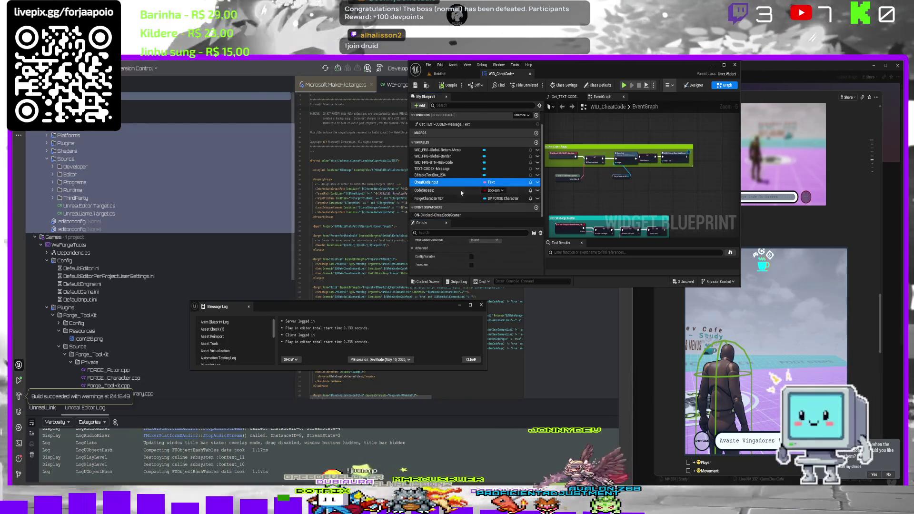
scroll(503, 254, "up", 2)
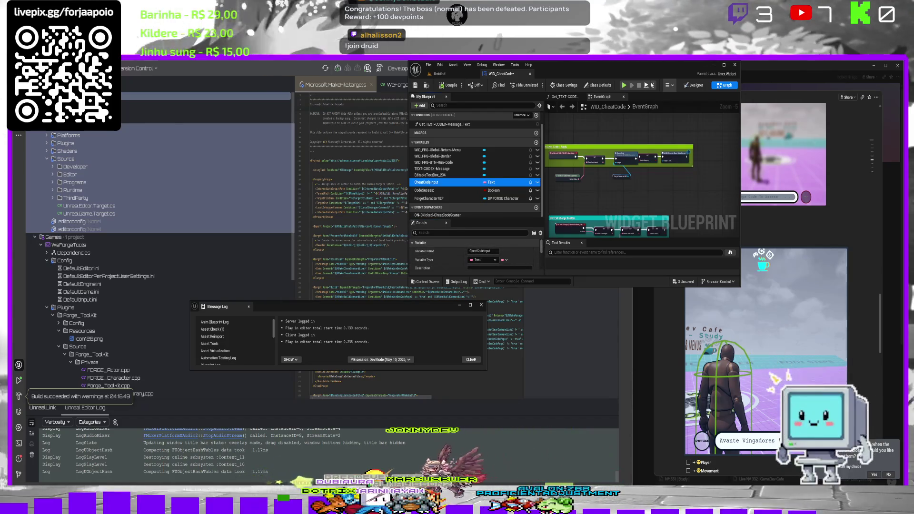
left_click(698, 87)
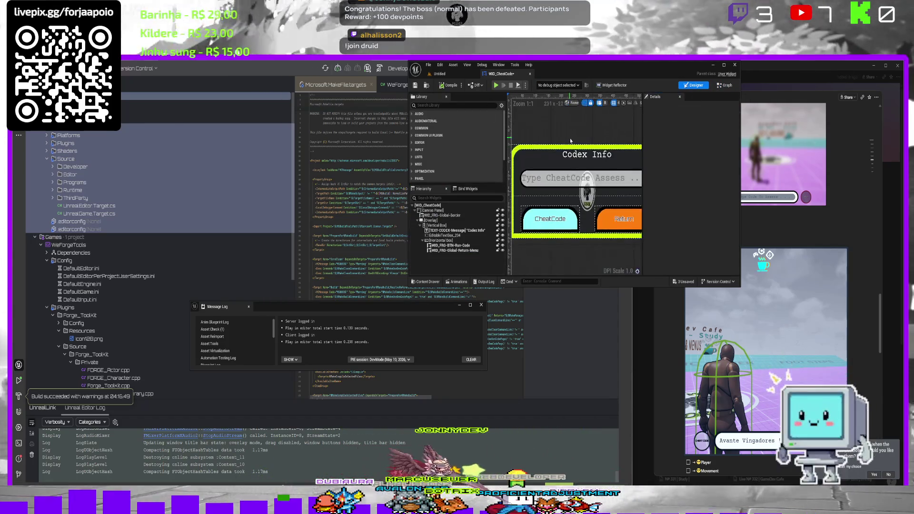
Bind EditableTextBox_234's Text property to the Cheat Code Input variable.
left_click(441, 206)
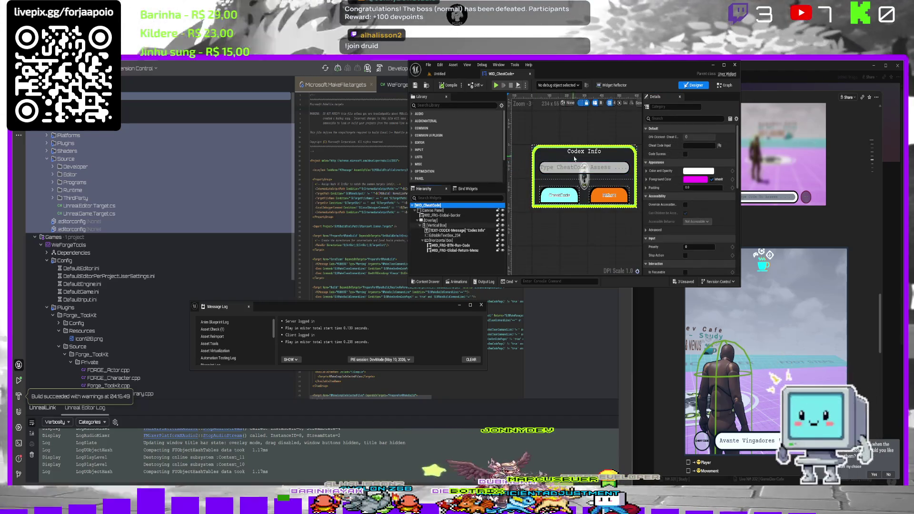
left_click(583, 177)
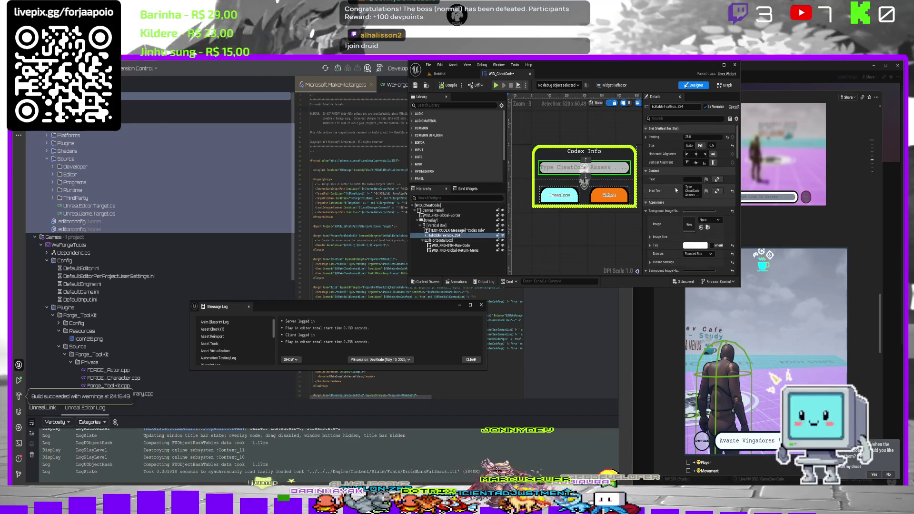
left_click(717, 180)
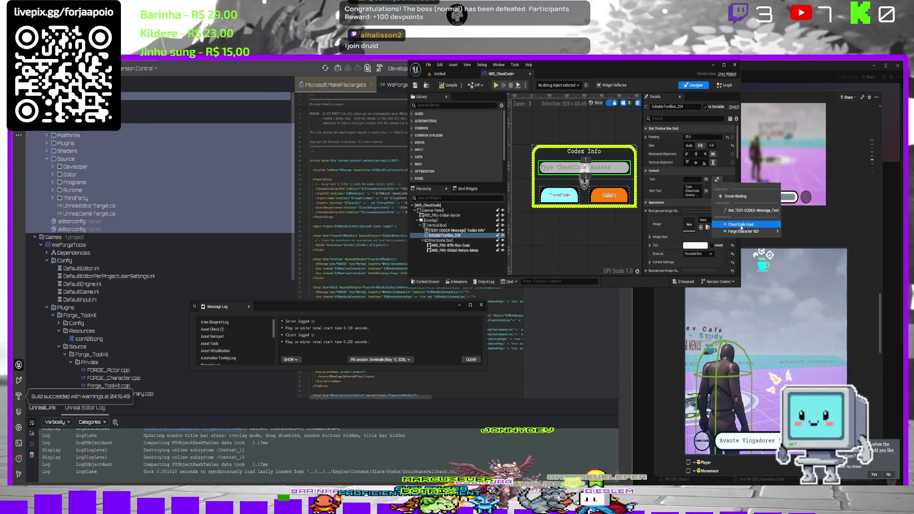
left_click(741, 224)
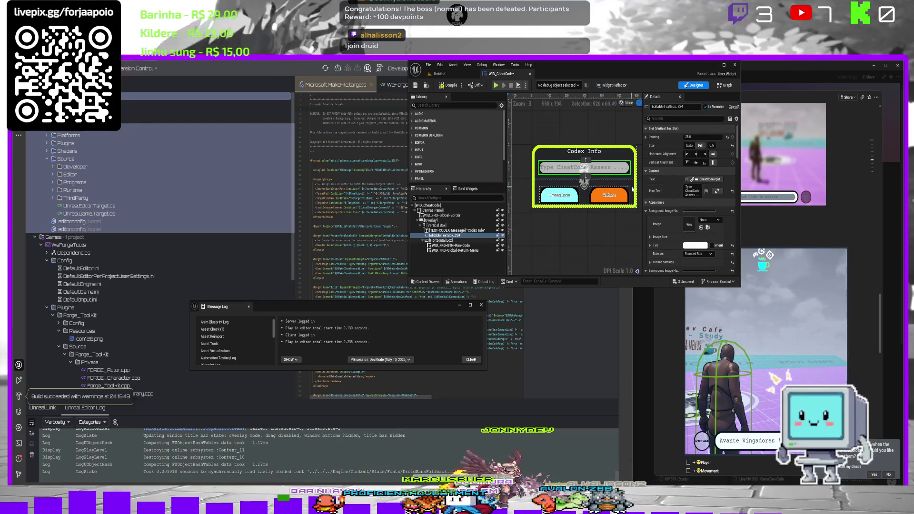
left_click(452, 75)
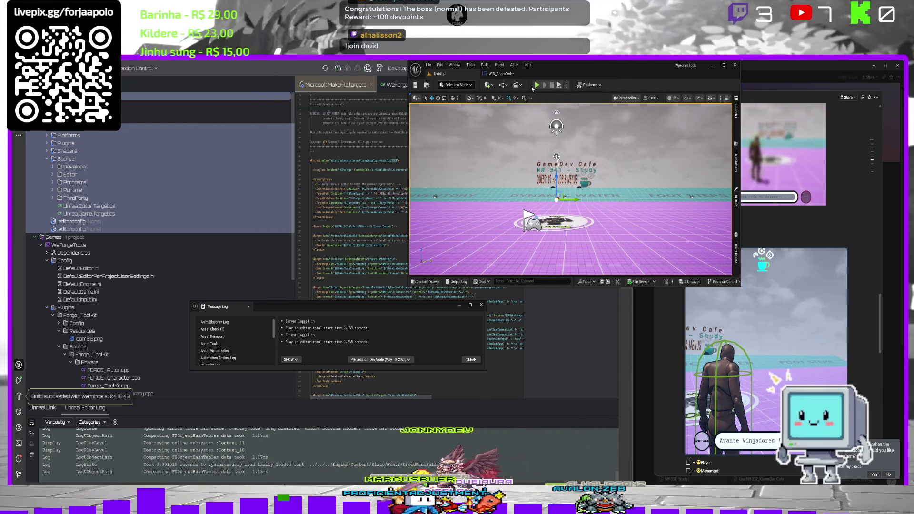
Play the level, type Speed in the cheat box, submit it twice, then stop playing.
left_click(536, 85)
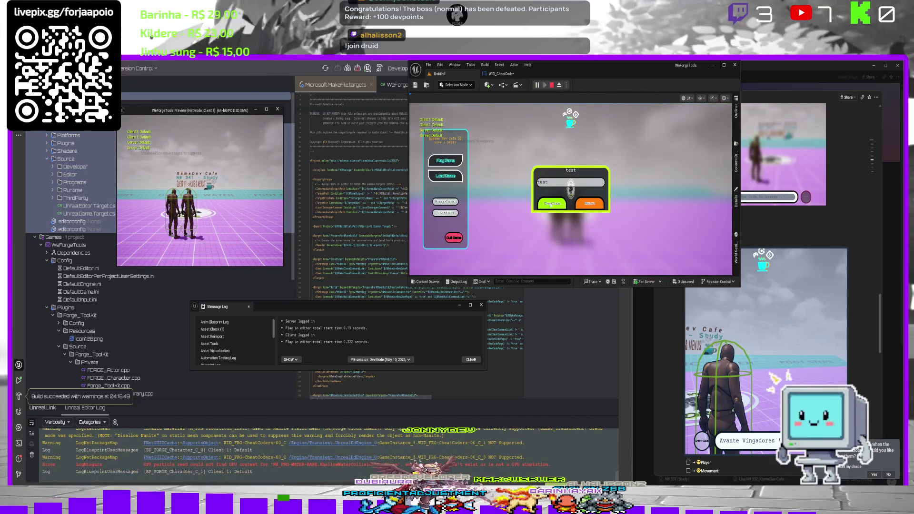
left_click(551, 203)
type("Spé")
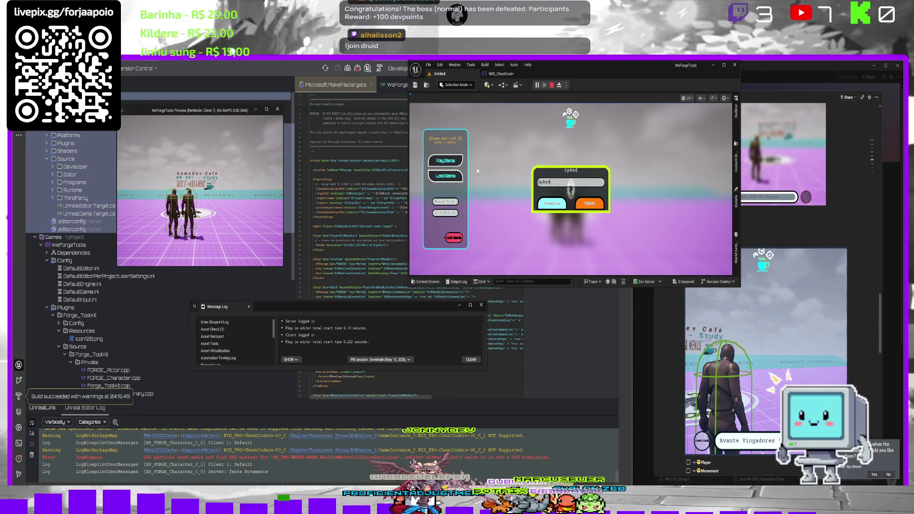
key("BackSpace")
type("ee")
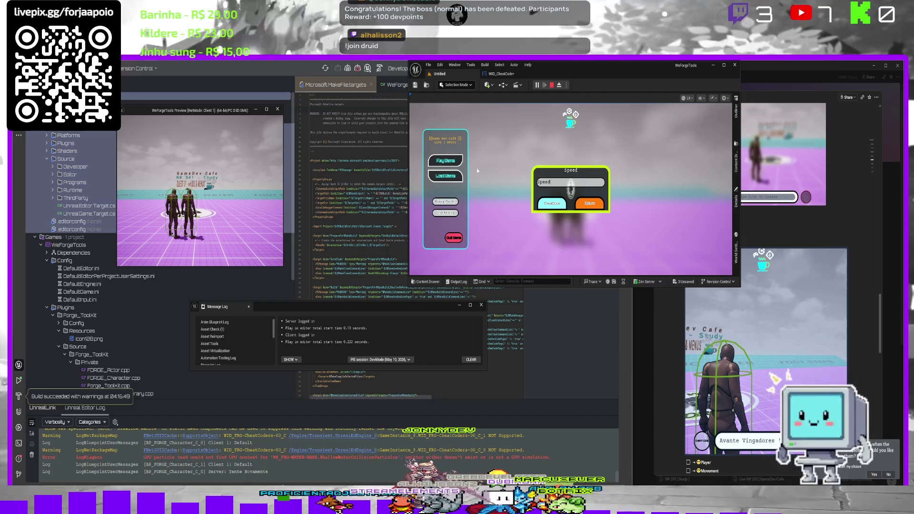
left_click(557, 206)
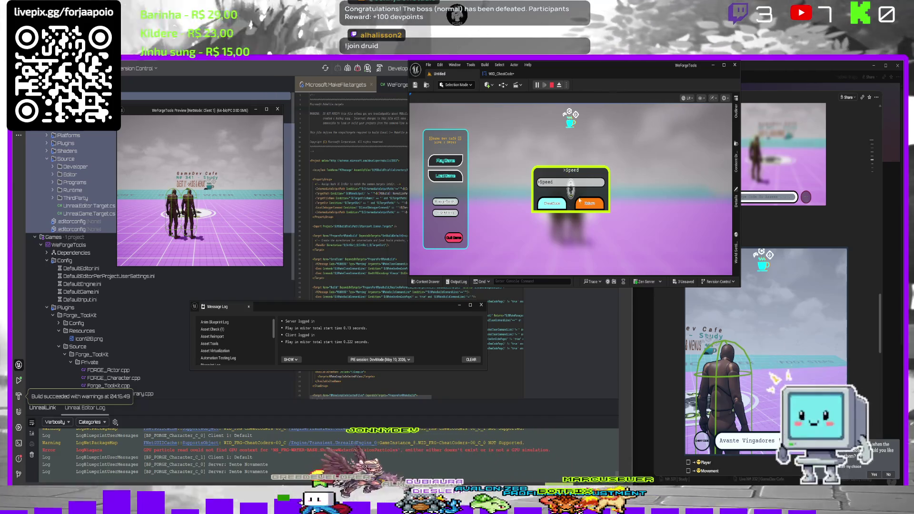
left_click(552, 205)
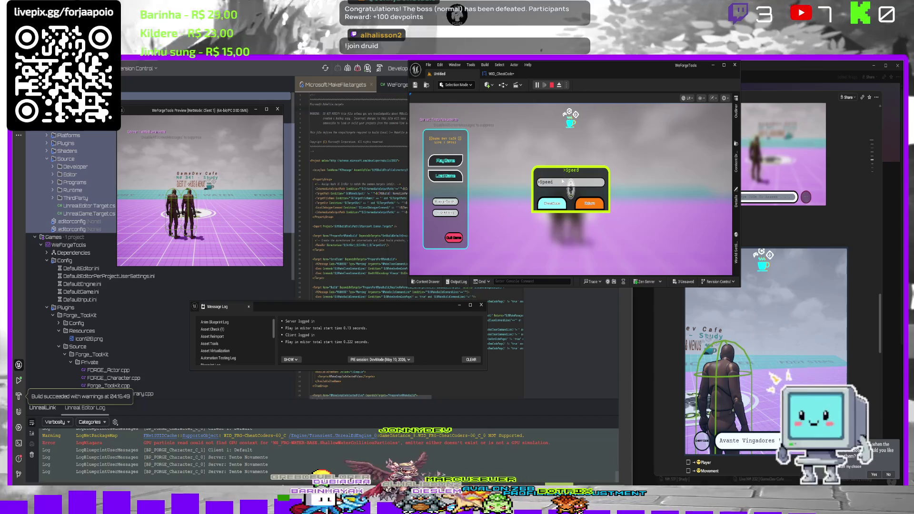
key("Escape")
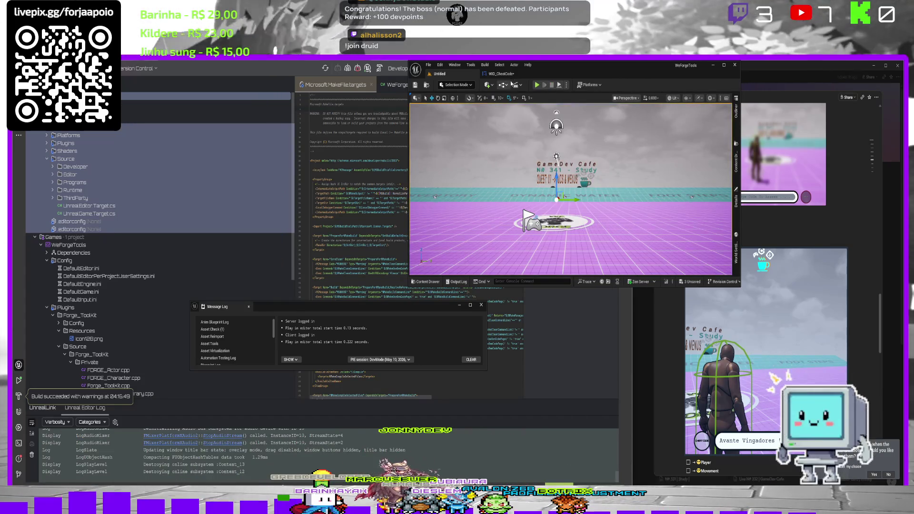
left_click(519, 85)
left_click(503, 85)
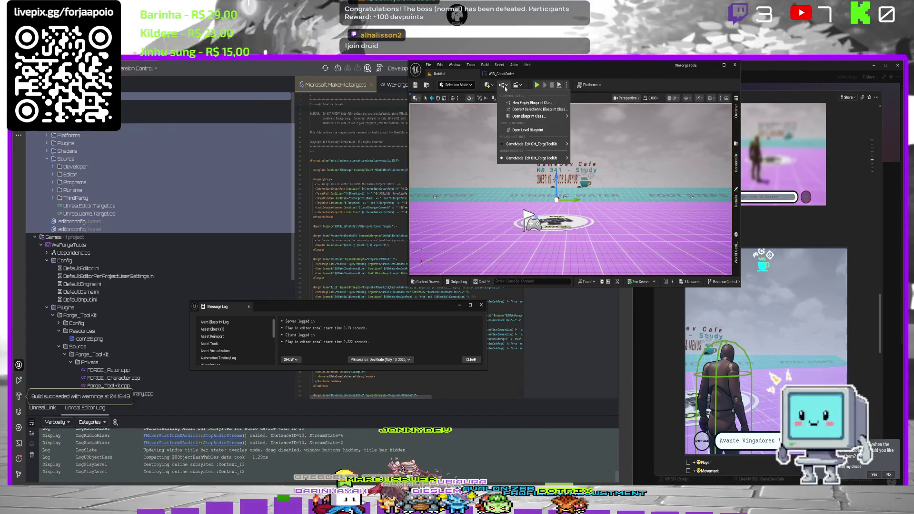
left_click(522, 85)
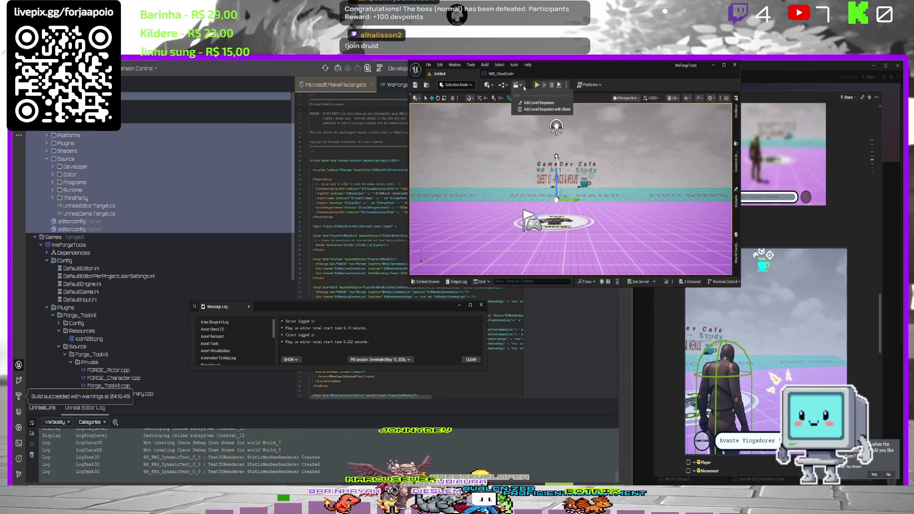
left_click(565, 85)
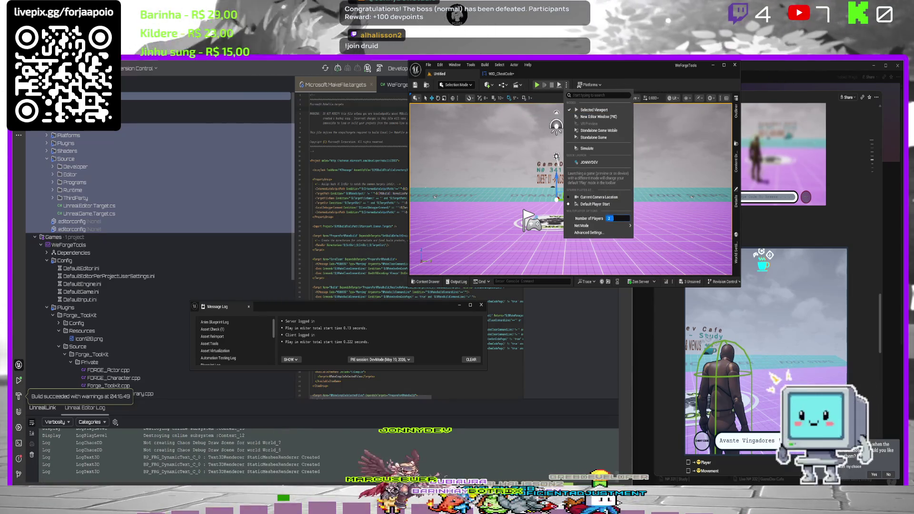
left_click(537, 85)
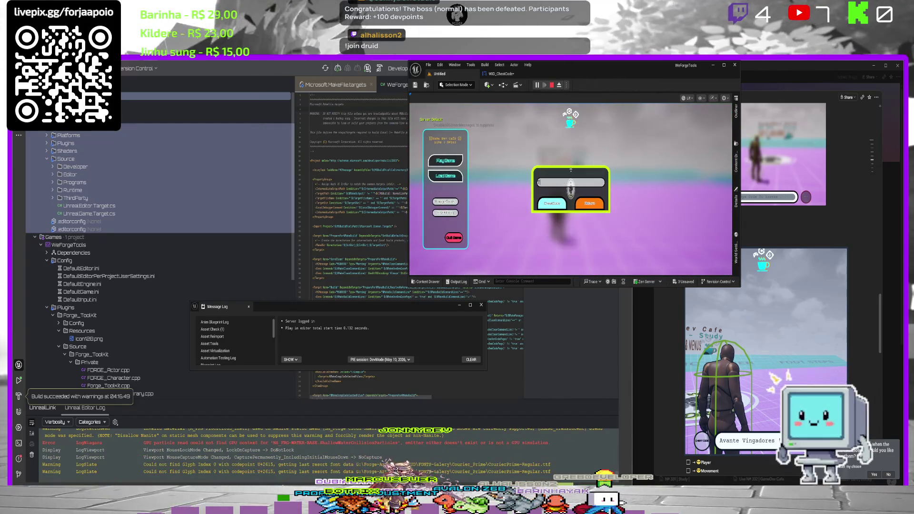
type("t")
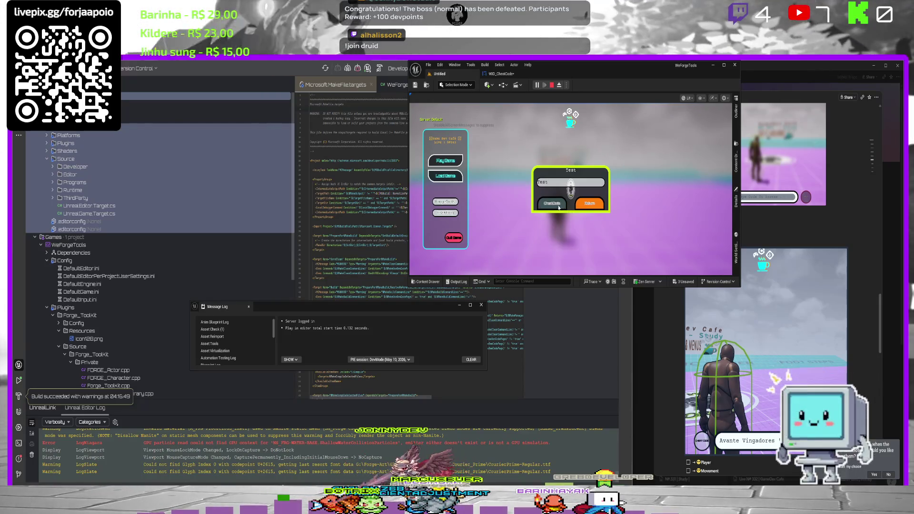
left_click(553, 204)
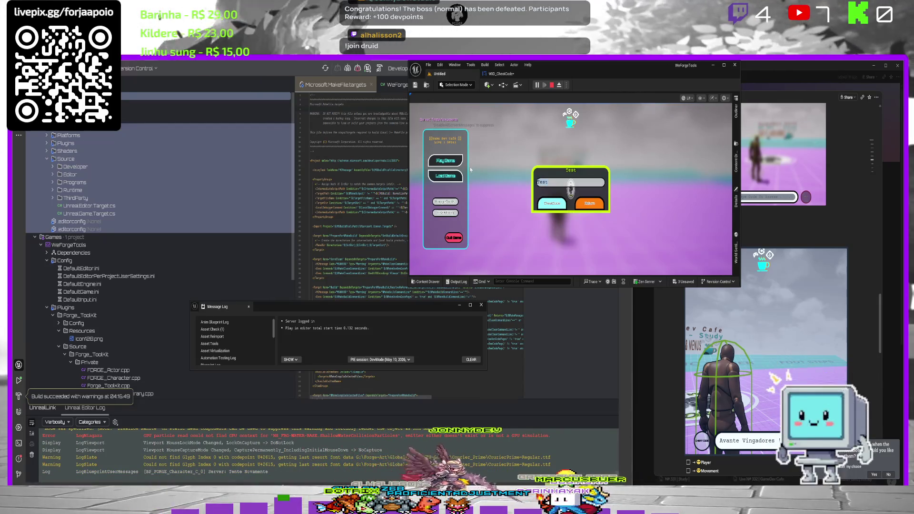
type("peed")
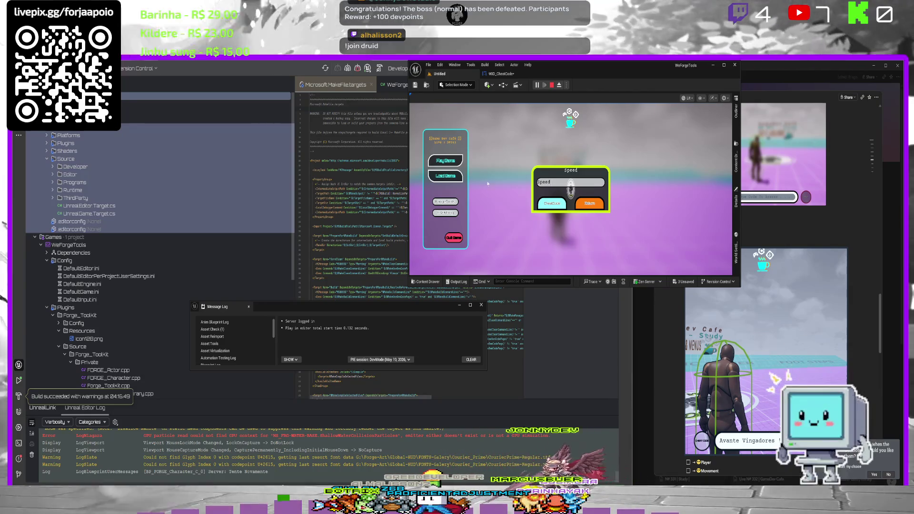
left_click(550, 204)
left_click(551, 182)
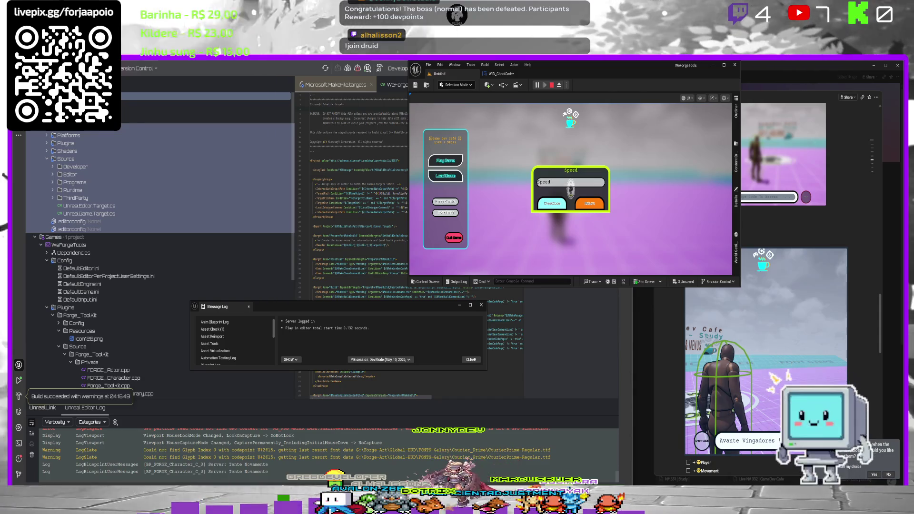
left_click(550, 206)
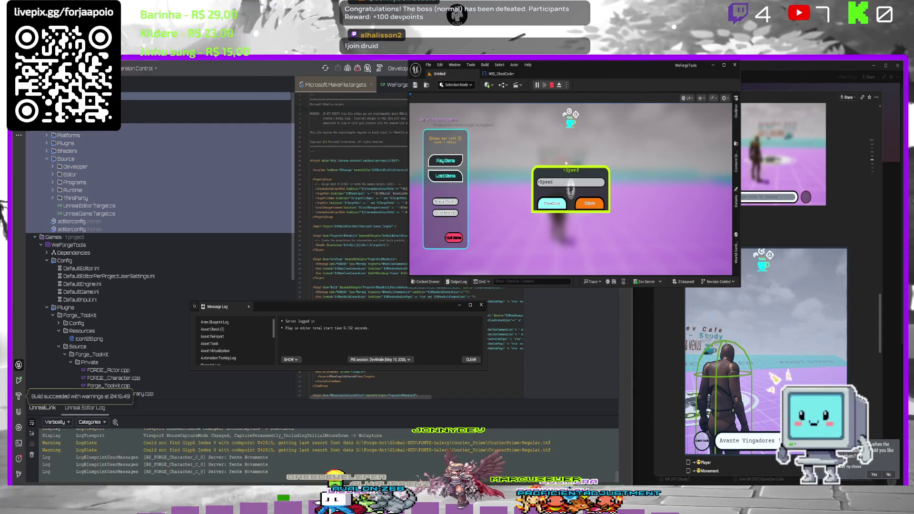
key("Escape")
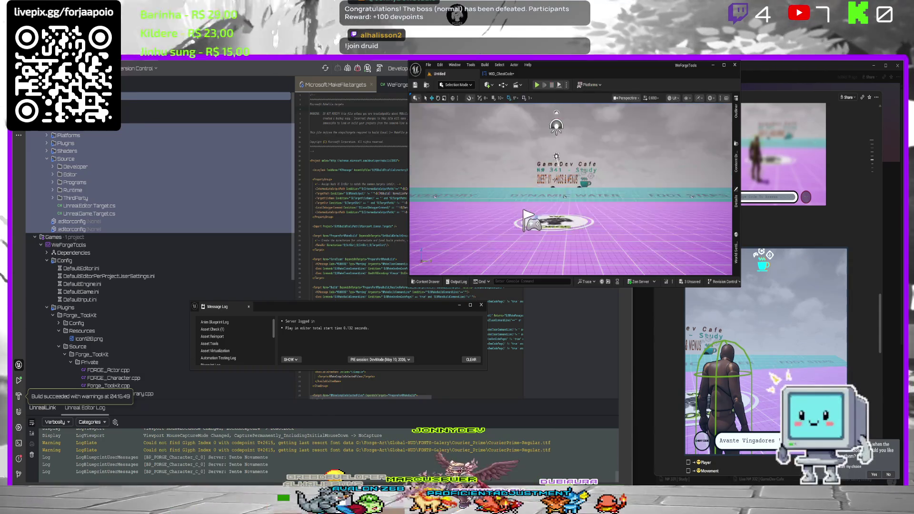
In WID_CheatCode's event graph, reposition the Check Code and SET nodes.
left_click(508, 73)
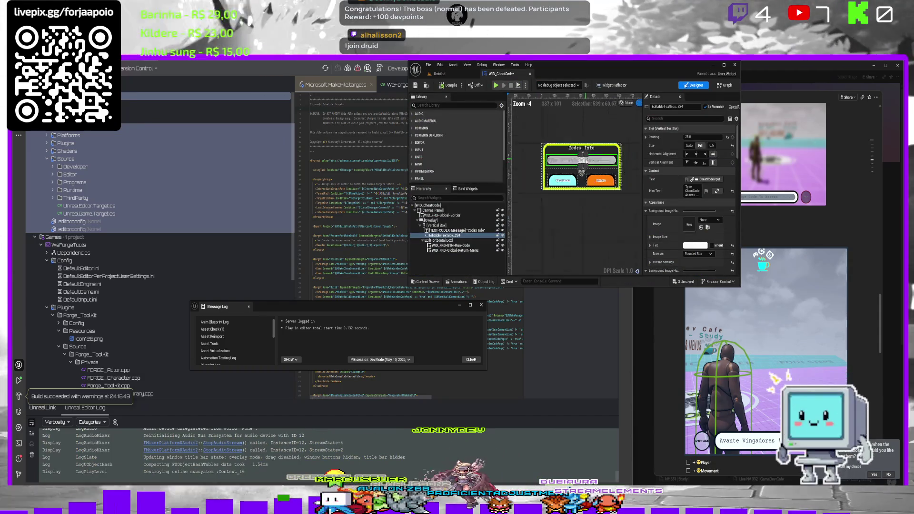
left_click(718, 85)
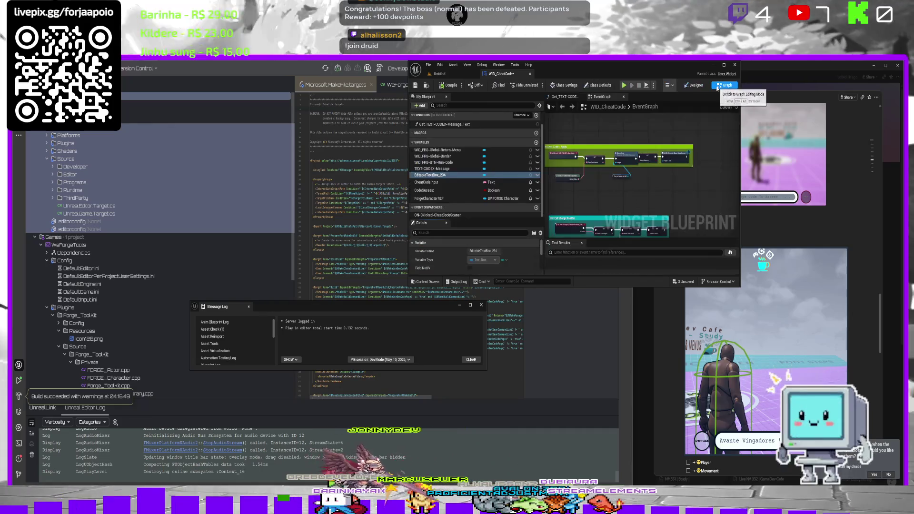
left_click(693, 85)
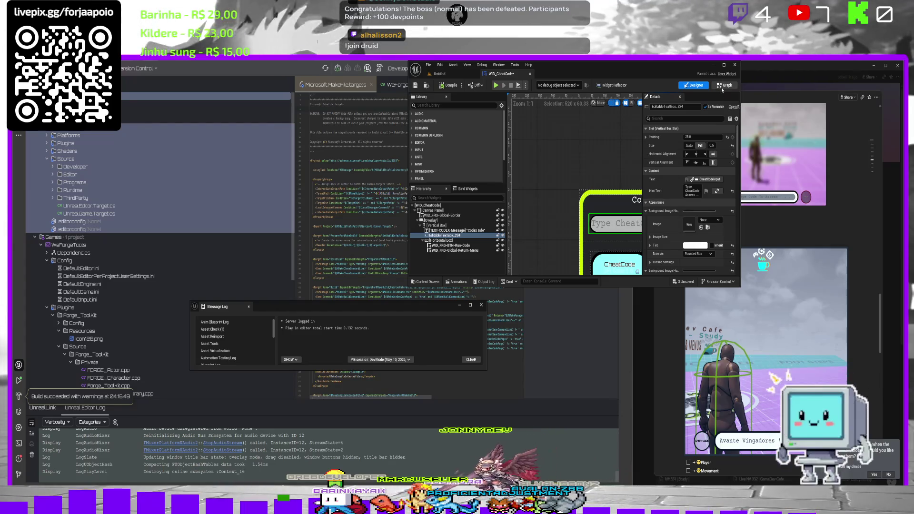
left_click(724, 87)
scroll(614, 181, "up", 2)
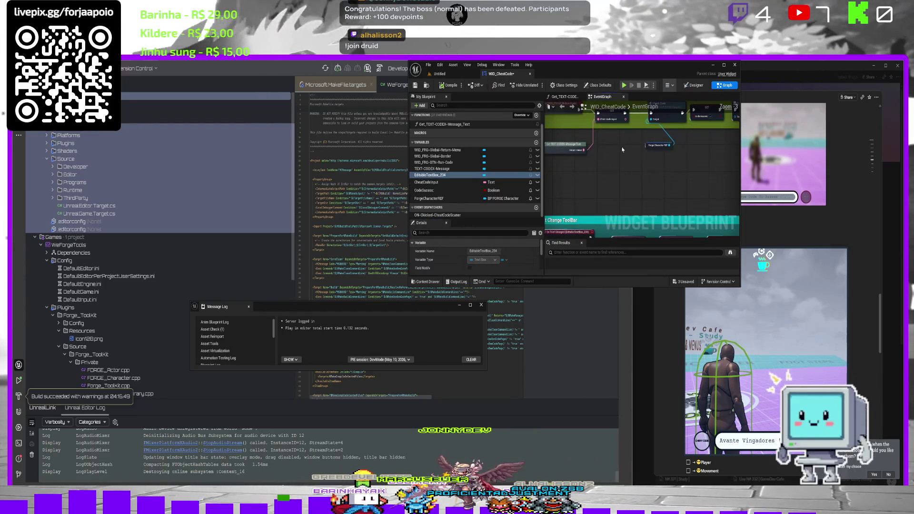
scroll(607, 189, "down", 1)
scroll(617, 152, "up", 1)
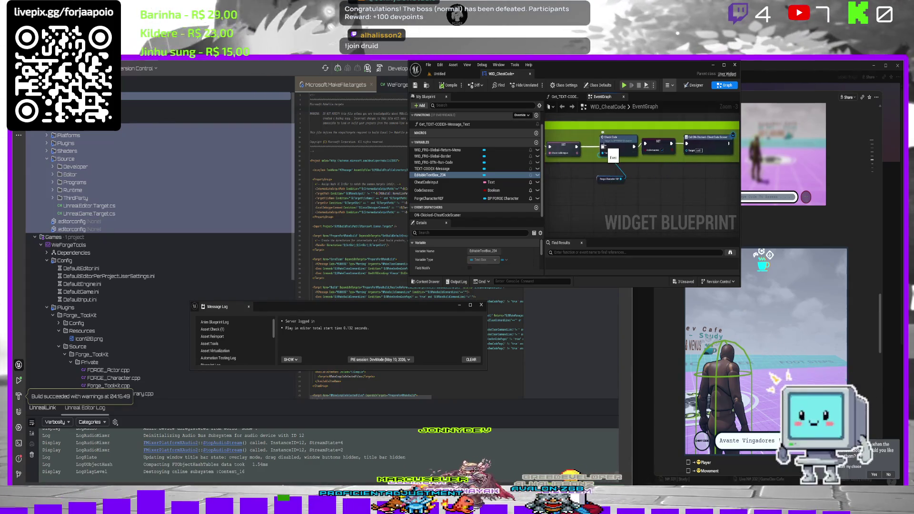
scroll(633, 164, "down", 1)
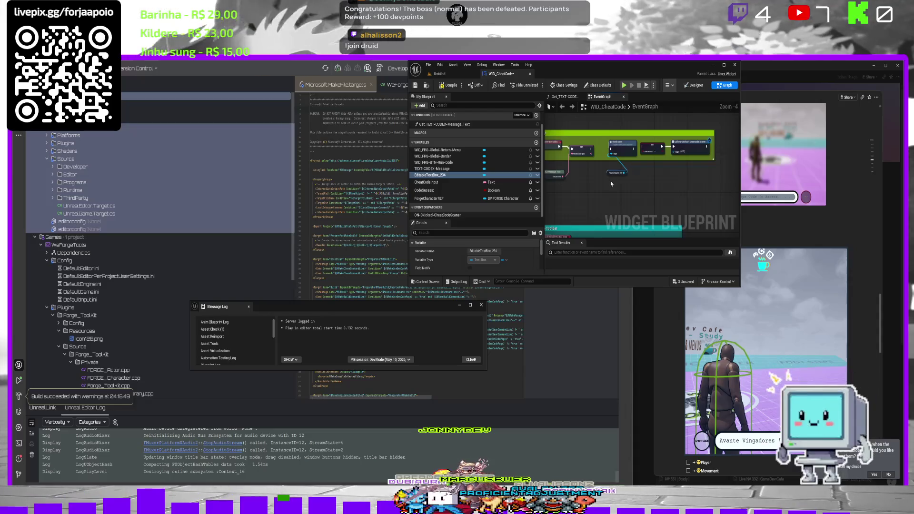
mouse_move(614, 141)
left_mouse_down()
mouse_move(616, 162)
mouse_move(687, 172)
left_mouse_up()
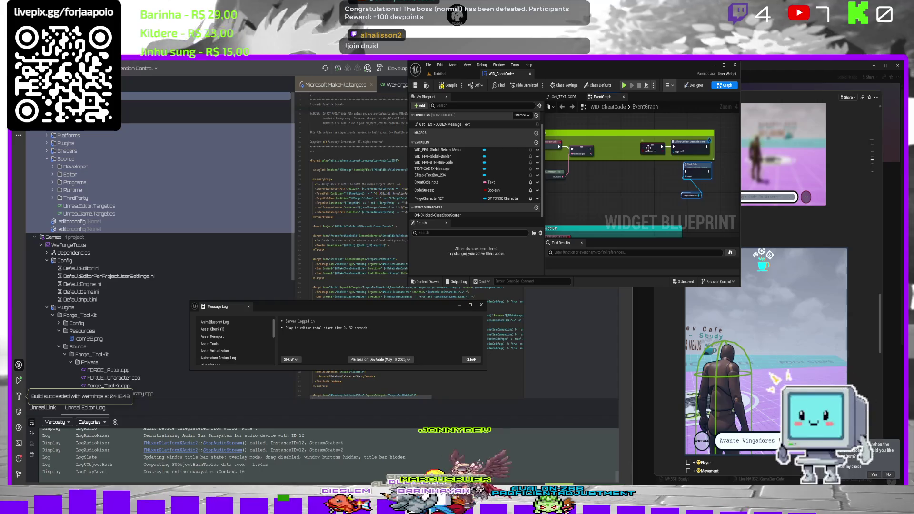
left_click_drag(648, 148, 614, 149)
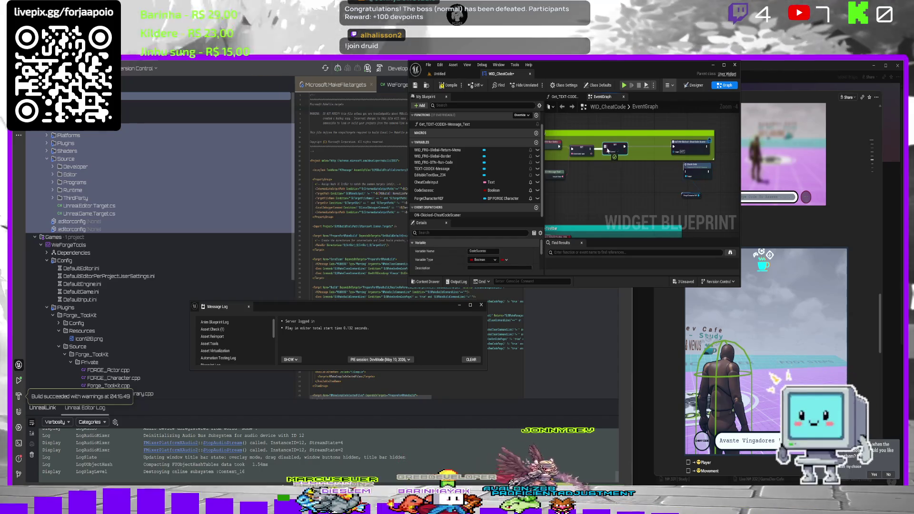
mouse_move(709, 164)
left_mouse_down()
mouse_move(734, 146)
mouse_move(708, 152)
left_mouse_up()
Save the WID_CheatCode widget blueprint and start playing the level.
left_click(415, 85)
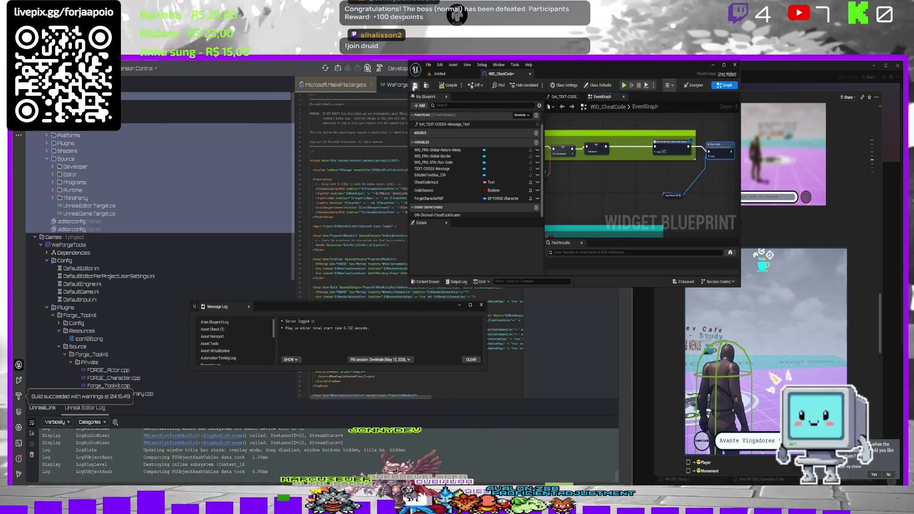
left_click(439, 74)
left_click(537, 86)
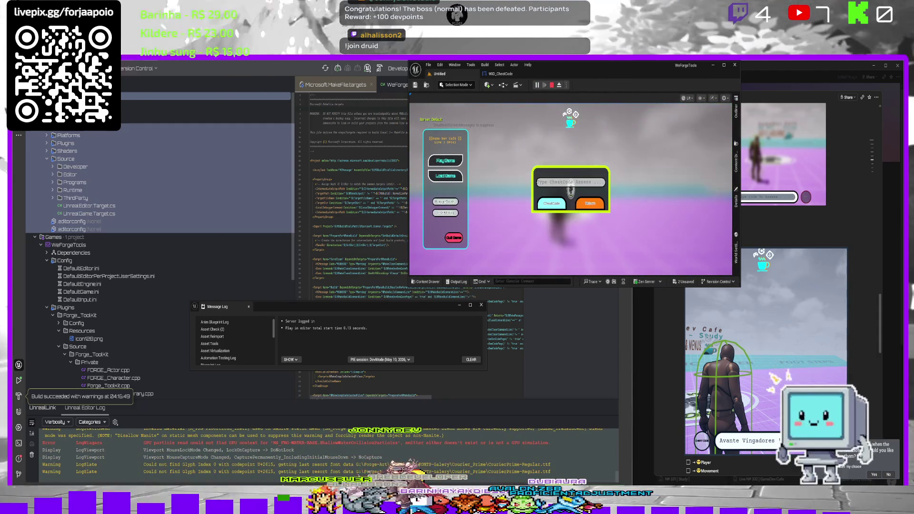
Submit the Speed cheat code, get 'Server: Tente Novamente', then stop play and return to WID_CheatCode.
type("d")
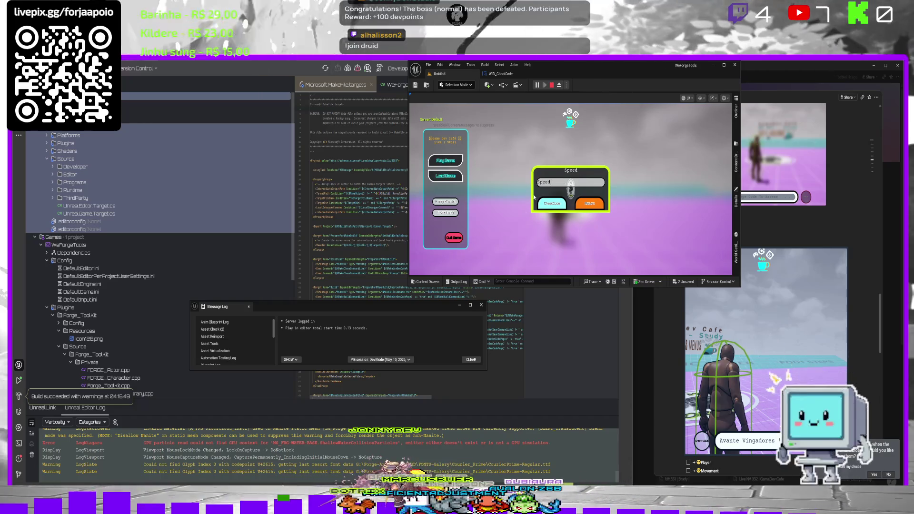
left_click(547, 205)
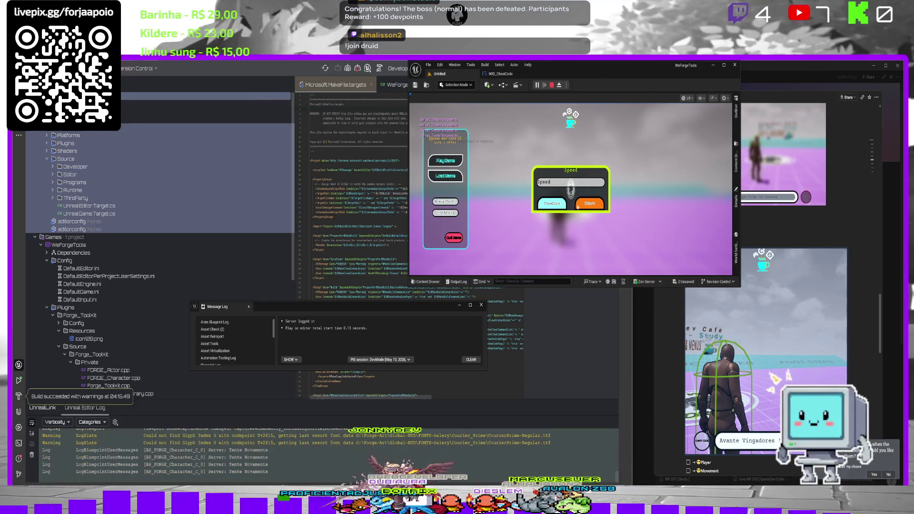
key("Escape")
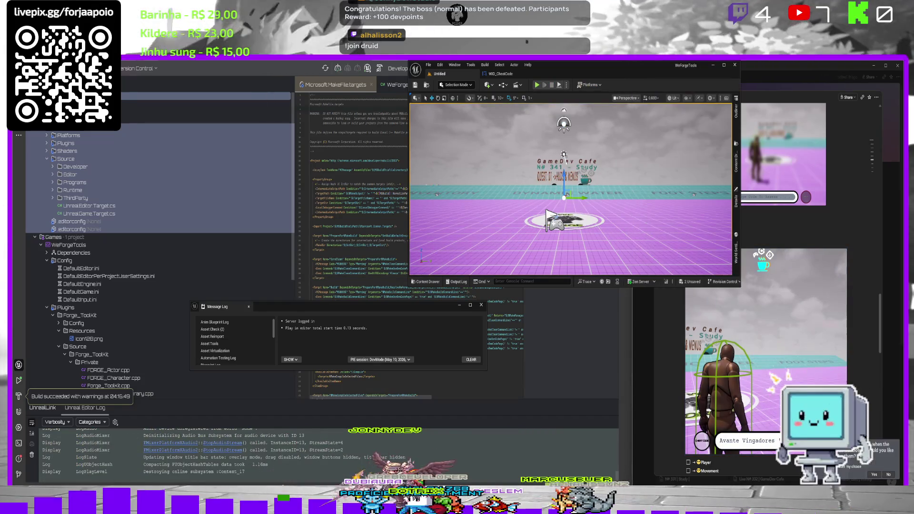
left_click(502, 74)
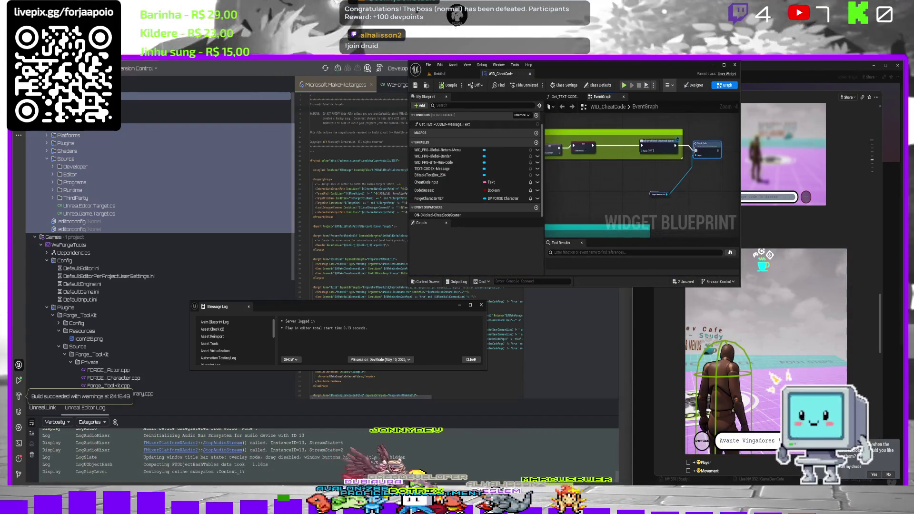
mouse_move(661, 145)
left_mouse_down()
mouse_move(673, 145)
mouse_move(640, 149)
left_mouse_up()
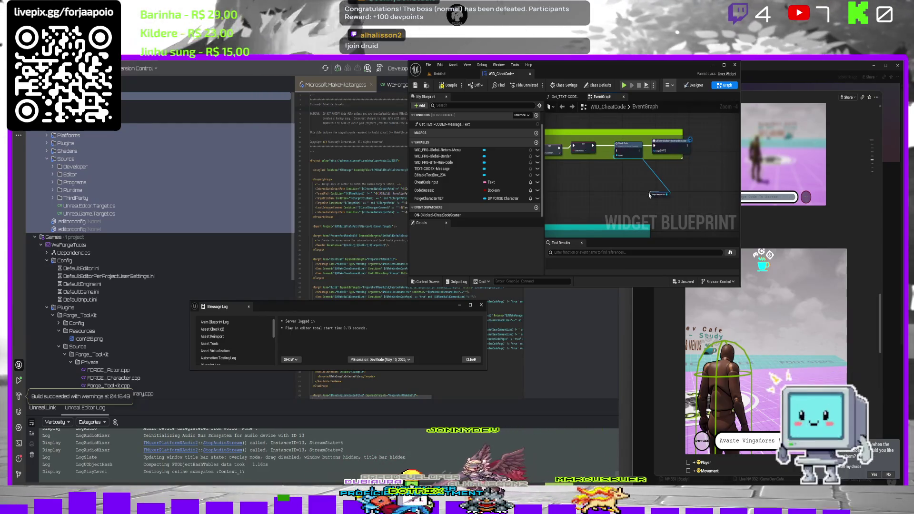
left_click(650, 194)
left_click_drag(610, 180, 598, 151)
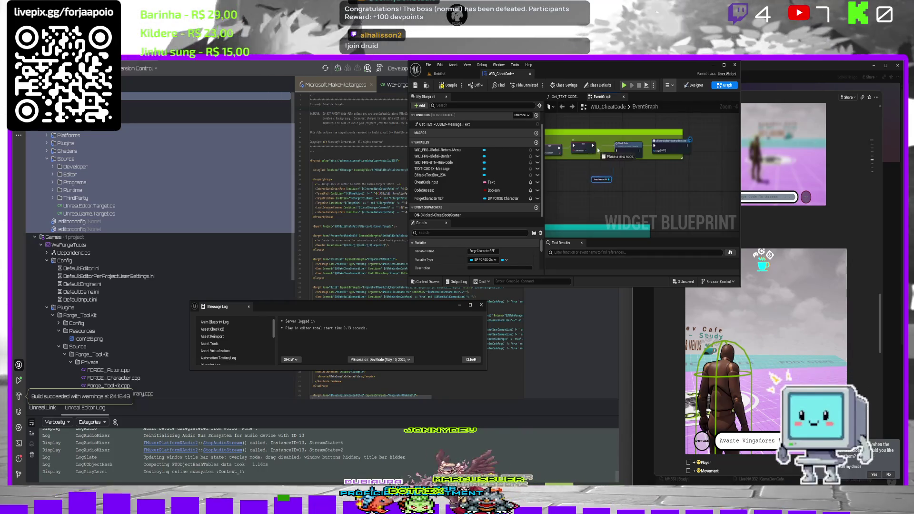
scroll(573, 196, "up", 2)
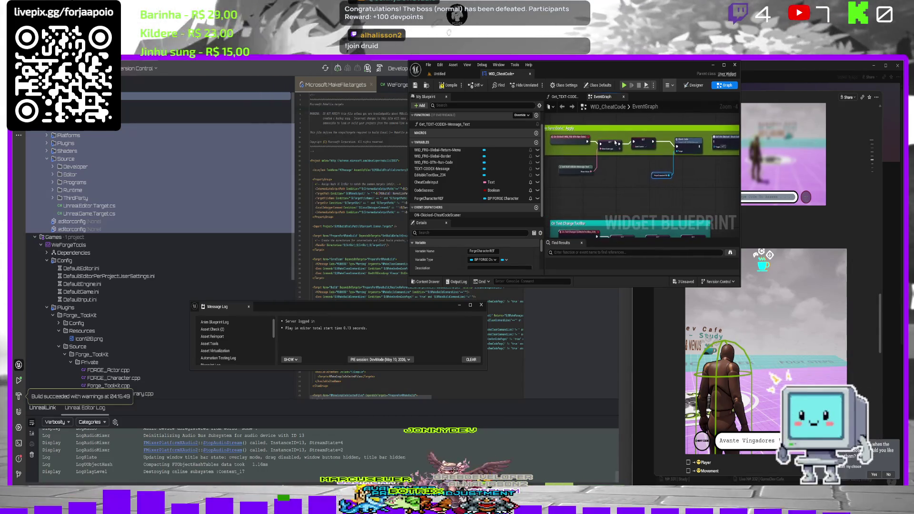
scroll(497, 266, "down", 5)
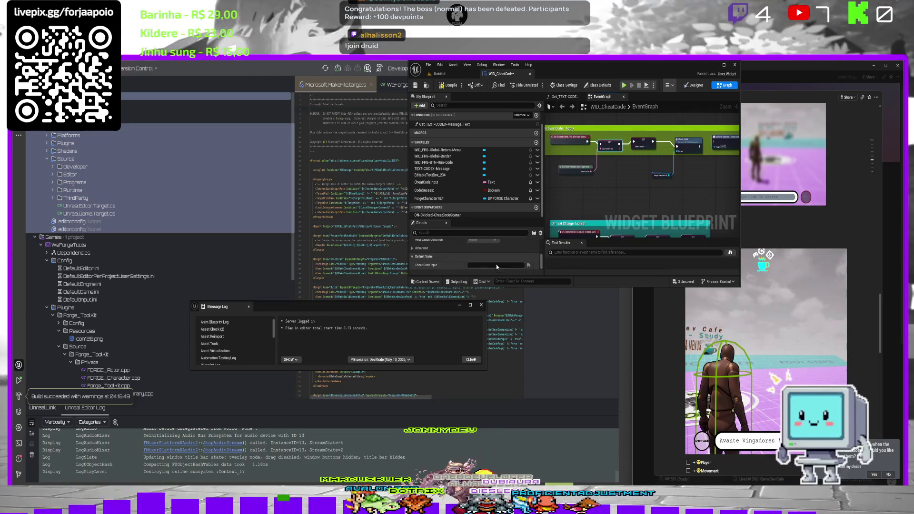
left_click(576, 170)
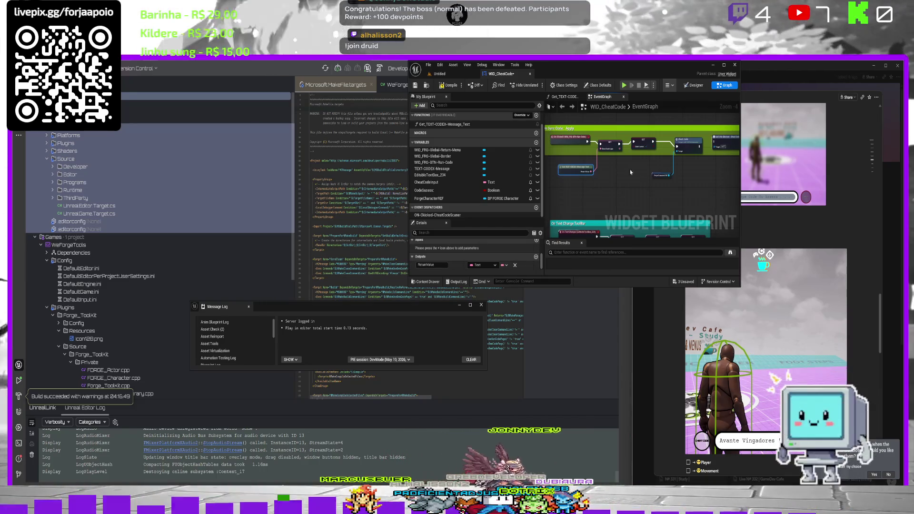
scroll(631, 172, "down", 4)
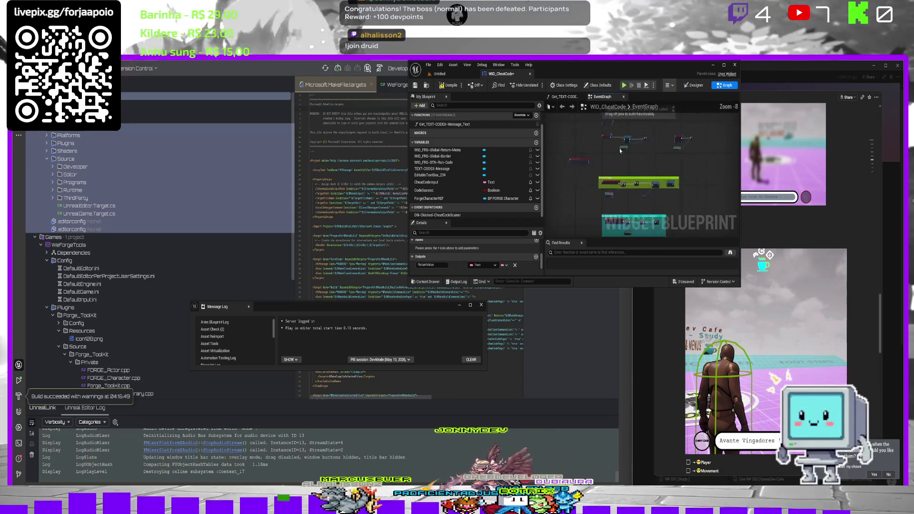
scroll(620, 151, "up", 4)
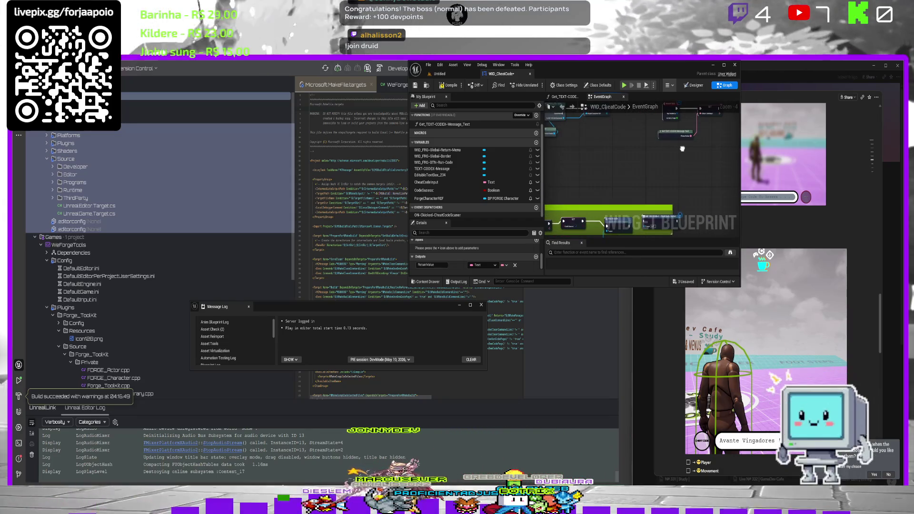
mouse_move(682, 149)
left_mouse_down()
mouse_move(679, 170)
mouse_move(627, 193)
left_mouse_up()
left_click(633, 175)
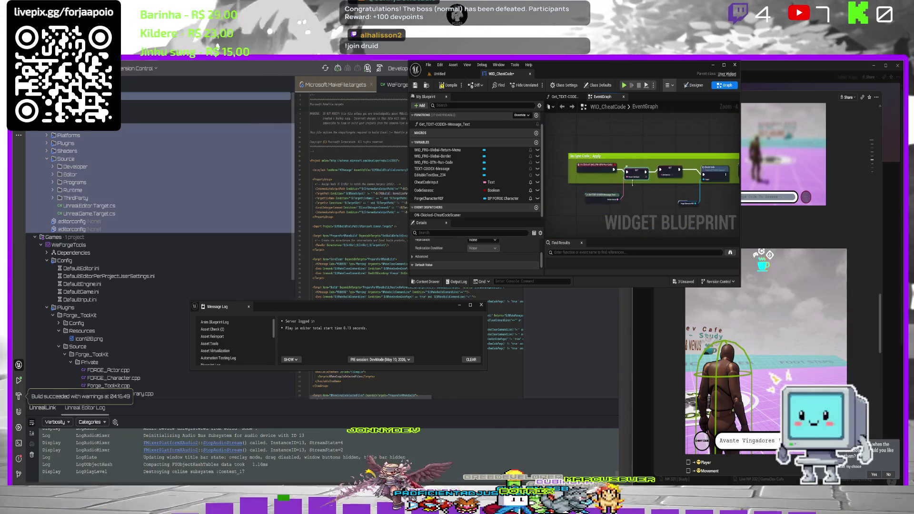
Delete the SET node from the Sync Code apply group and check the CheatCodeInput variable's settings.
key("Delete")
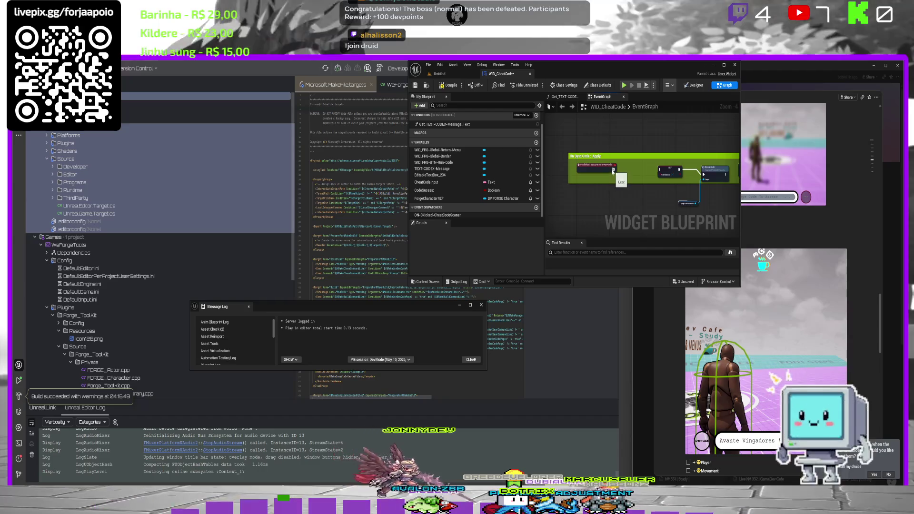
mouse_move(682, 143)
left_mouse_down()
mouse_move(651, 142)
mouse_move(583, 234)
left_mouse_up()
scroll(704, 175, "up", 2)
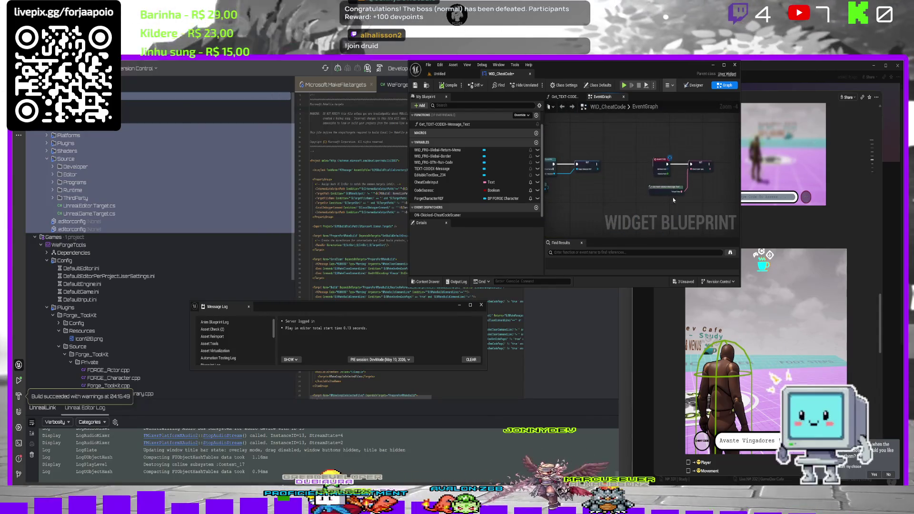
left_click(701, 163)
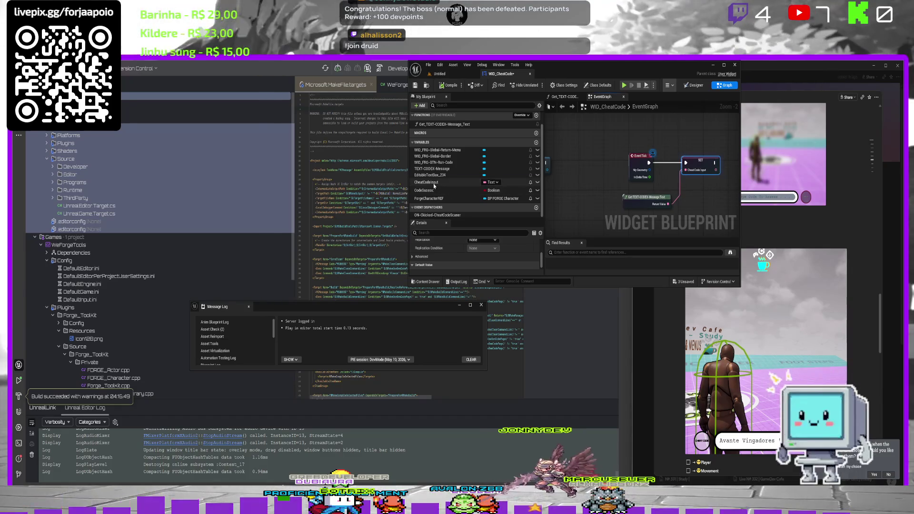
left_click(426, 182)
scroll(676, 149, "down", 5)
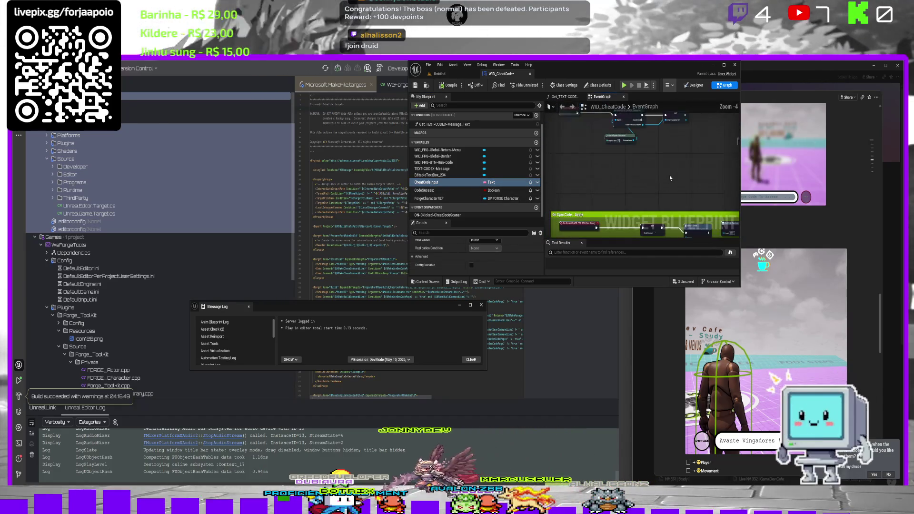
scroll(676, 149, "up", 3)
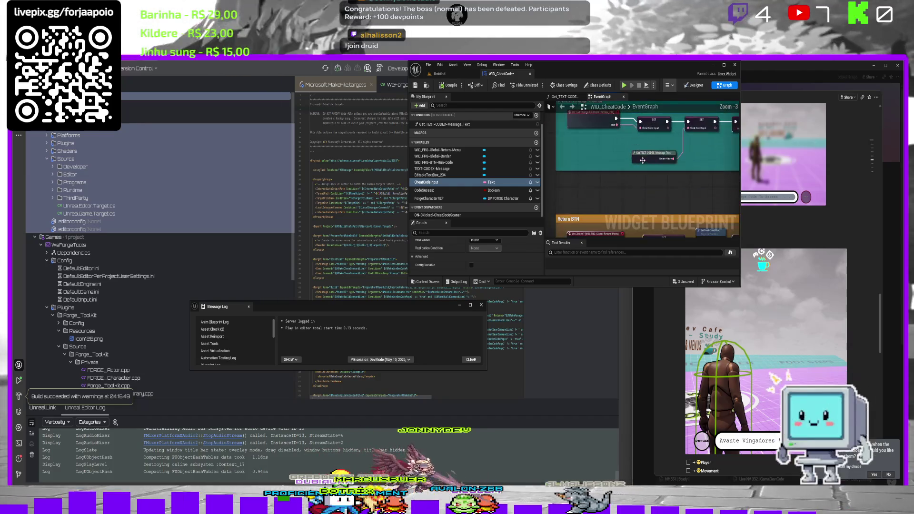
Remove the extra SET node from the On Text Change group and compile WID_CheatCode.
left_click_drag(642, 178, 641, 195)
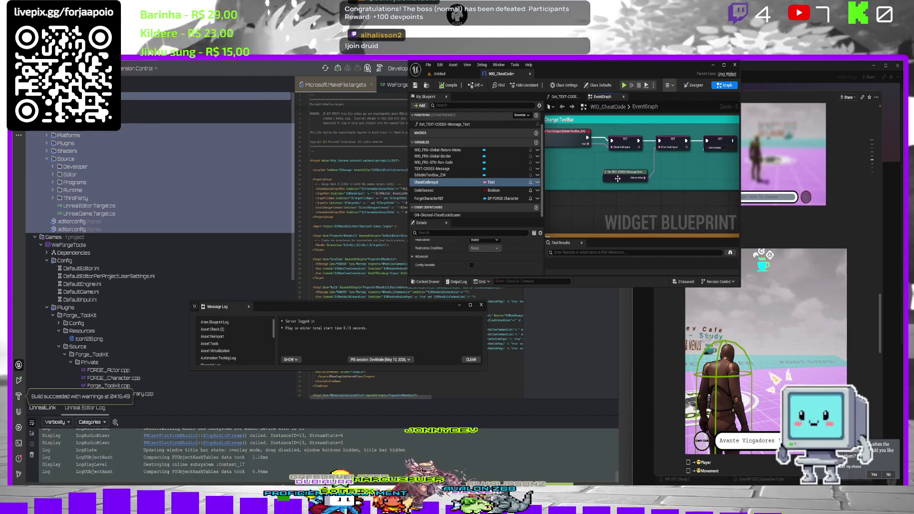
left_click(618, 178)
left_click(629, 145)
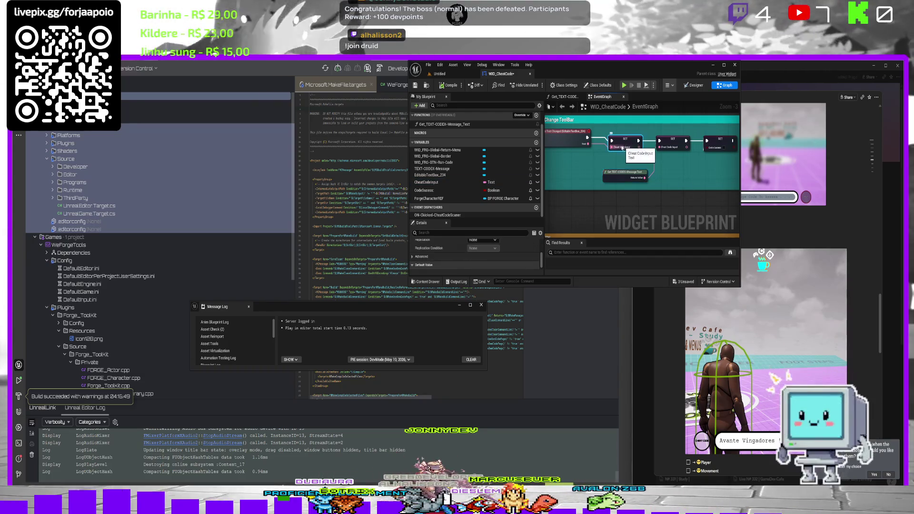
left_click(655, 152)
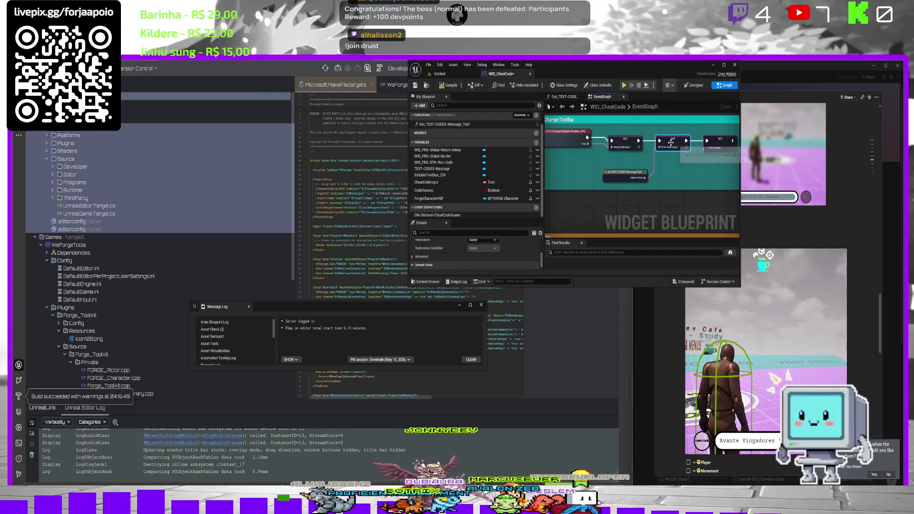
scroll(646, 155, "down", 1)
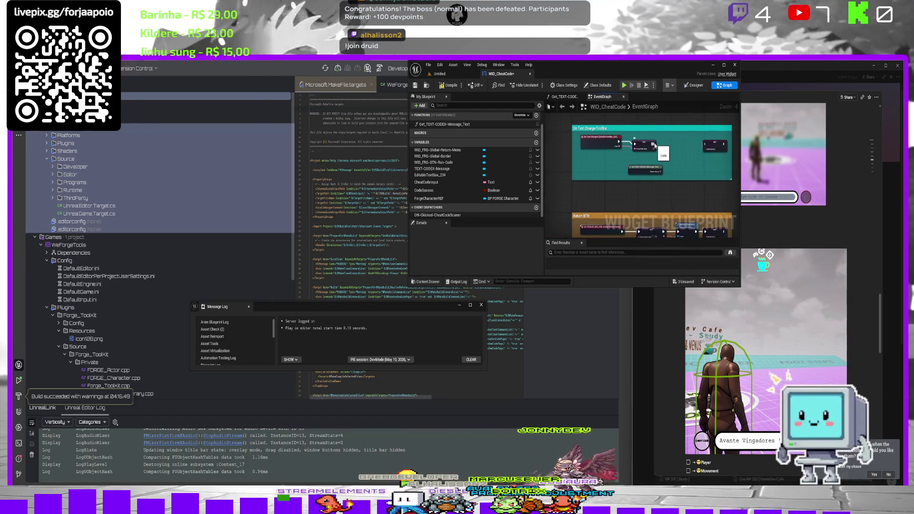
left_click_drag(653, 144, 705, 145)
left_click(715, 148)
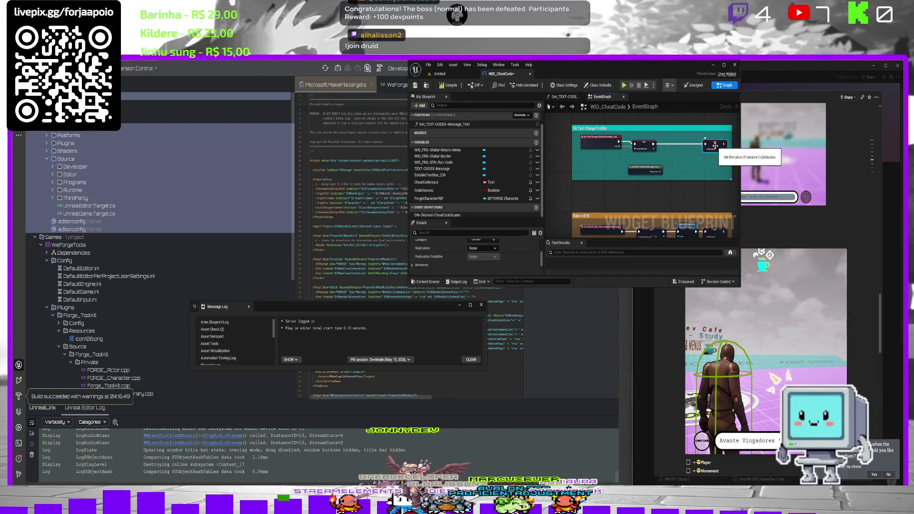
key("Delete")
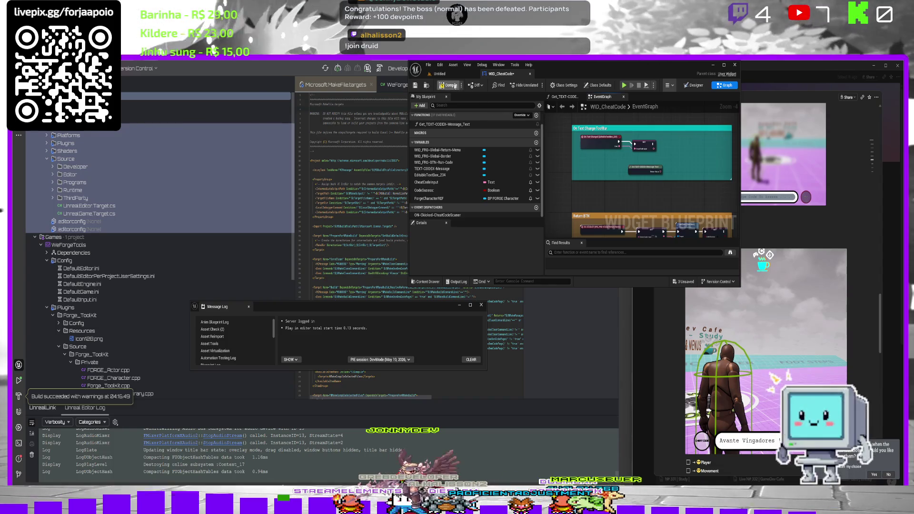
left_click(439, 74)
Play-test the widget with the code Speed, get 'Server: Tente Novamente', then return to WID_CheatCode's graph.
left_click(538, 85)
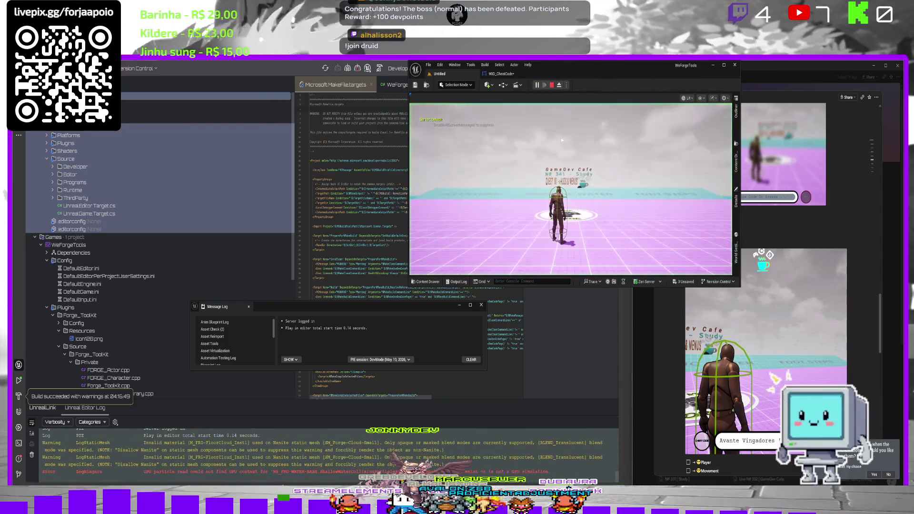
left_click(553, 182)
key("ctrl+v")
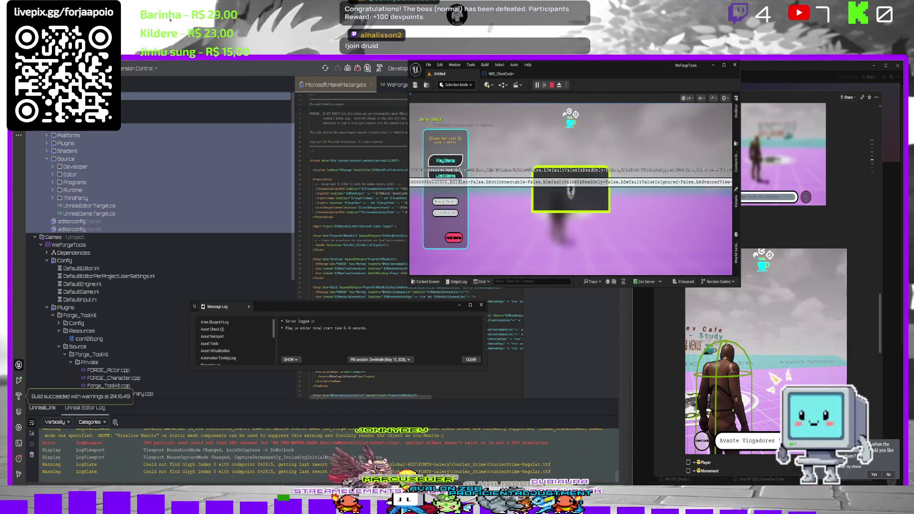
key("ctrl+z")
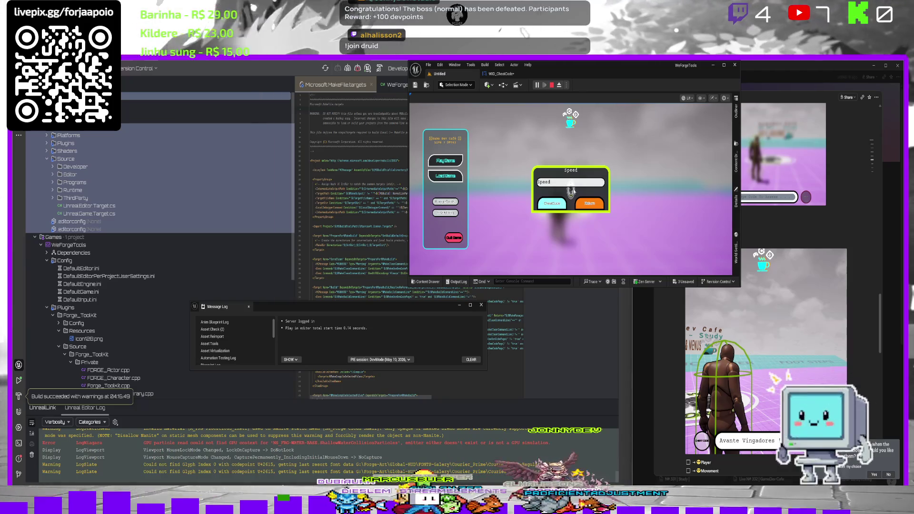
left_click(552, 209)
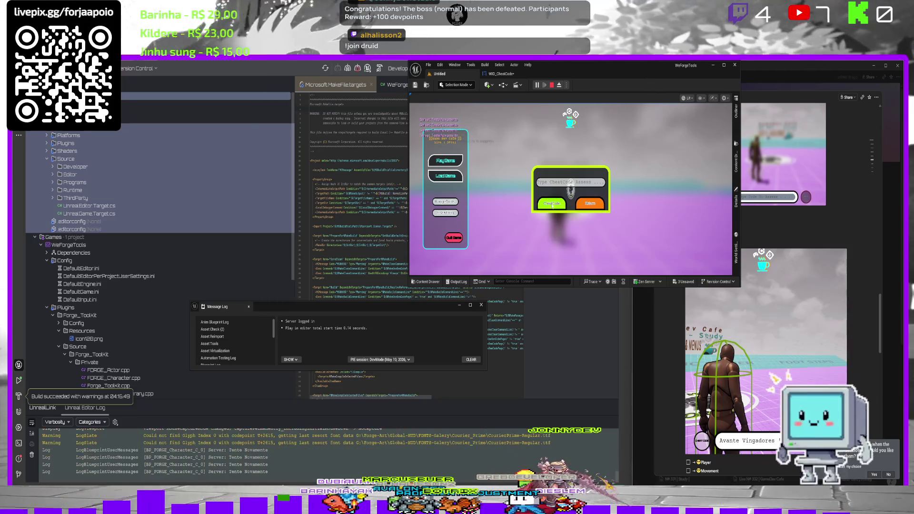
key("Escape")
left_click(502, 75)
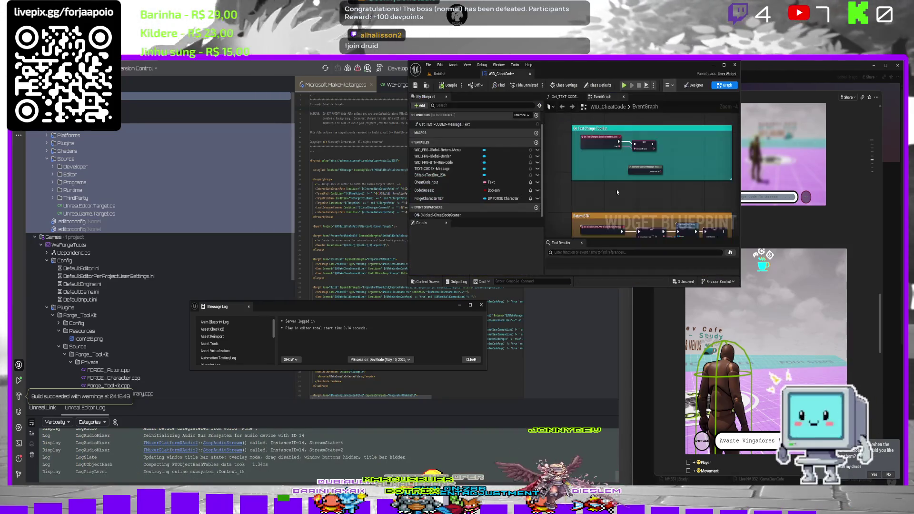
Wire Check Code's execution output into the following node and open its CheckCode event in BP_FORGE_Character.
scroll(613, 192, "up", 3)
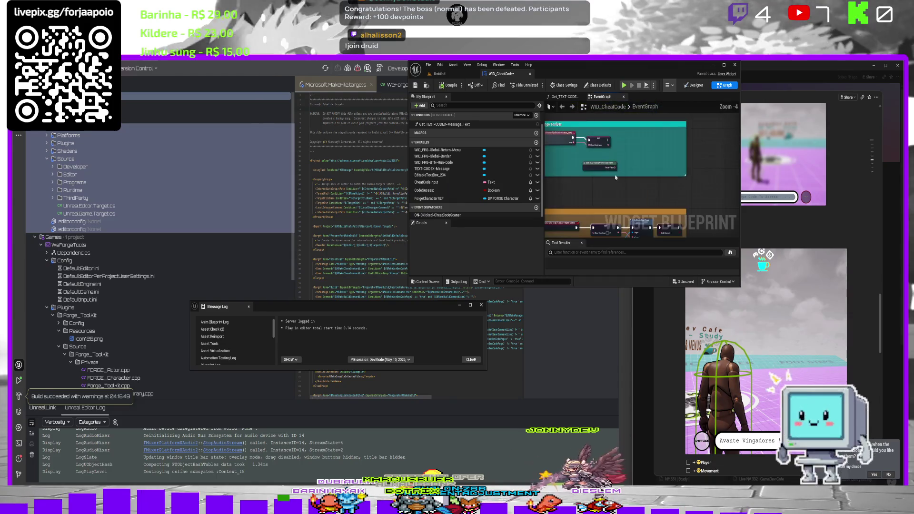
left_click_drag(655, 174, 603, 169)
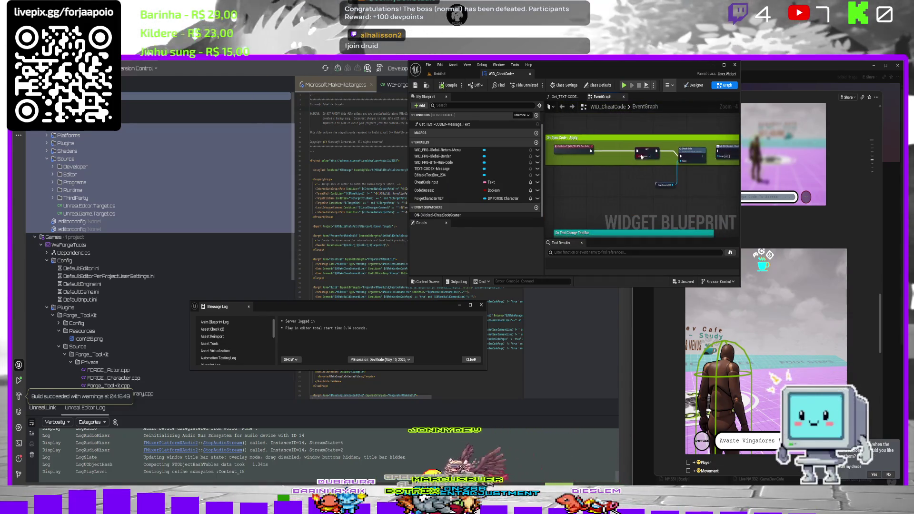
left_click_drag(660, 153, 677, 154)
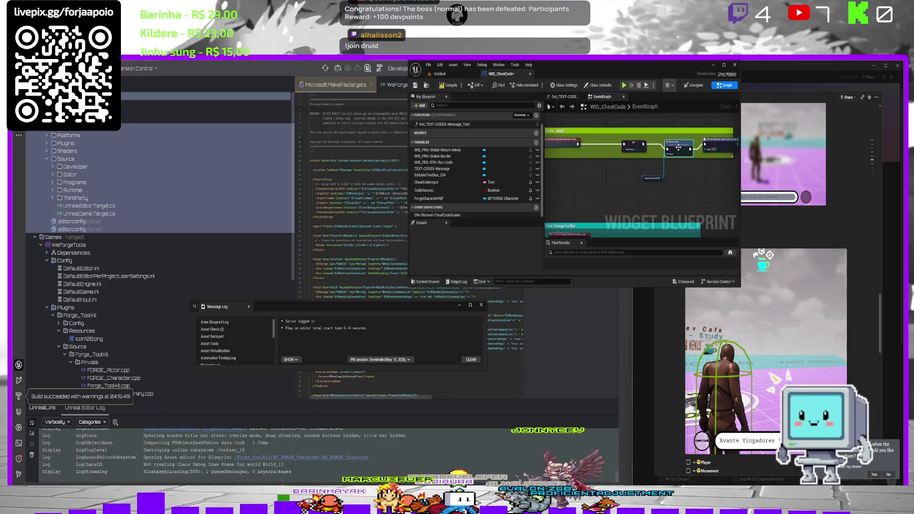
double_click(678, 148)
Delete the WID/HUD target and Forge Tool Kit nodes, then compile BP_FORGE_Character.
left_click(559, 157)
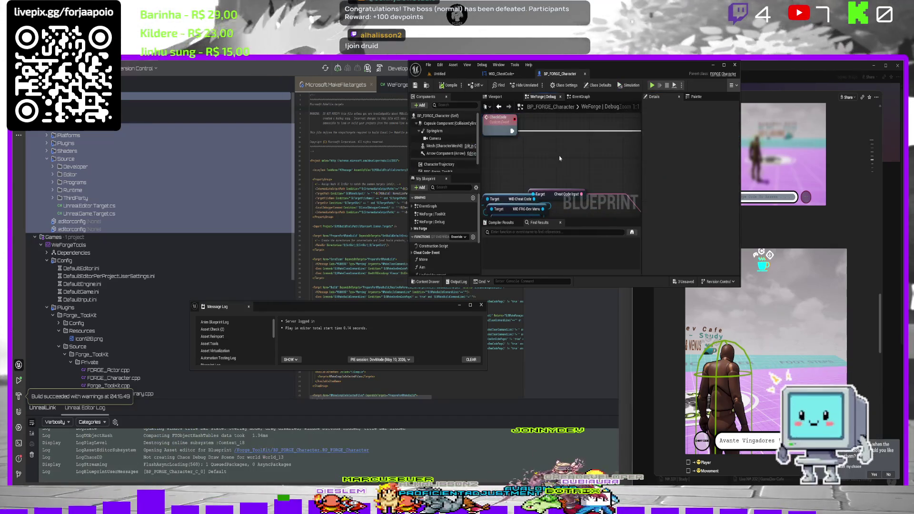
scroll(573, 159, "down", 1)
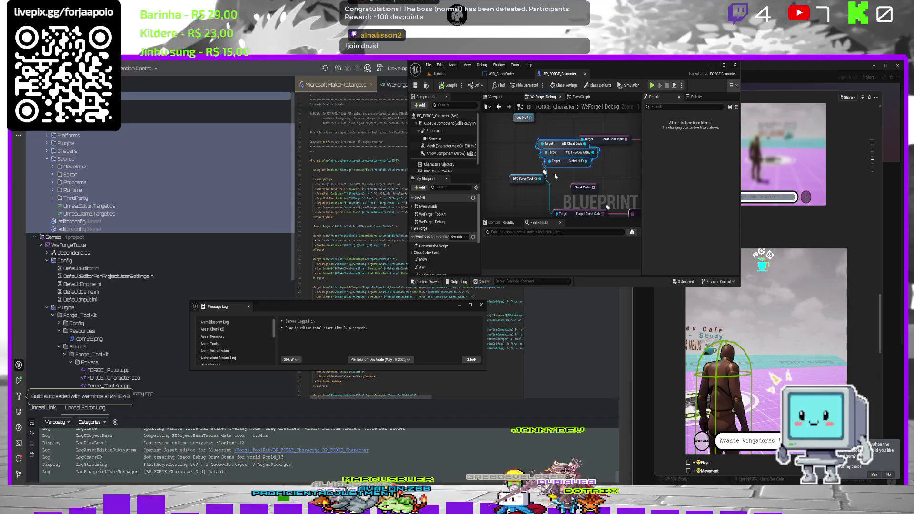
scroll(555, 176, "down", 1)
left_click_drag(509, 141, 595, 191)
key("Delete")
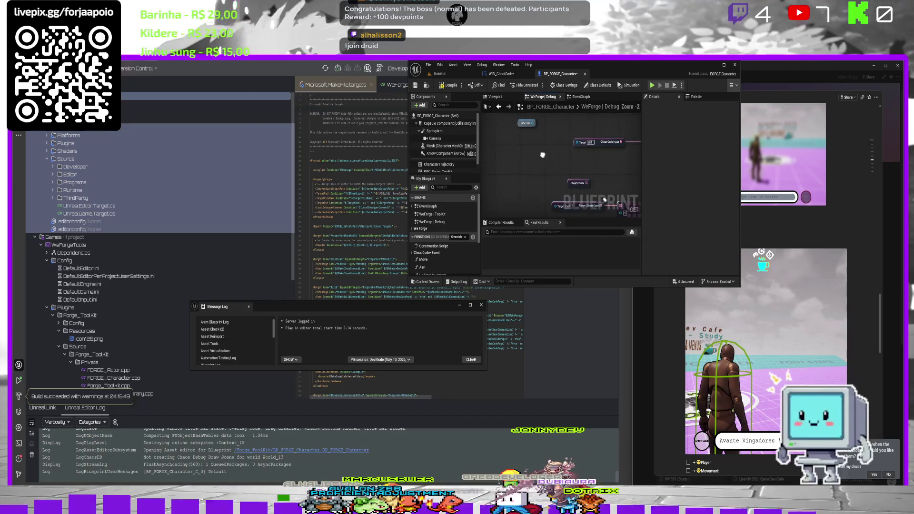
mouse_move(543, 155)
left_mouse_down()
mouse_move(524, 177)
mouse_move(561, 156)
mouse_move(553, 145)
mouse_move(549, 165)
mouse_move(538, 151)
mouse_move(565, 164)
mouse_move(543, 159)
mouse_move(558, 170)
left_mouse_up()
left_click(448, 85)
Wire Dev HUD to a Target pin, then delete the red error node and the small Cheat Code node.
left_click(496, 143)
left_click(572, 186)
scroll(560, 156, "down", 3)
scroll(524, 147, "up", 3)
left_click(541, 175)
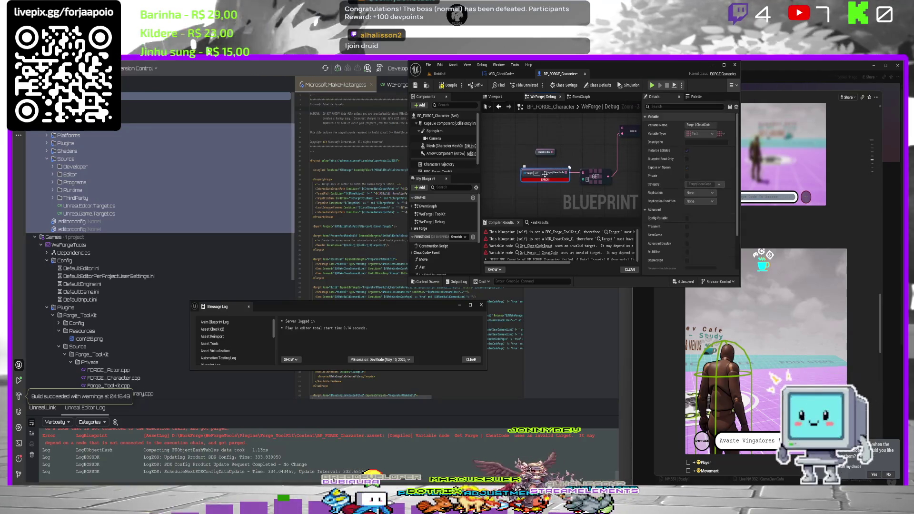
key("Delete")
left_click(540, 152)
key("Delete")
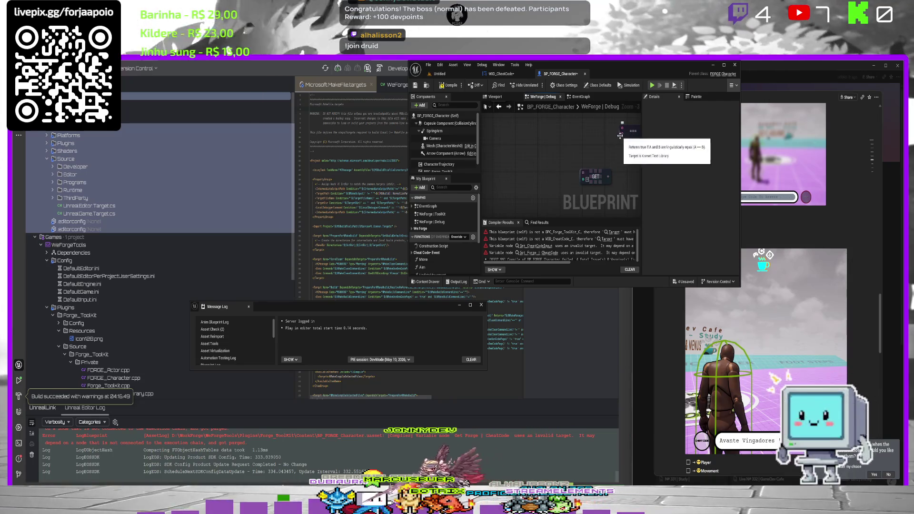
Add a To Text conversion from the Text pin and feed it into a new Format Text node.
left_click_drag(622, 134, 597, 153)
type("te")
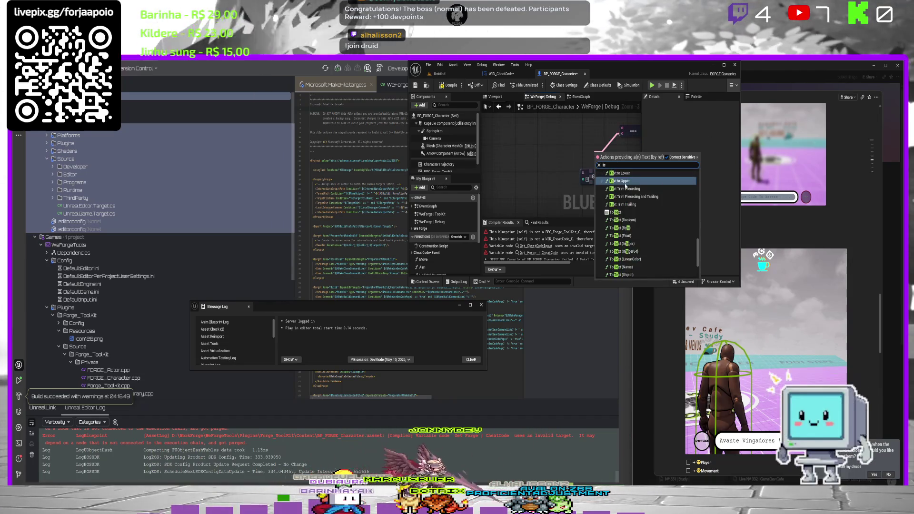
left_click(617, 215)
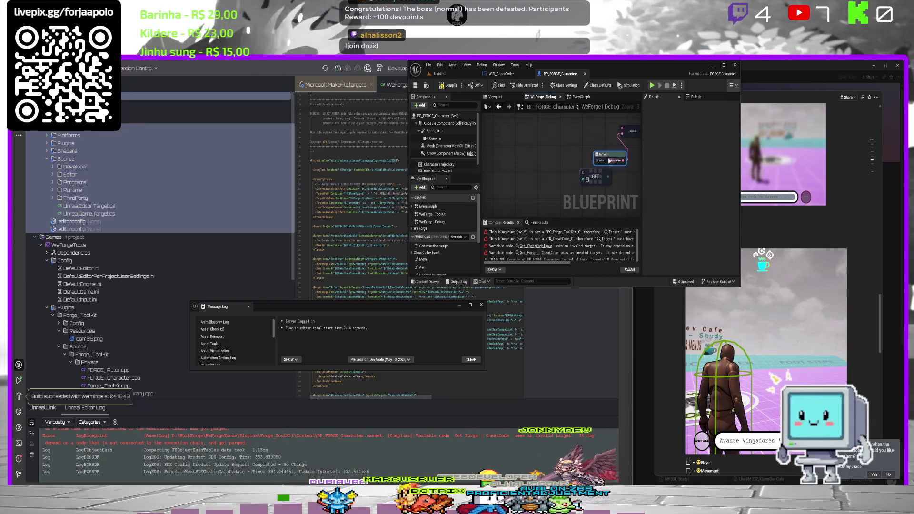
right_click(600, 162)
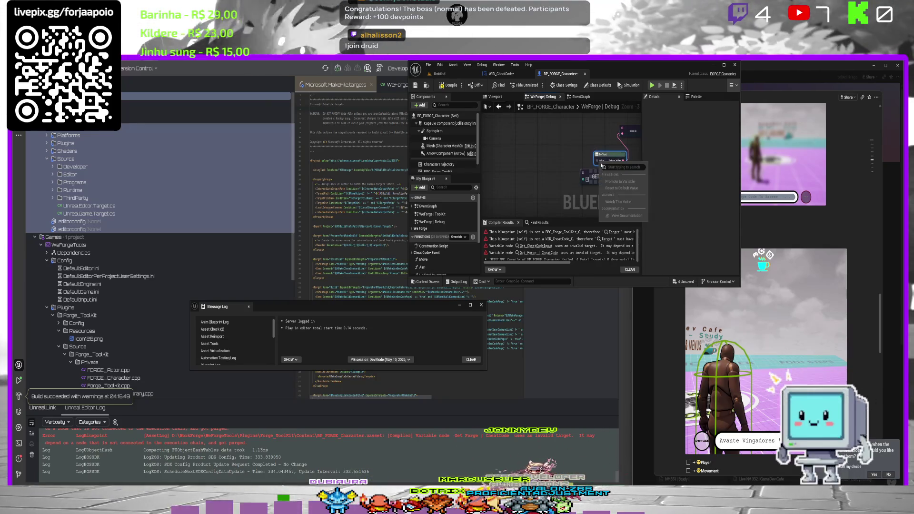
key("Escape")
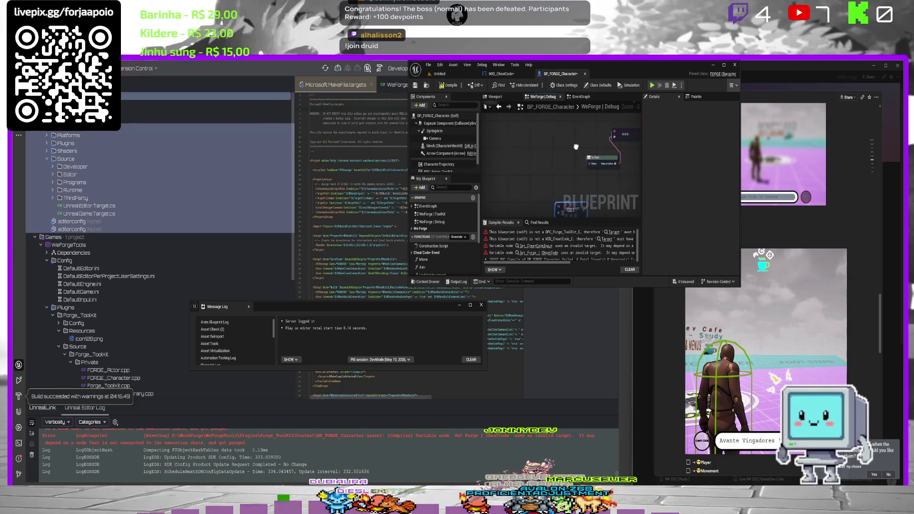
mouse_move(609, 158)
left_mouse_down()
mouse_move(577, 156)
mouse_move(545, 174)
left_mouse_up()
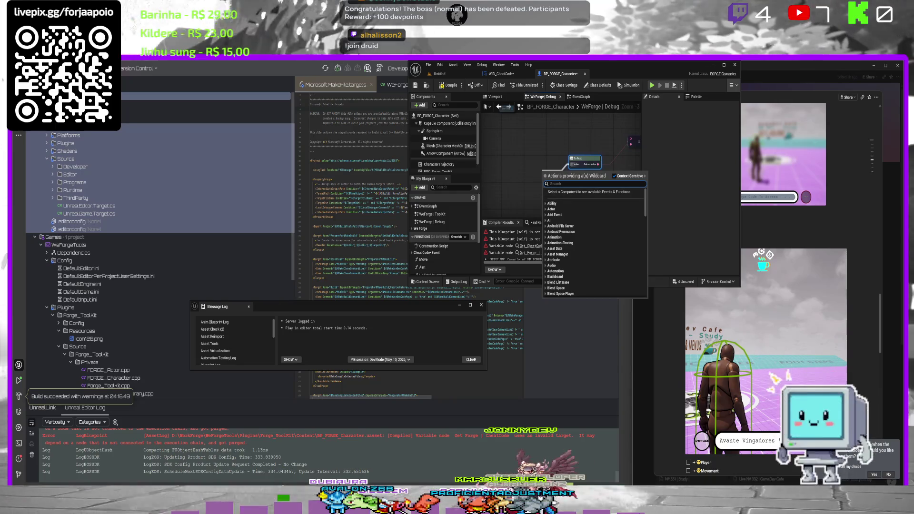
type("T")
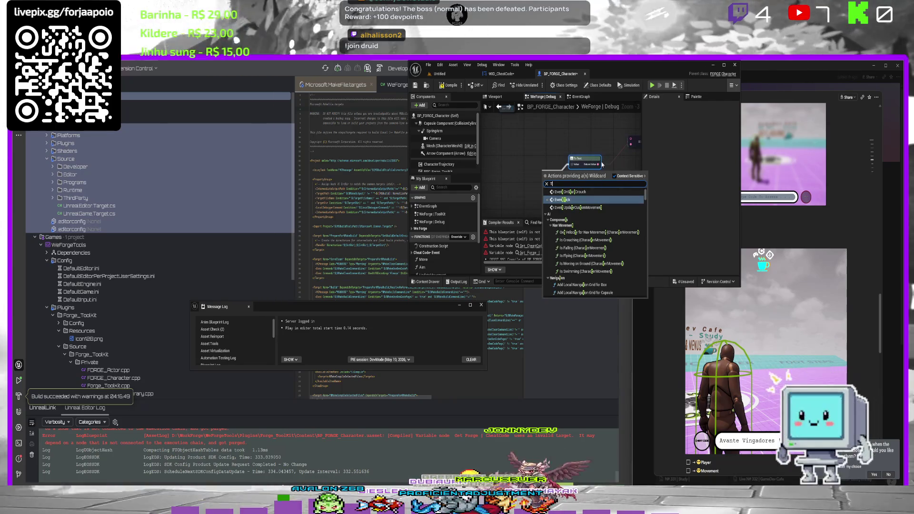
mouse_move(598, 165)
left_mouse_down()
mouse_move(630, 142)
mouse_move(618, 157)
left_mouse_up()
type("rmat")
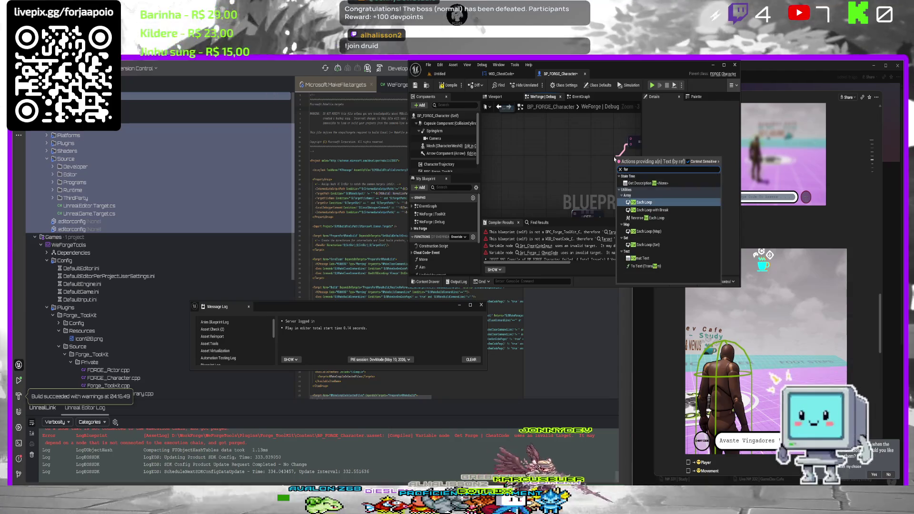
key("Return")
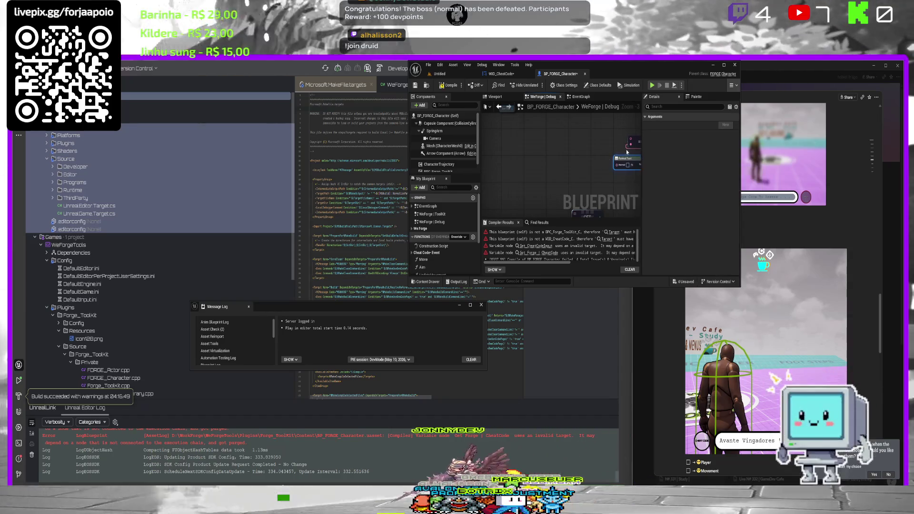
Recompile BP_FORGE_Character, leaving one error: Equal Exactly's A pin unwired.
mouse_move(592, 143)
left_mouse_down()
mouse_move(520, 149)
mouse_move(534, 159)
mouse_move(551, 151)
mouse_move(540, 155)
left_mouse_up()
scroll(539, 154, "down", 2)
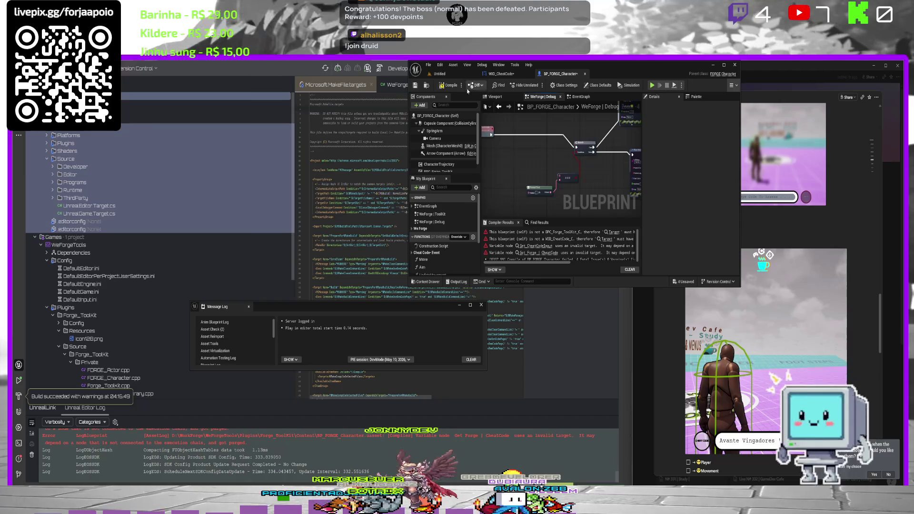
left_click(451, 86)
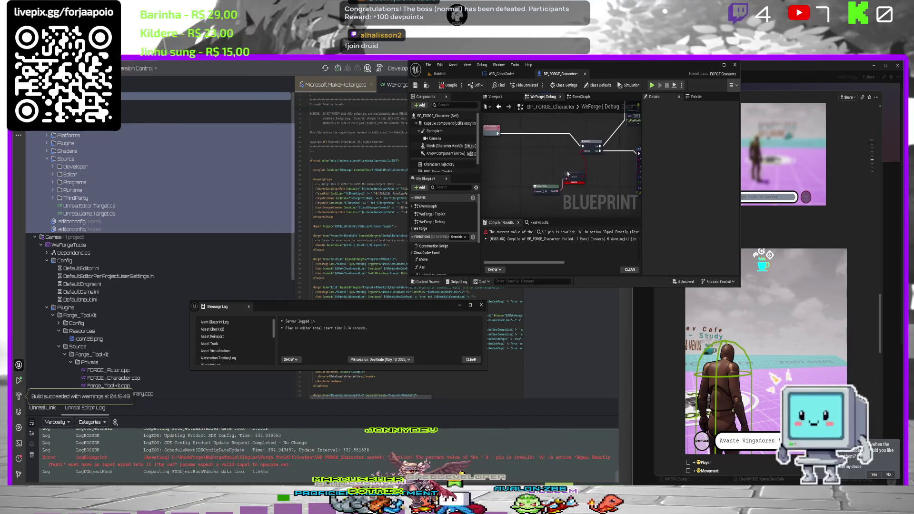
left_click_drag(528, 169, 542, 170)
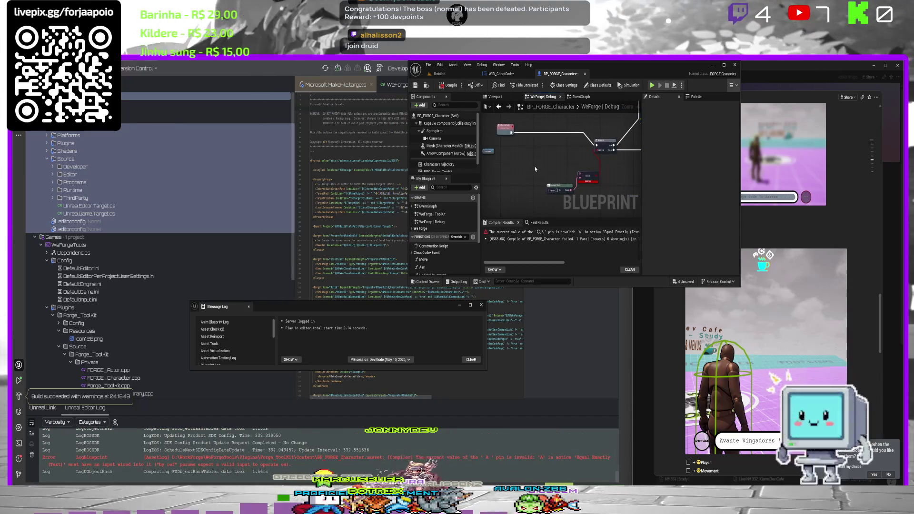
left_click_drag(492, 151, 523, 156)
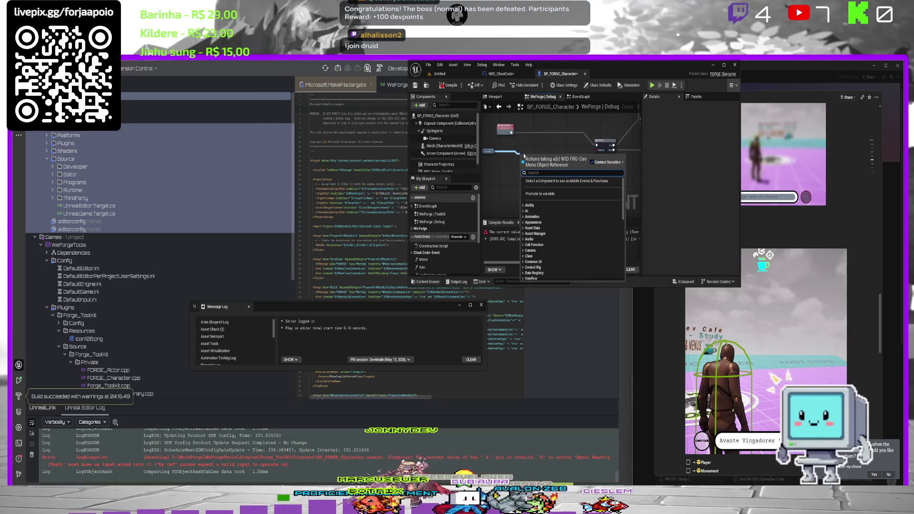
type("c")
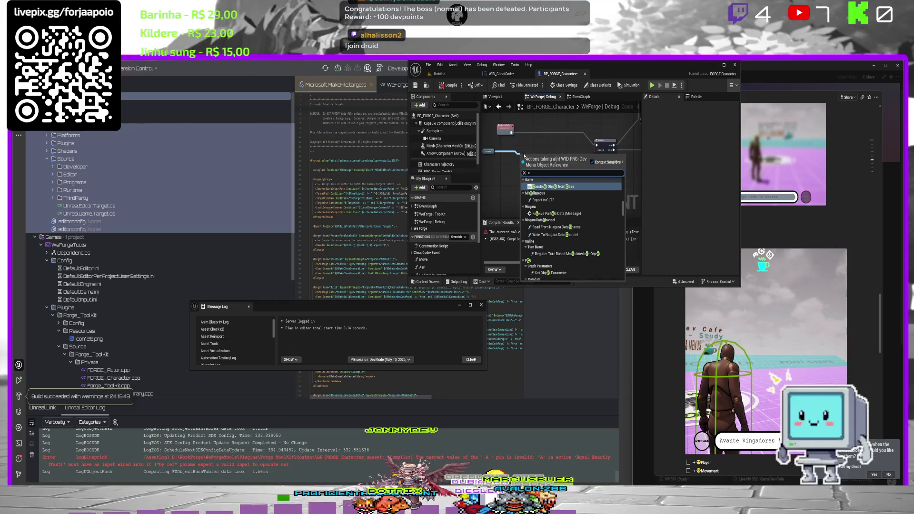
key("Escape")
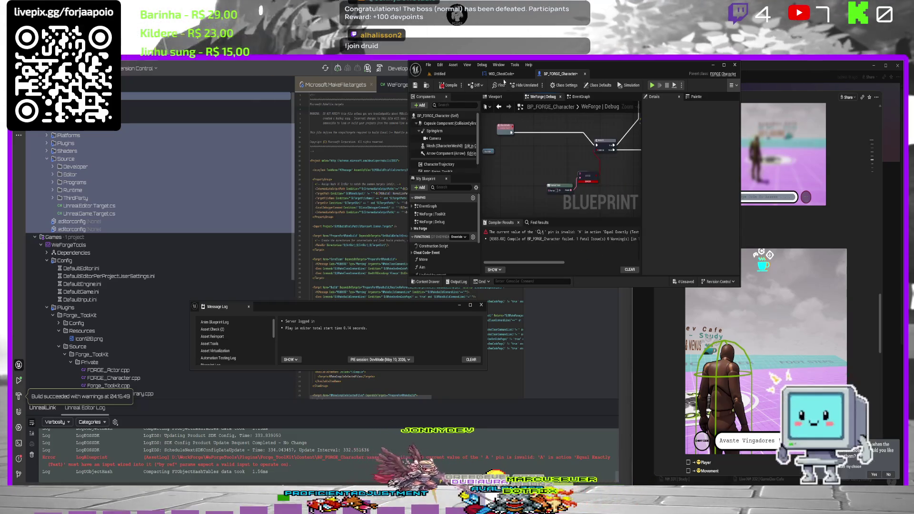
left_click(502, 74)
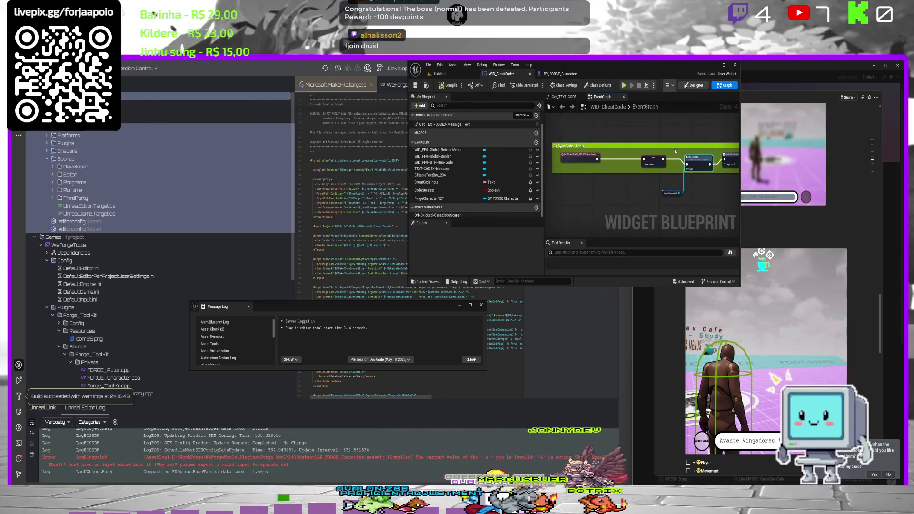
Select the WID_CheatCode root in the Designer view, then compile and save the widget.
left_click(693, 85)
left_click(587, 146)
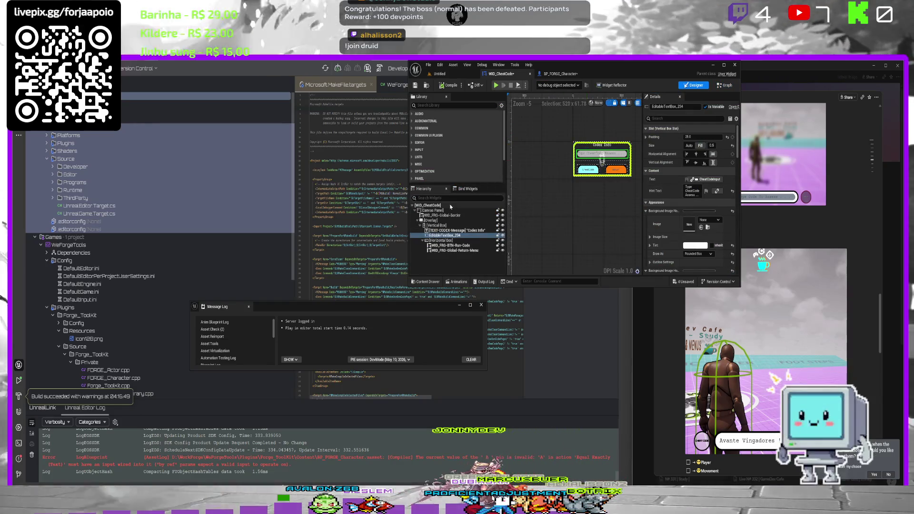
scroll(708, 219, "down", 2)
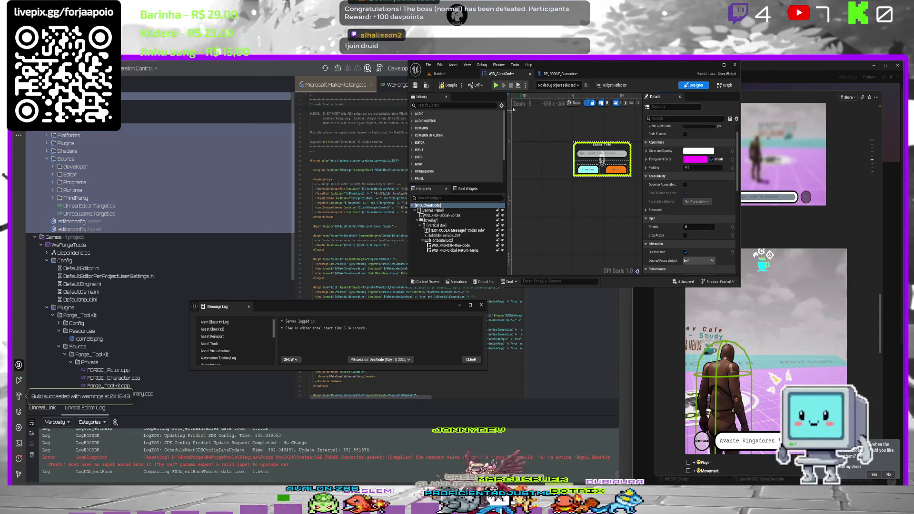
left_click(450, 85)
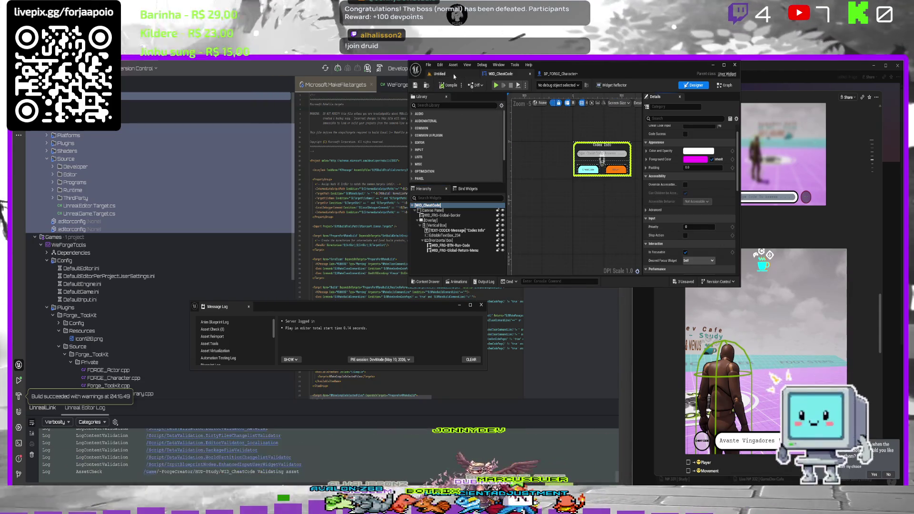
left_click(438, 74)
left_click(559, 74)
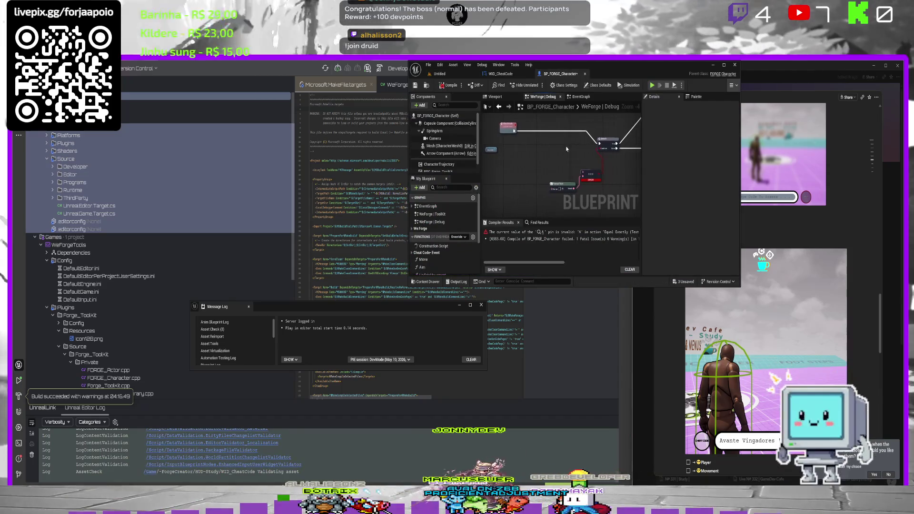
Wire Get WID_CheatCode's Cheat Code Input into the logic so BP_FORGE_Character compiles successfully.
left_click_drag(493, 151, 521, 155)
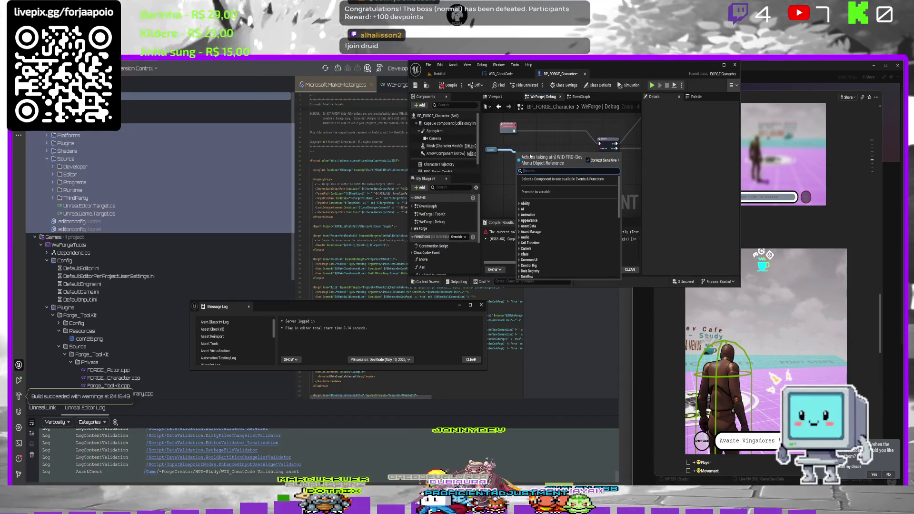
type("cheat")
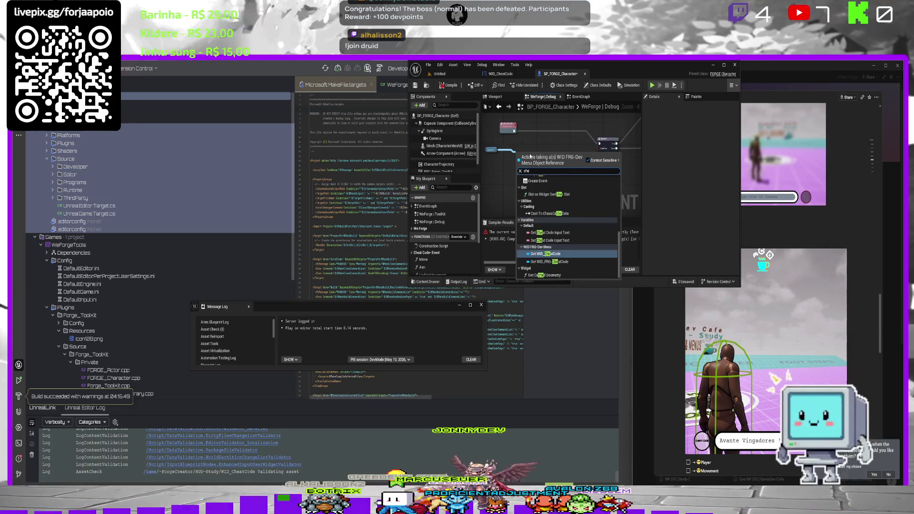
key("Return")
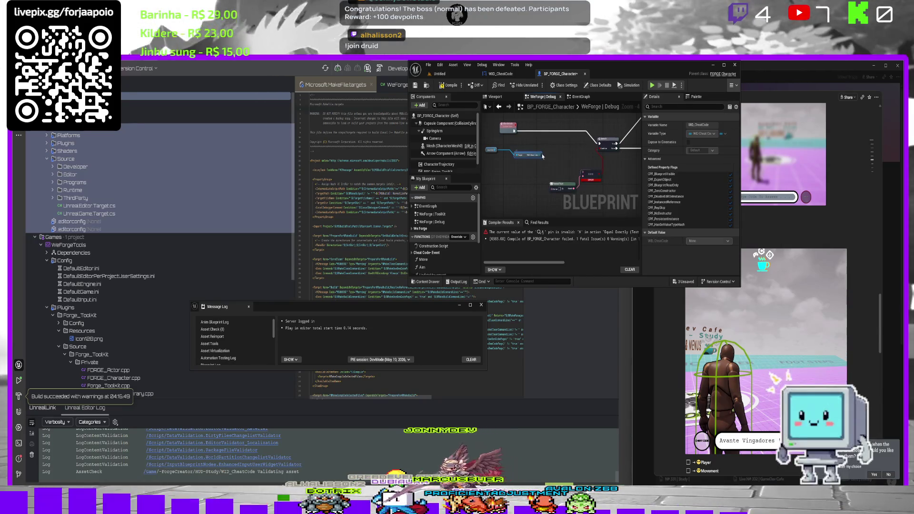
left_click_drag(543, 156, 551, 158)
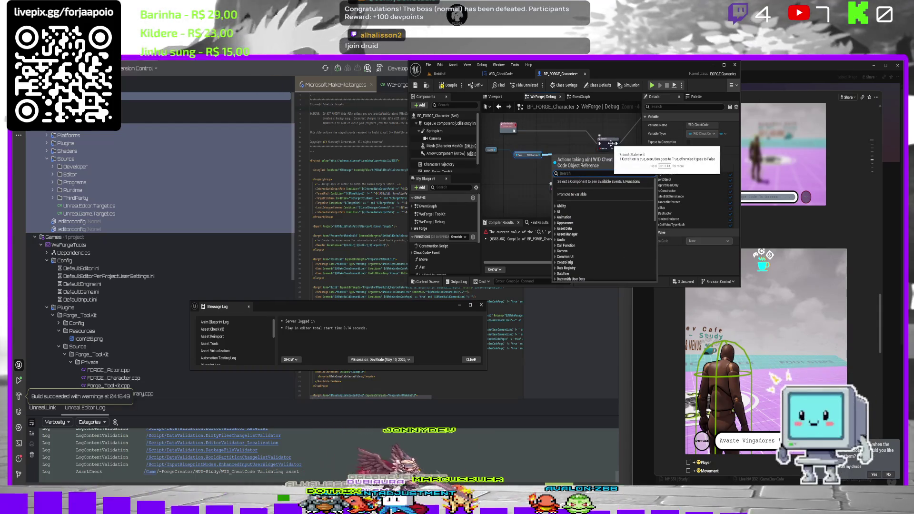
type("input")
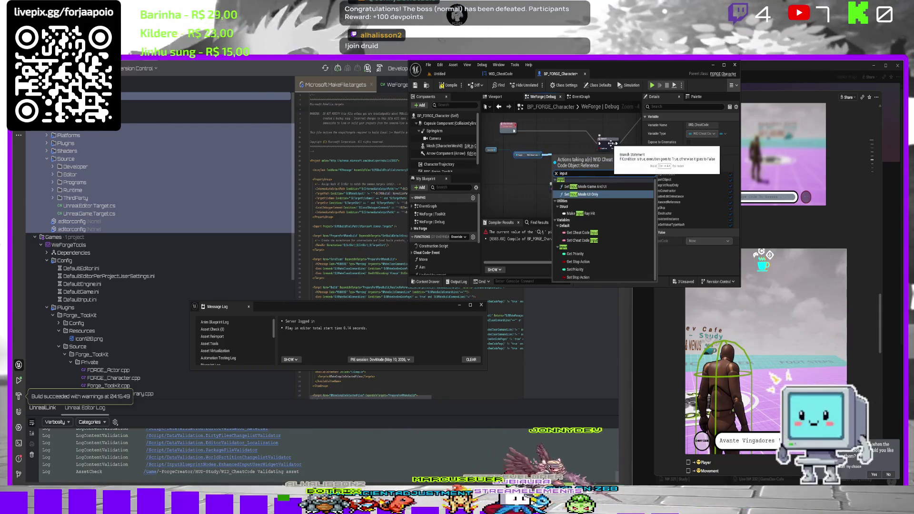
left_click(582, 232)
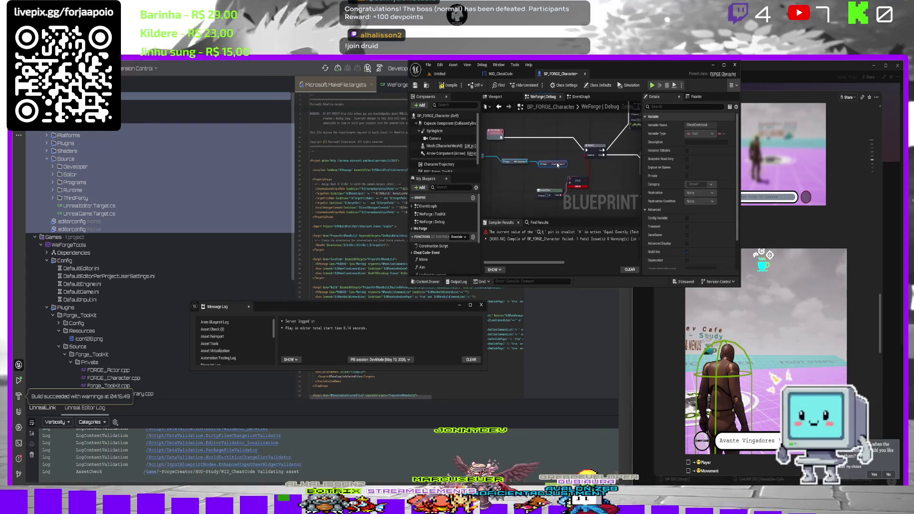
left_click_drag(568, 186, 570, 182)
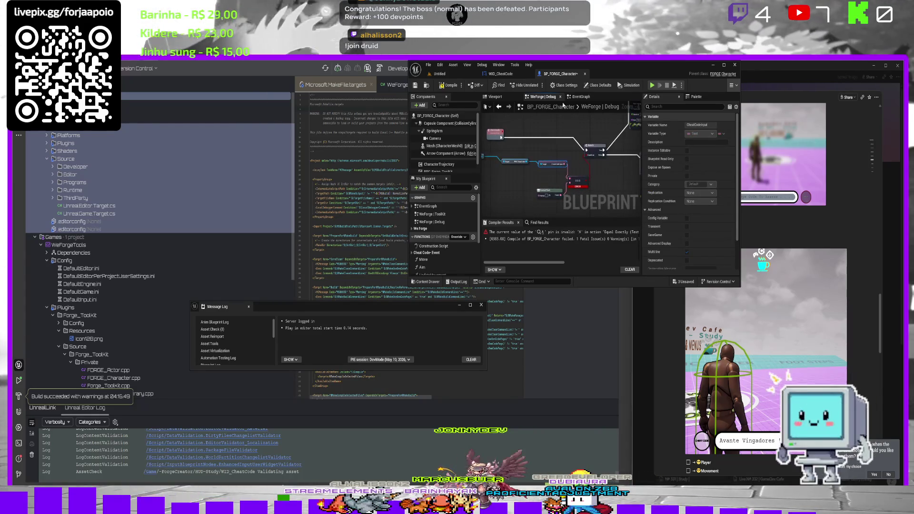
left_click(452, 85)
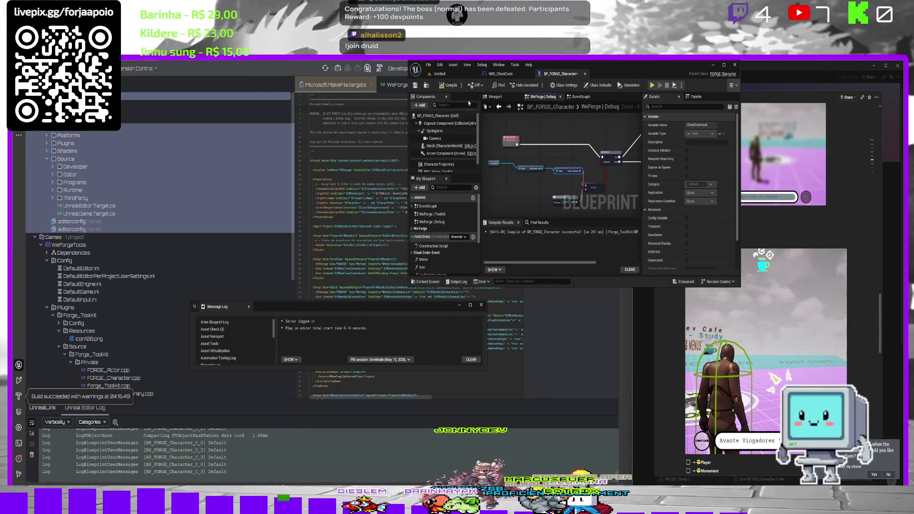
Return to the previous graph location and start a play session with Alt+P.
left_click(499, 107)
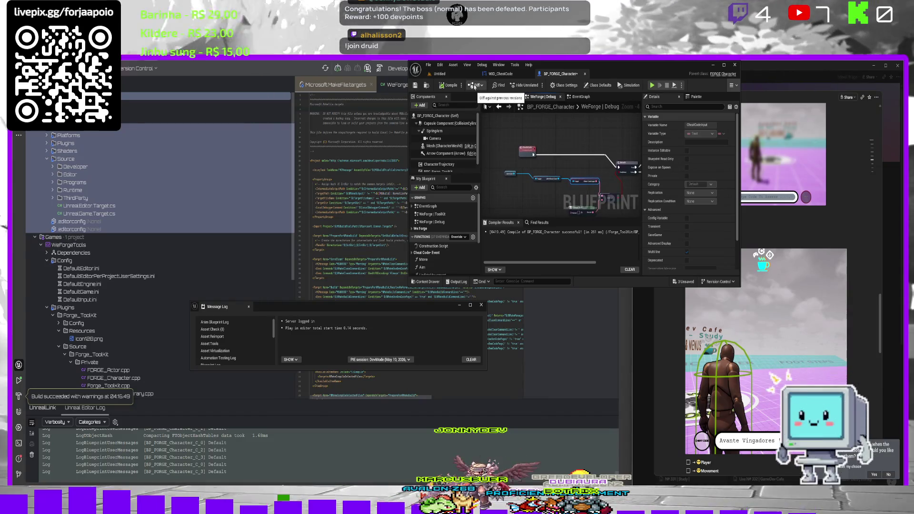
left_click(462, 78)
key("alt+p")
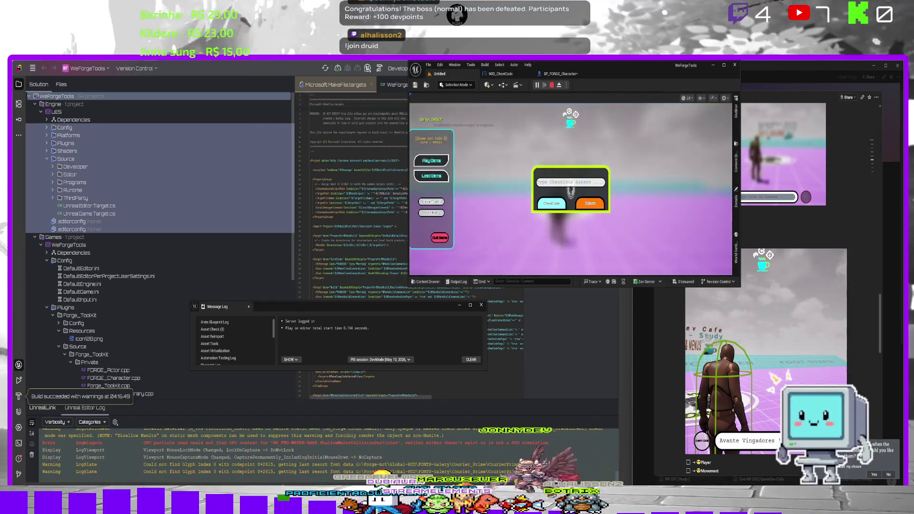
Submit the cheat codes Speed and Speeds, getting 'Server: NICE', then stop play.
type("peed")
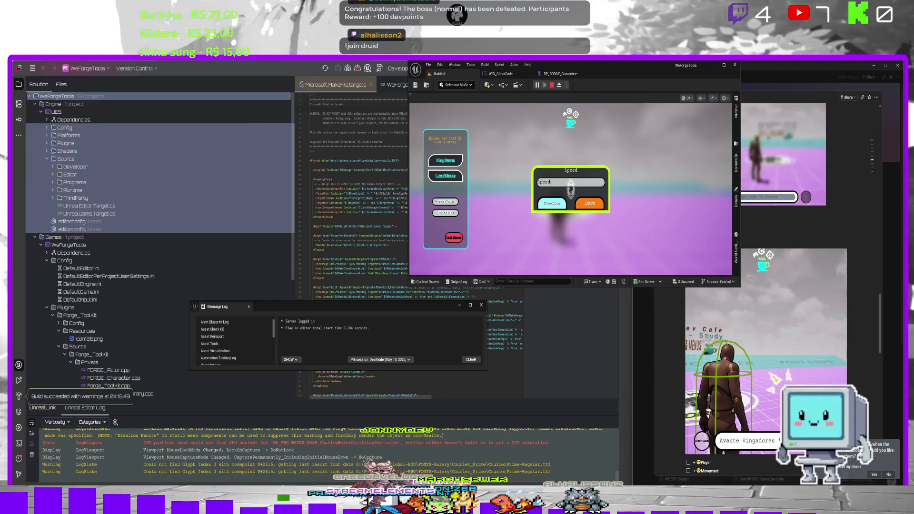
left_click(550, 204)
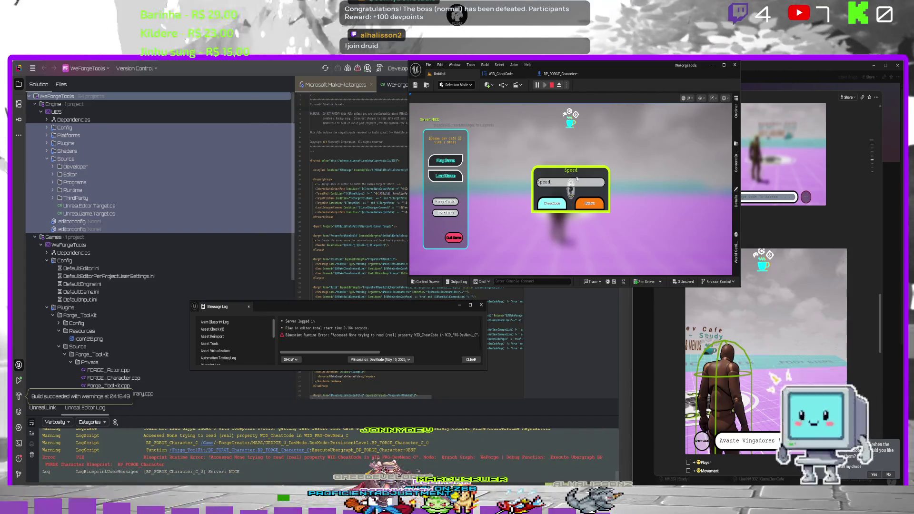
type("s")
left_click(554, 202)
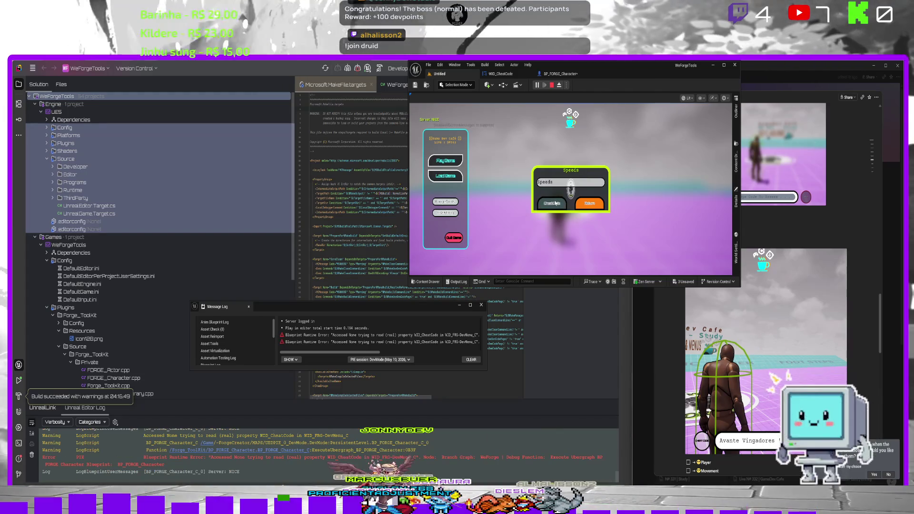
left_click(556, 204)
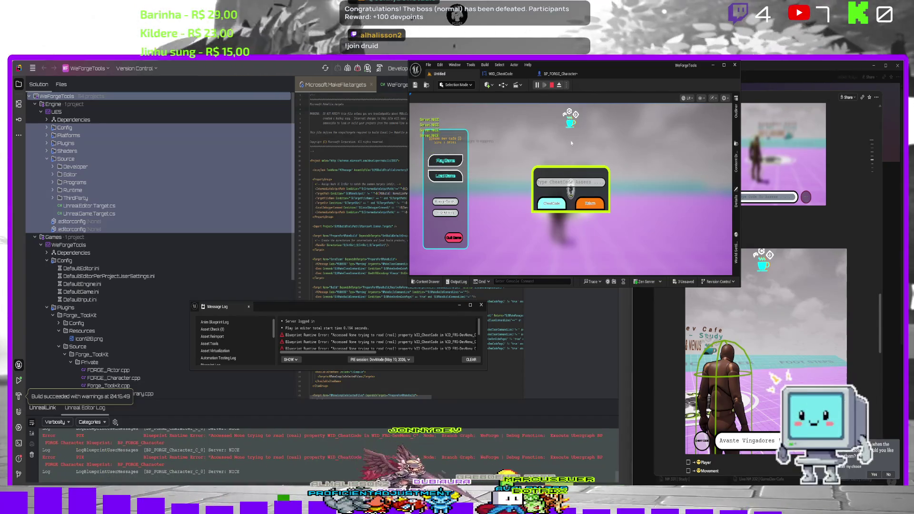
key("Escape")
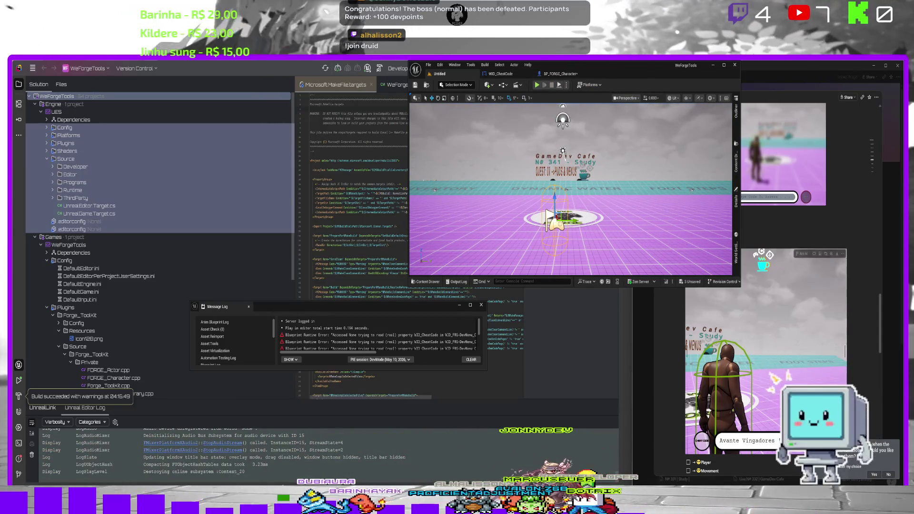
Open BP_FORGE_Character from the Message Log entry, save it and recompile it.
scroll(354, 349, "down", 1)
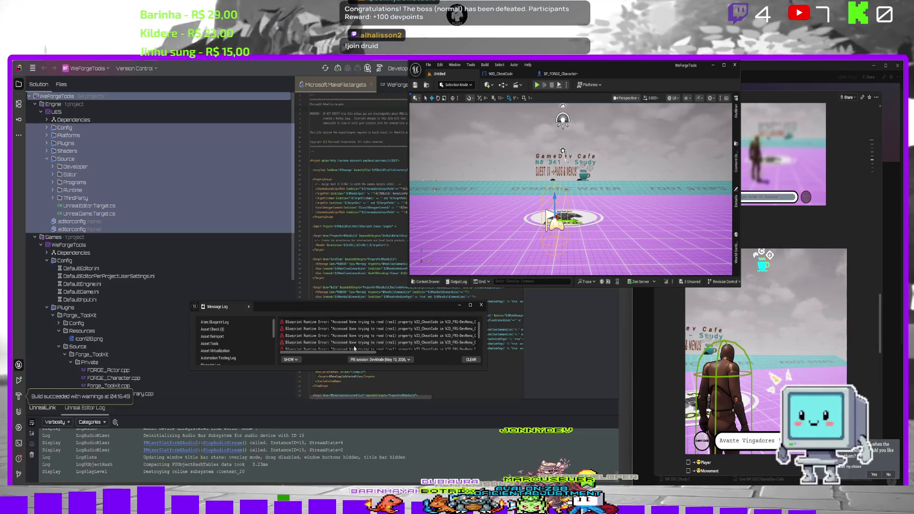
left_click_drag(352, 354, 381, 353)
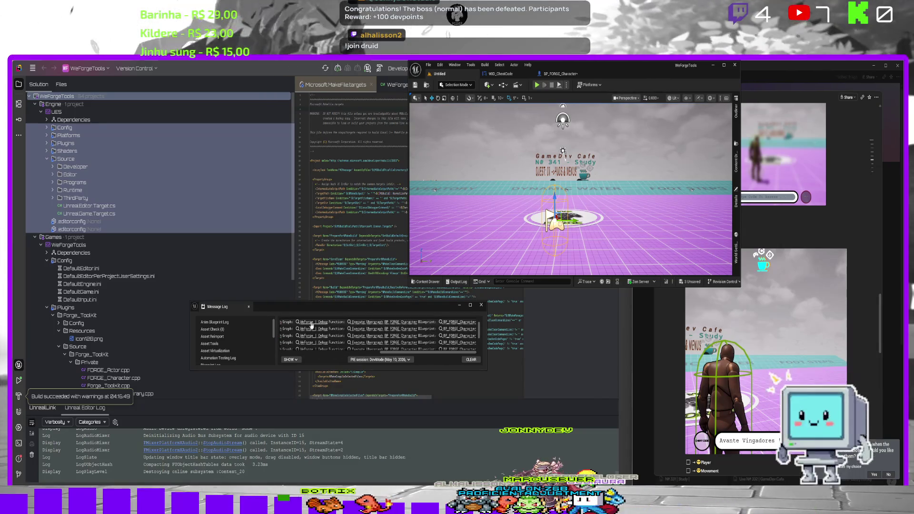
left_click(328, 328)
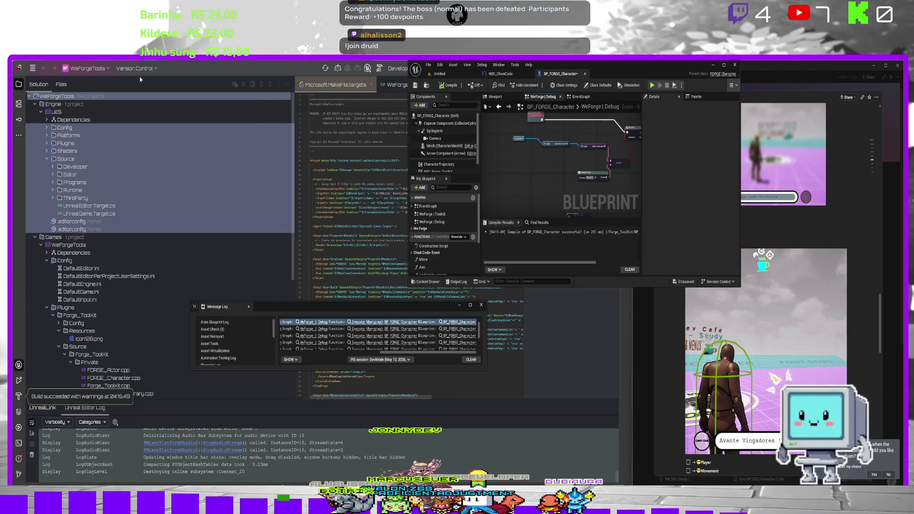
key("ctrl+s")
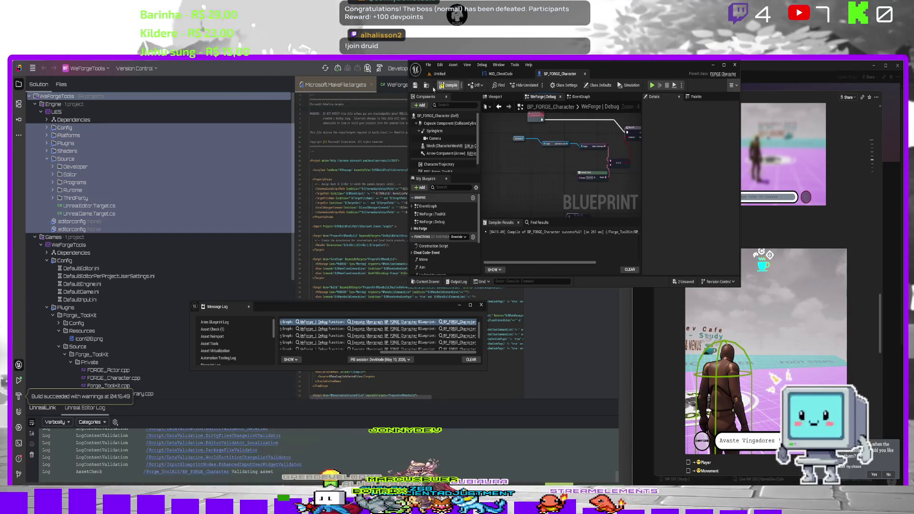
left_click(442, 86)
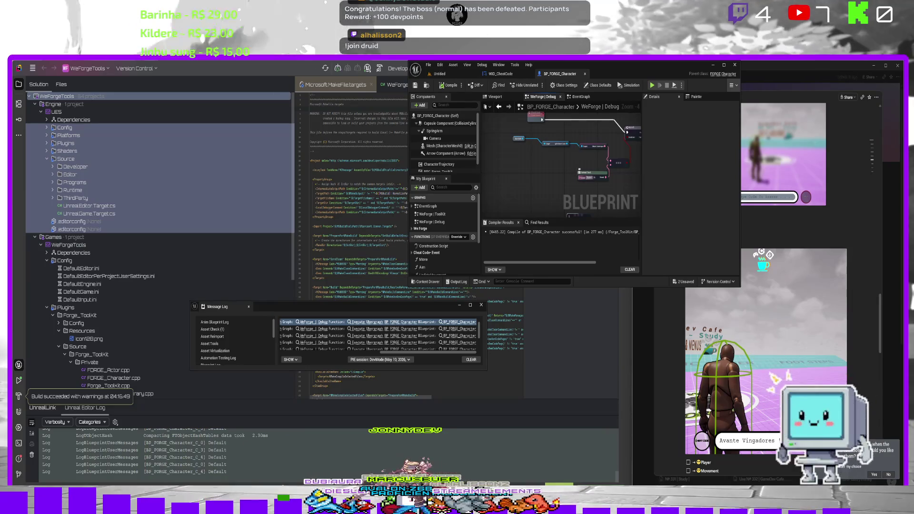
Switch back to the GameDev Cafe level and start playing it in the editor.
mouse_move(595, 181)
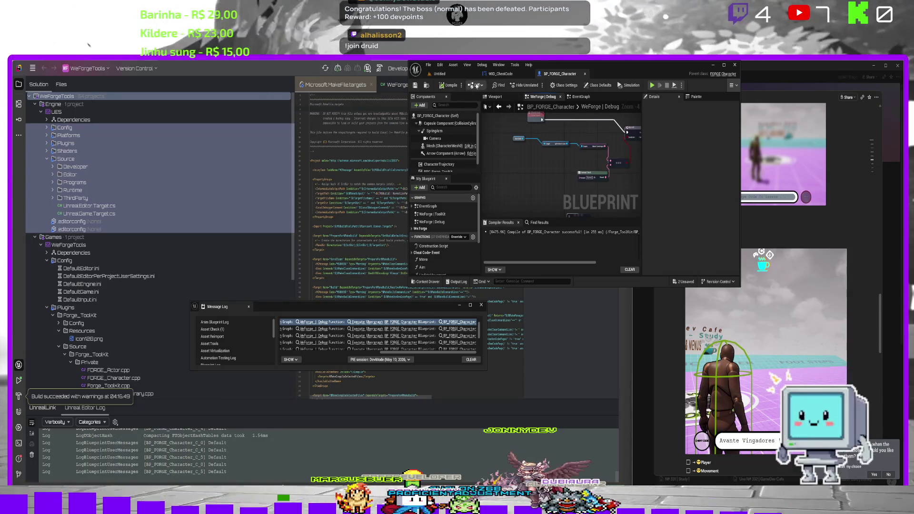
left_click(459, 75)
left_click(537, 84)
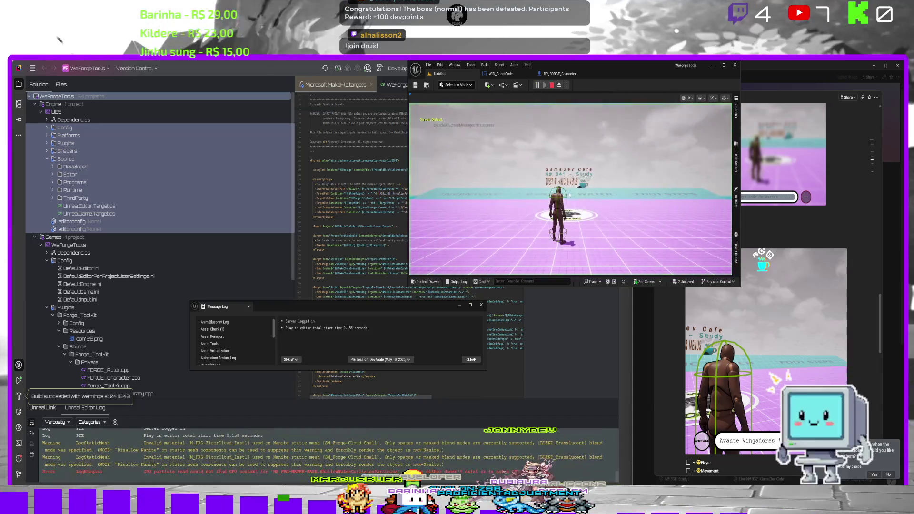
Submit the cheat code in play, trace the Accessed None error to the Cheat Code Input node, and stop.
key("w")
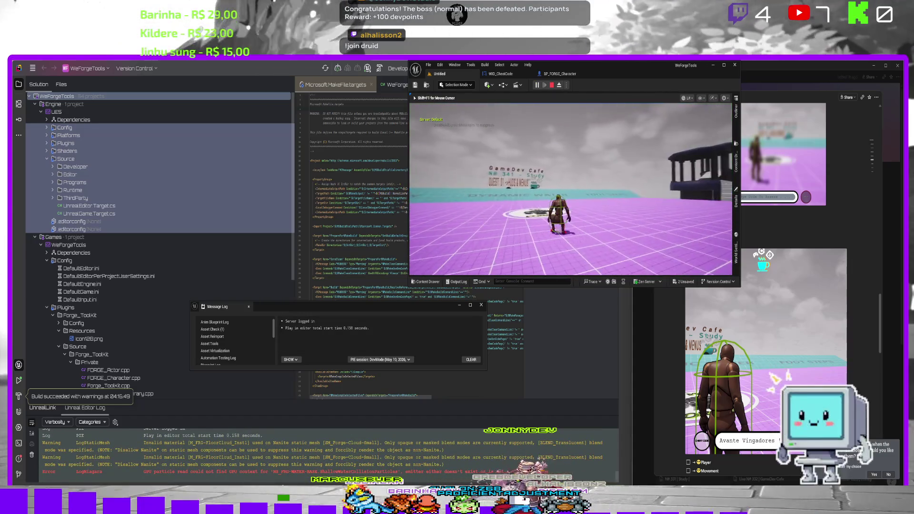
key("w")
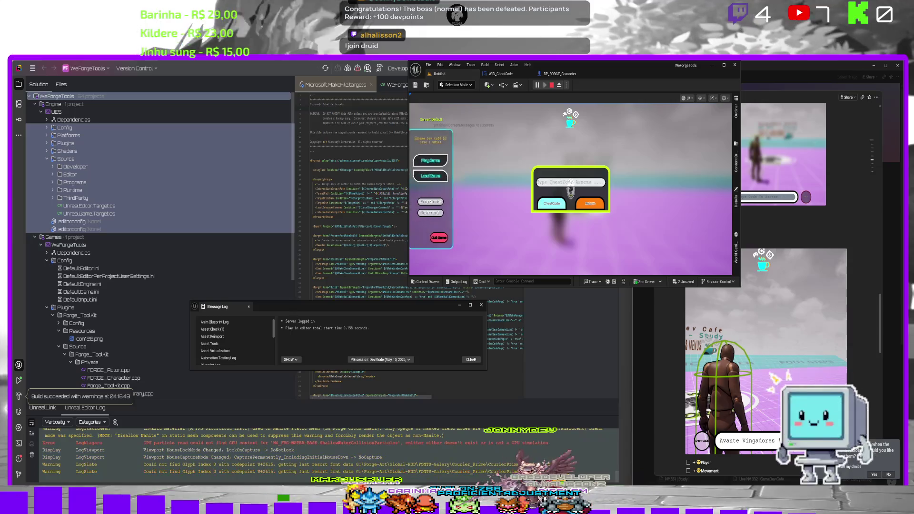
key("Return")
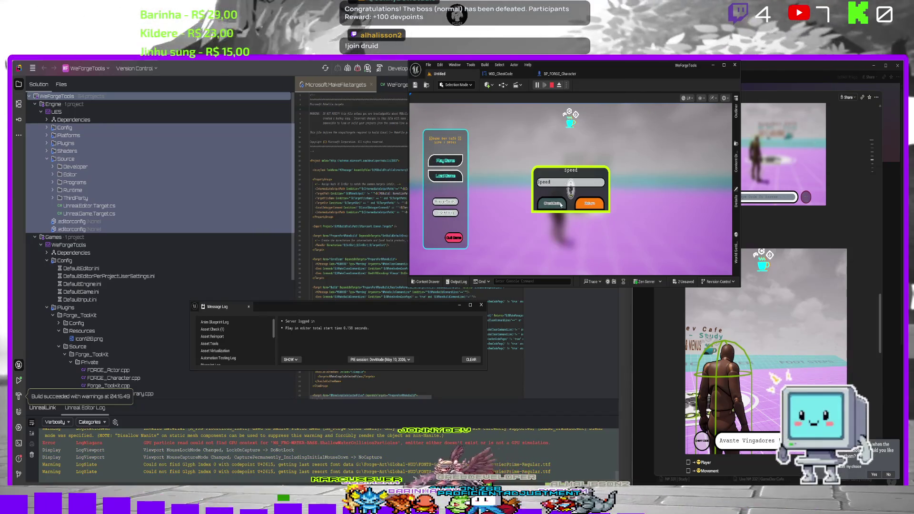
key("Return")
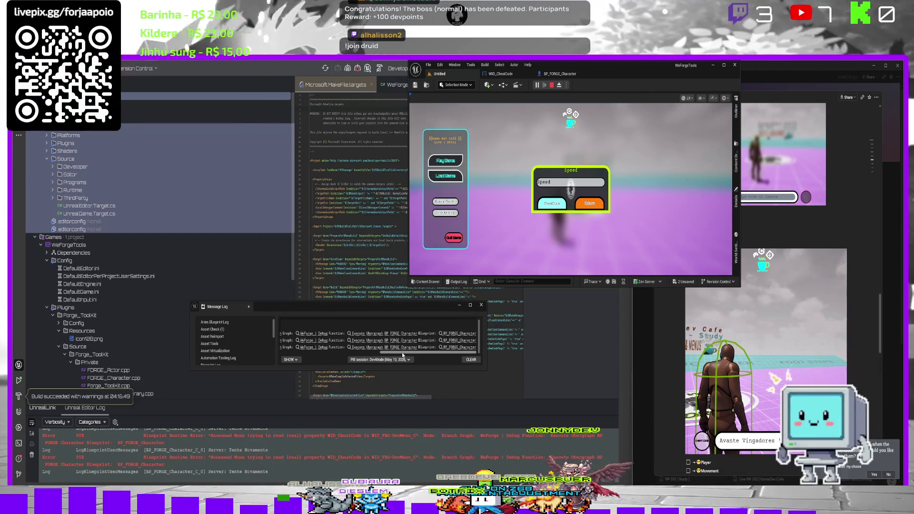
left_click_drag(403, 355, 360, 352)
left_click(377, 334)
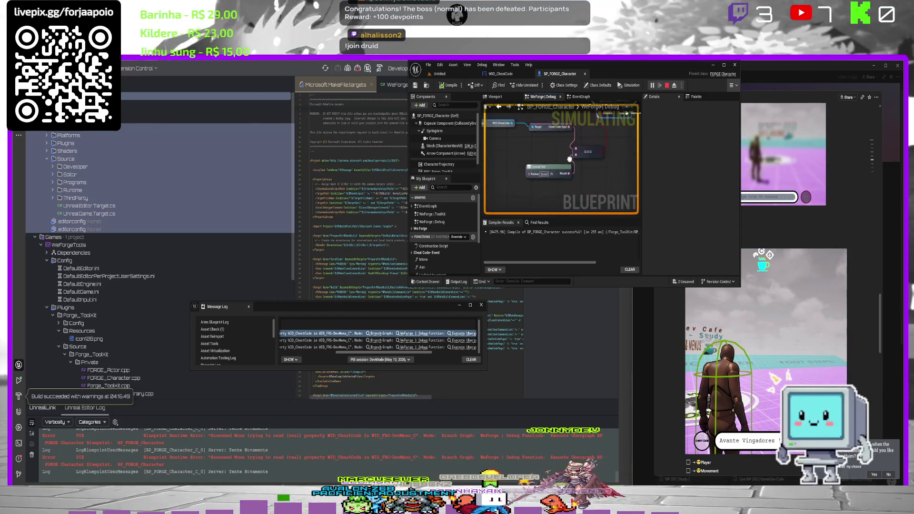
left_click(555, 143)
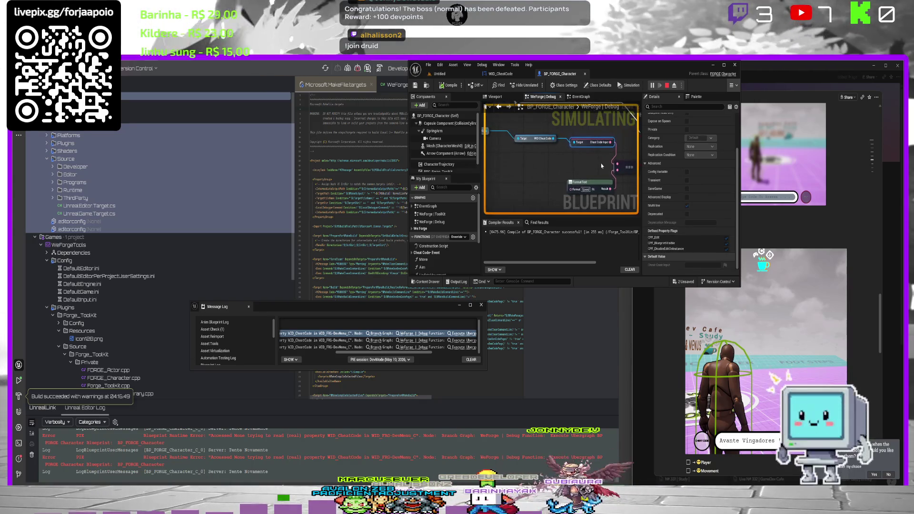
scroll(705, 214, "up", 2)
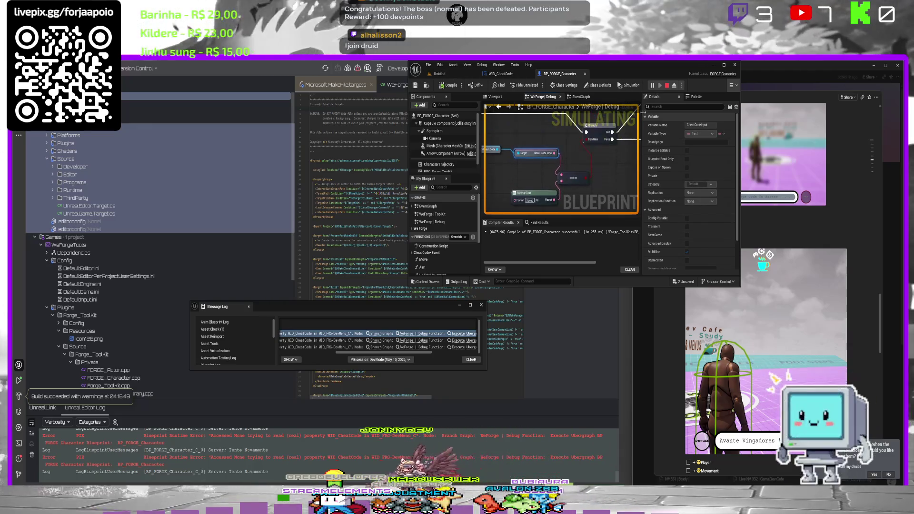
left_click(666, 85)
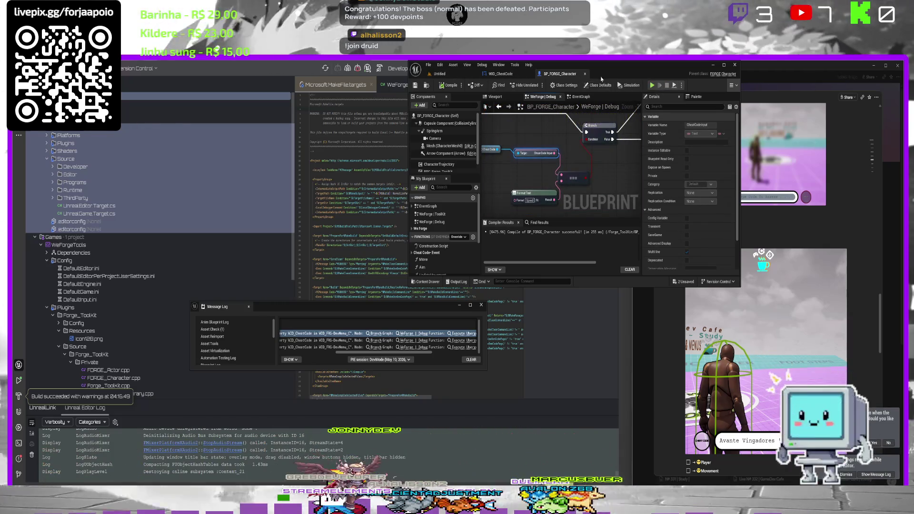
Check WID_CheatCode, replay with Speed for 'Tente Novamente', and open the error's BP_FORGE_Character graph.
left_click(510, 74)
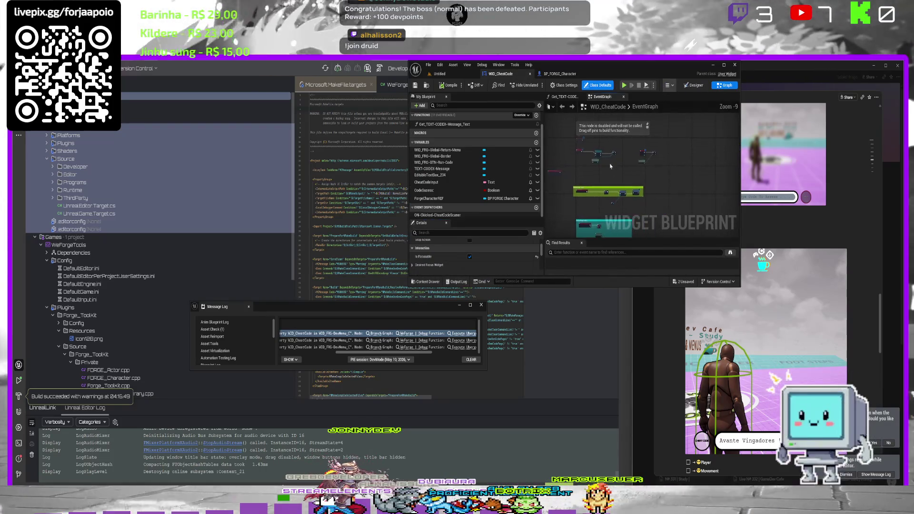
scroll(639, 180, "up", 2)
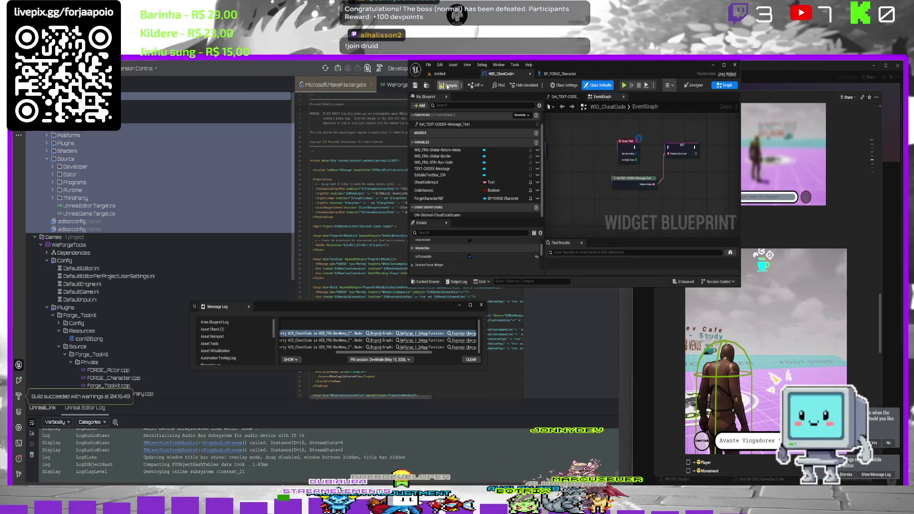
key("alt+p")
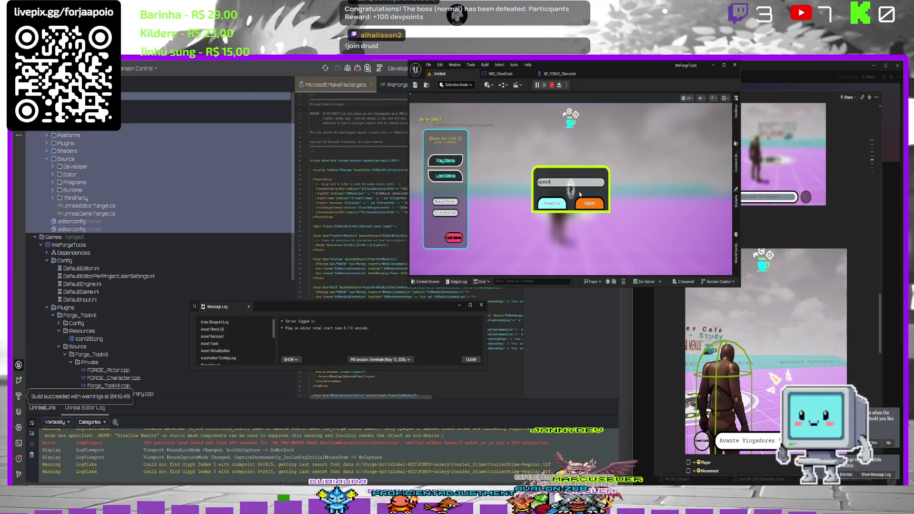
left_click(553, 205)
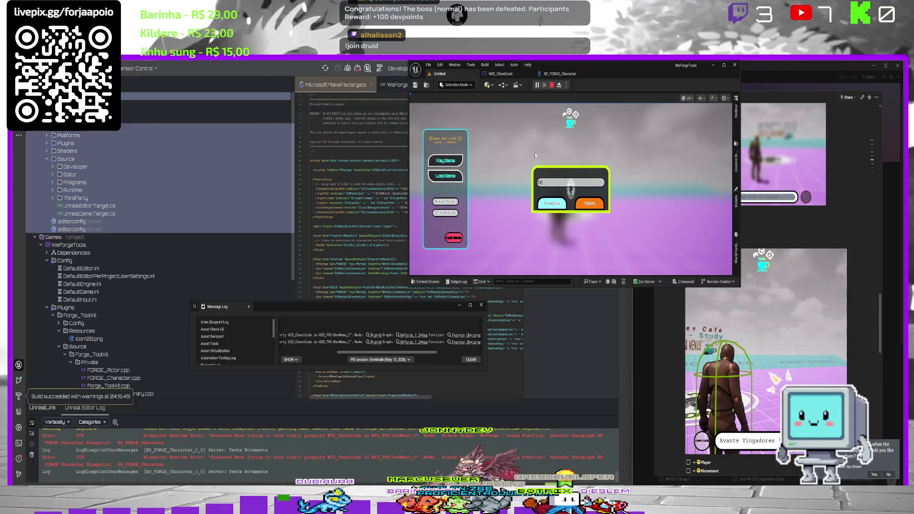
type("eed")
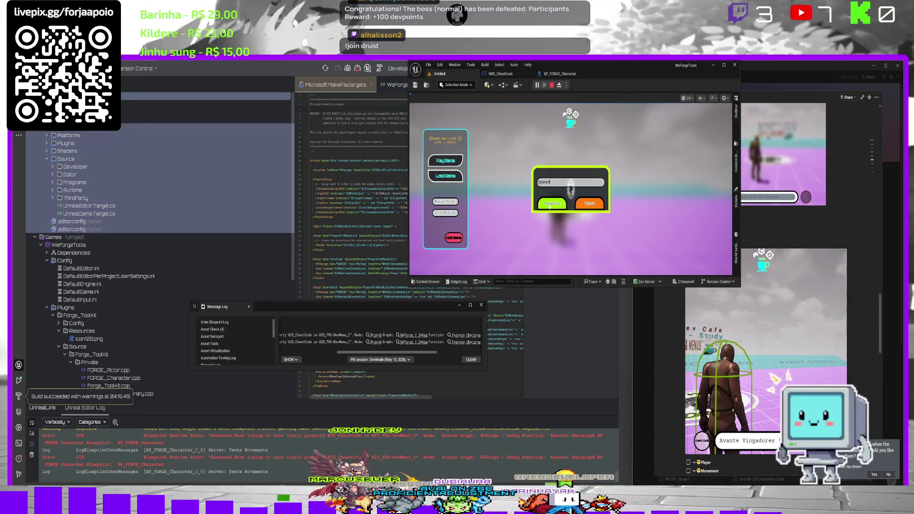
left_click(550, 207)
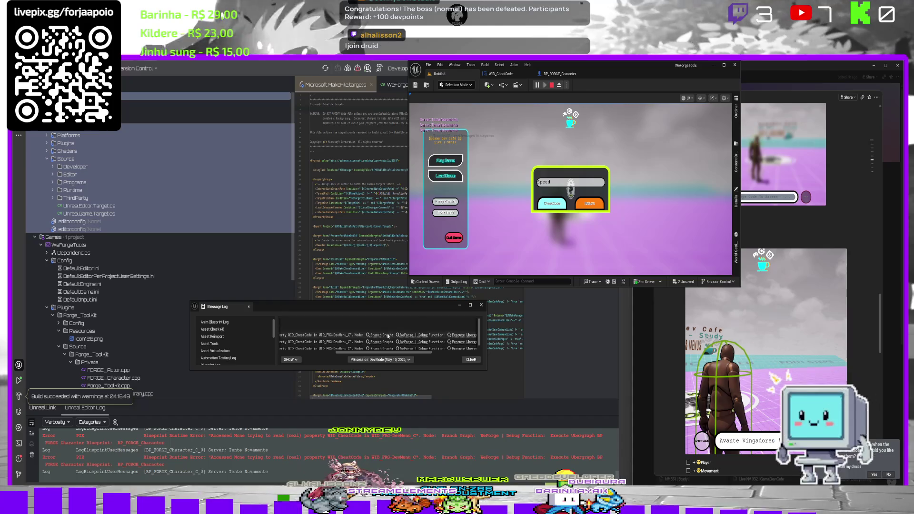
left_click(379, 336)
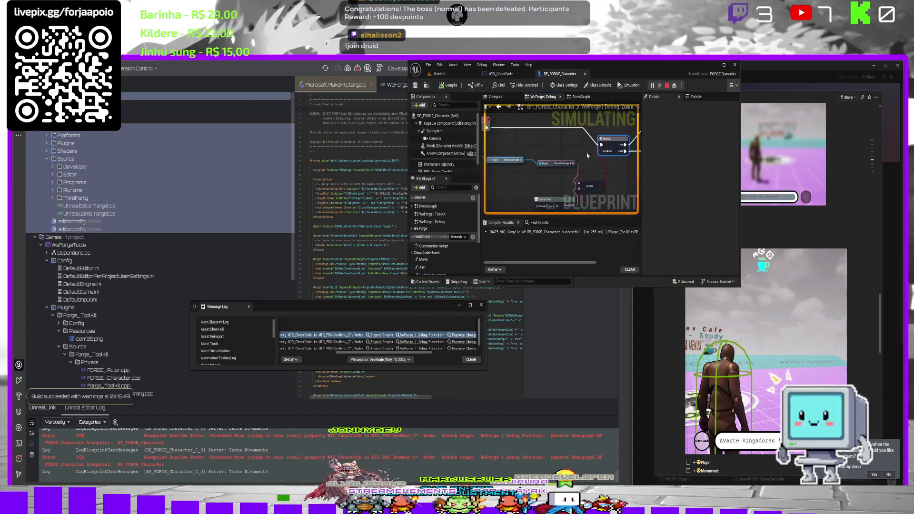
Add a CheatCodex Get with an array GET node and wire its result onward.
scroll(582, 177, "up", 2)
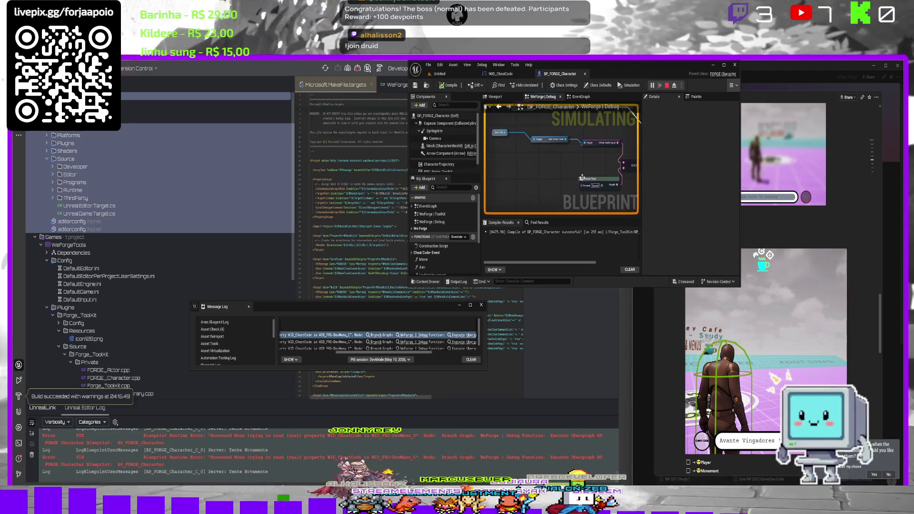
scroll(442, 245, "down", 5)
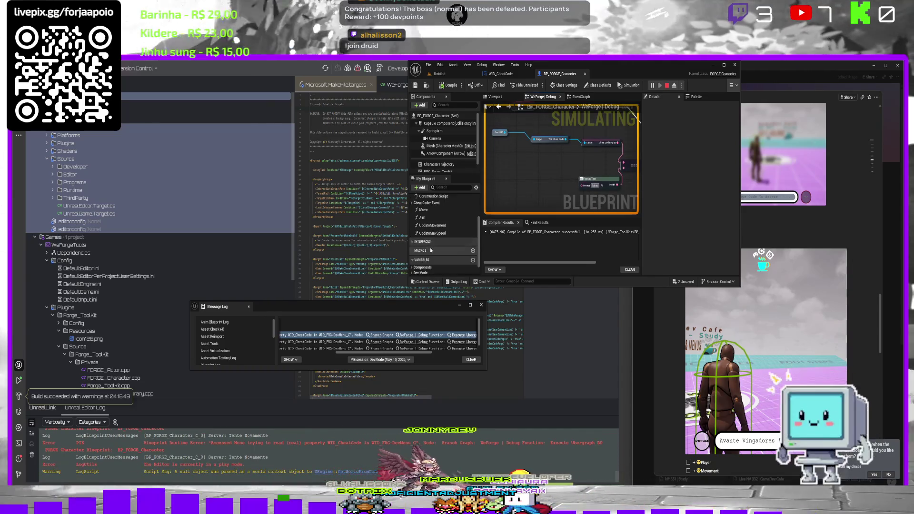
right_click(515, 184)
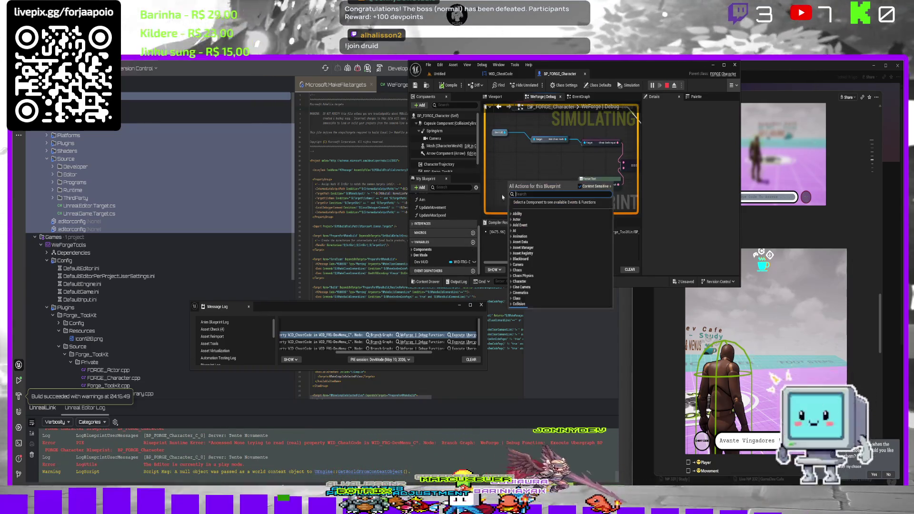
left_click(412, 255)
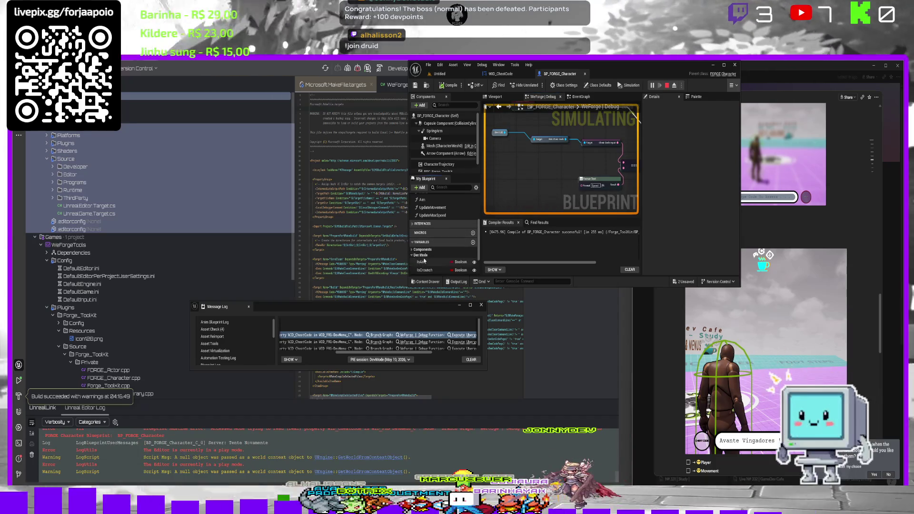
scroll(425, 260, "down", 2)
mouse_move(426, 246)
left_mouse_down()
mouse_move(457, 238)
mouse_move(532, 183)
mouse_move(625, 170)
mouse_move(588, 198)
mouse_move(616, 174)
mouse_move(569, 178)
left_mouse_up()
type("get")
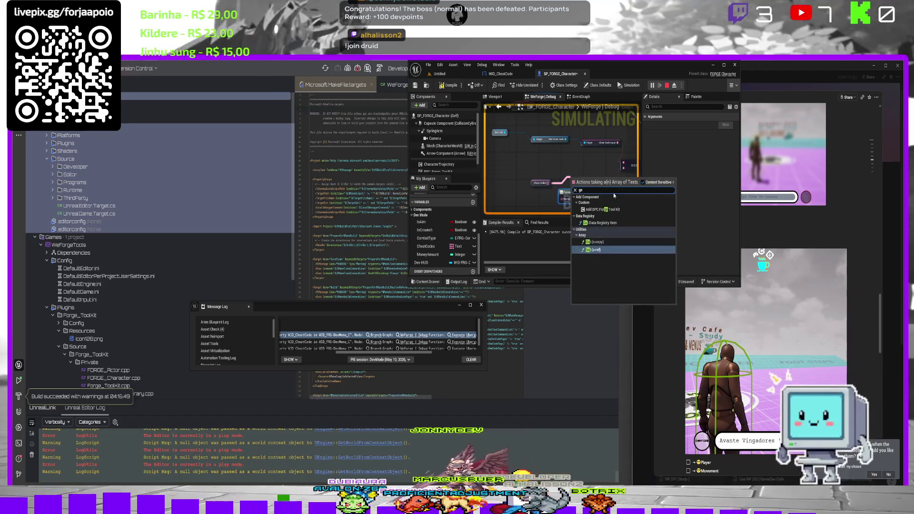
left_click(600, 242)
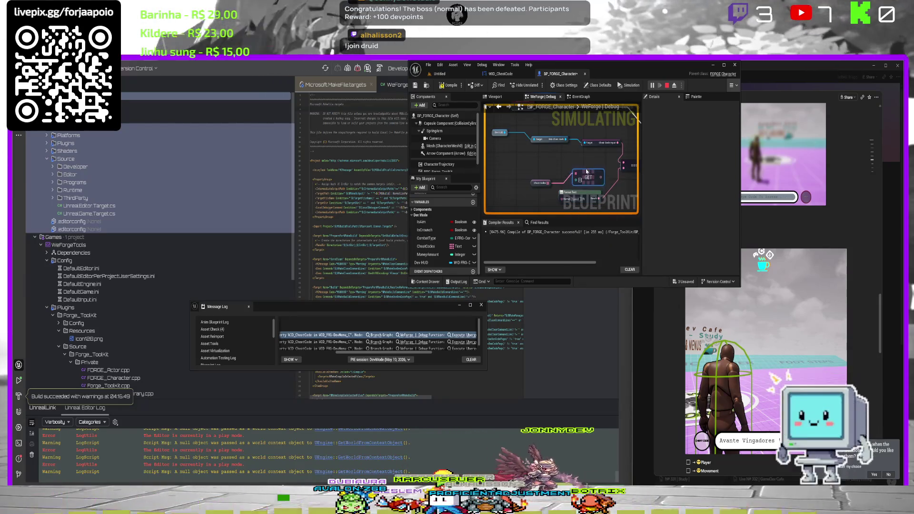
left_click_drag(602, 171, 616, 174)
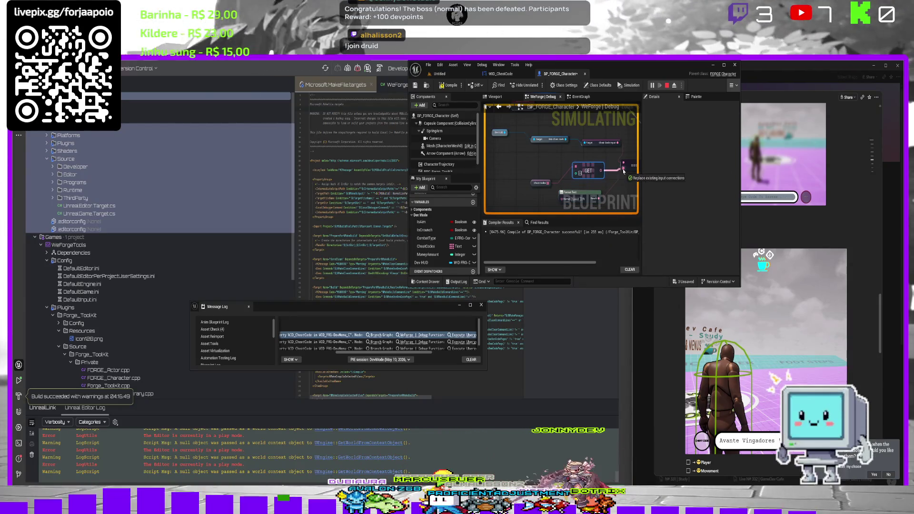
Confirm CheatCodex's default entry is Speed, then return to the running game.
left_click(535, 176)
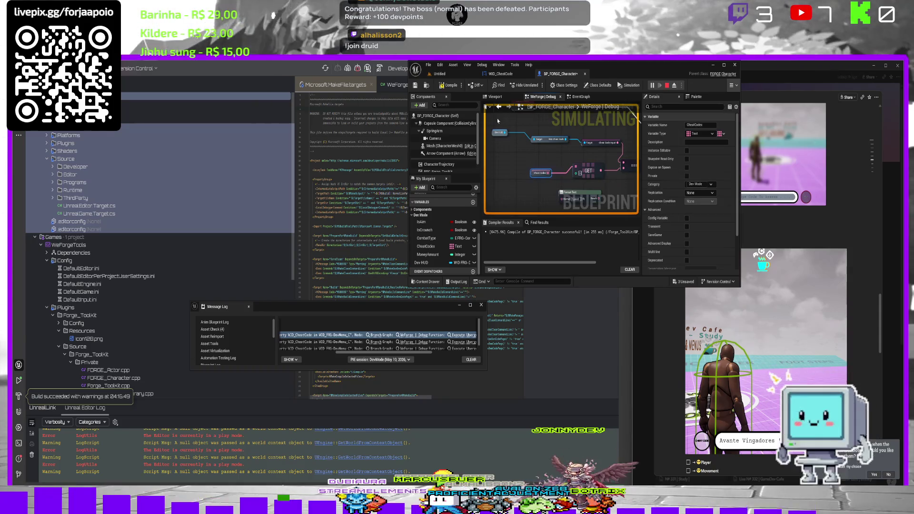
scroll(681, 242, "down", 3)
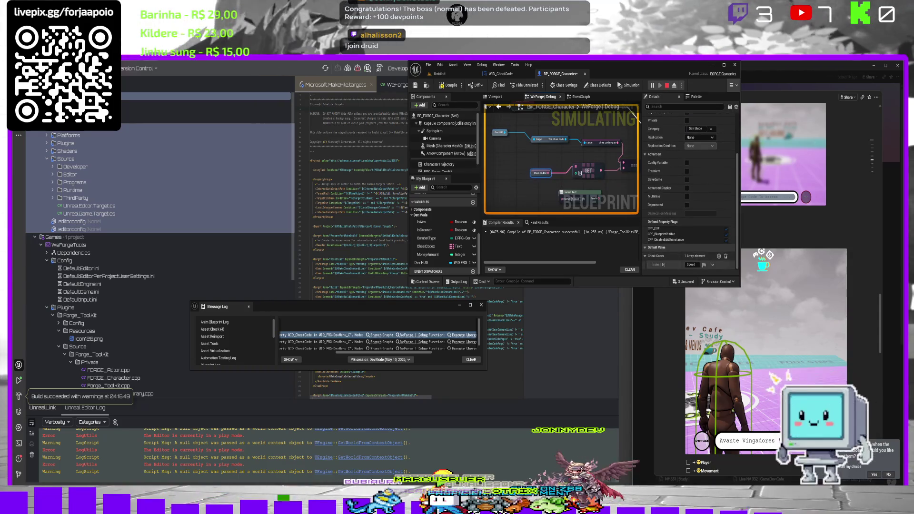
left_click(677, 269)
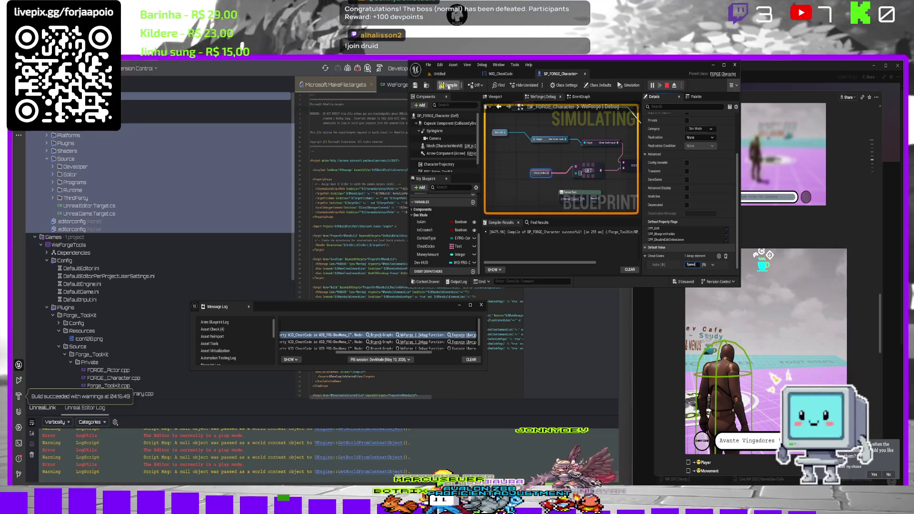
left_click(439, 74)
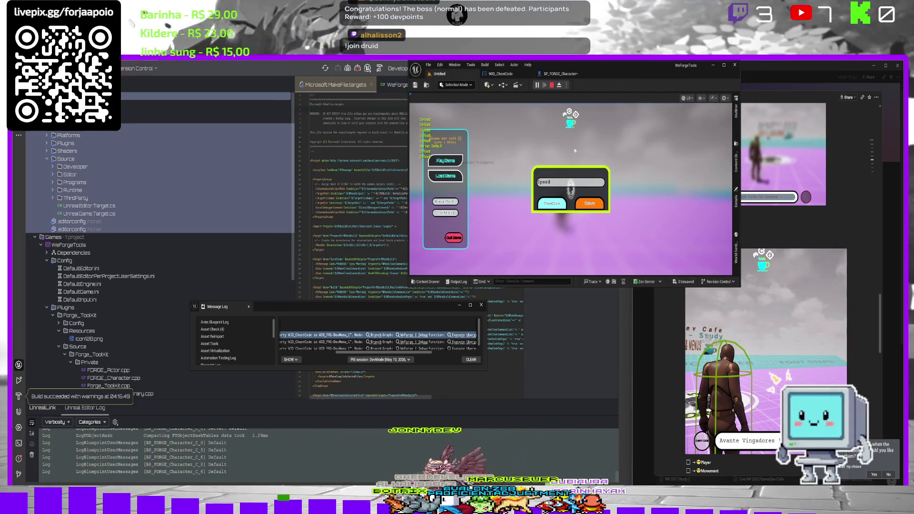
Restart the play session and submit the Speed cheat code three times.
left_click(553, 85)
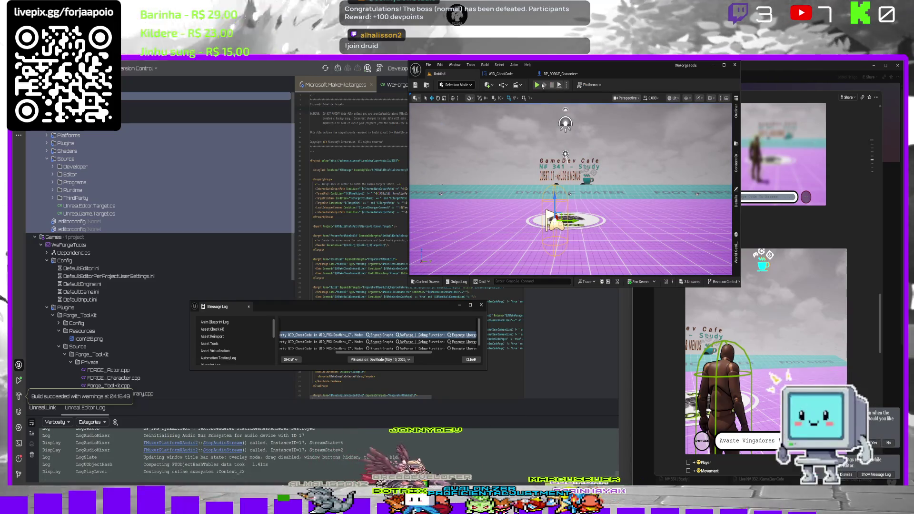
left_click(538, 86)
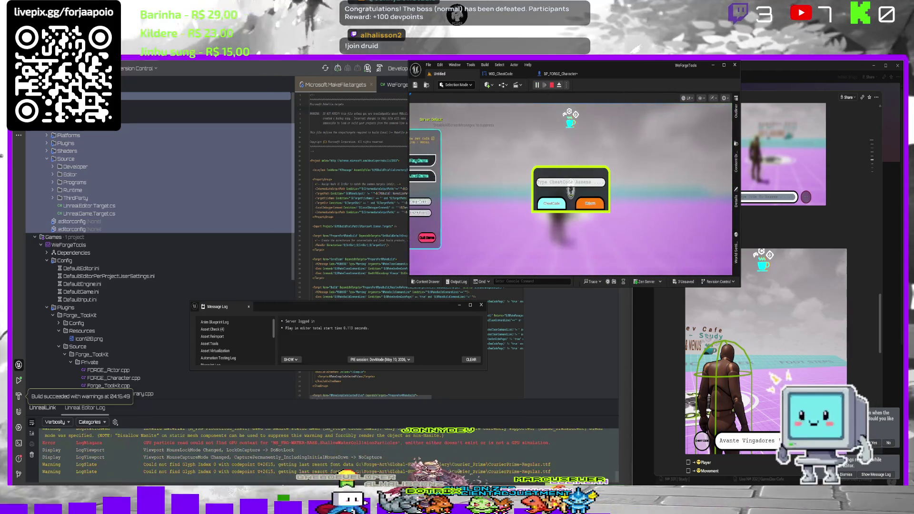
left_click(553, 205)
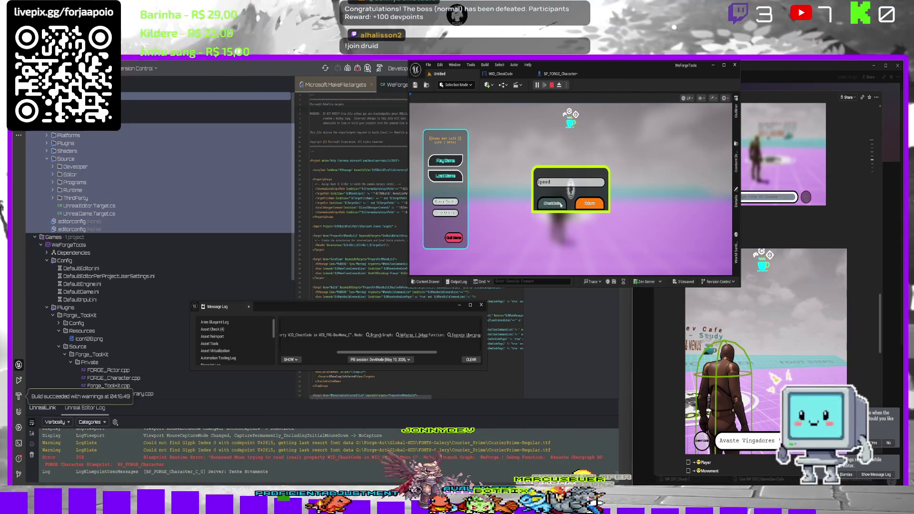
left_click(559, 204)
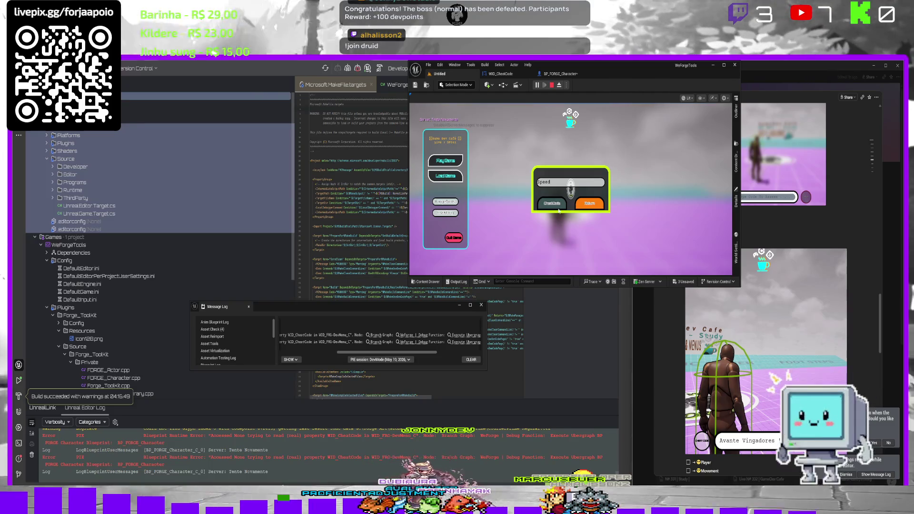
left_click(556, 205)
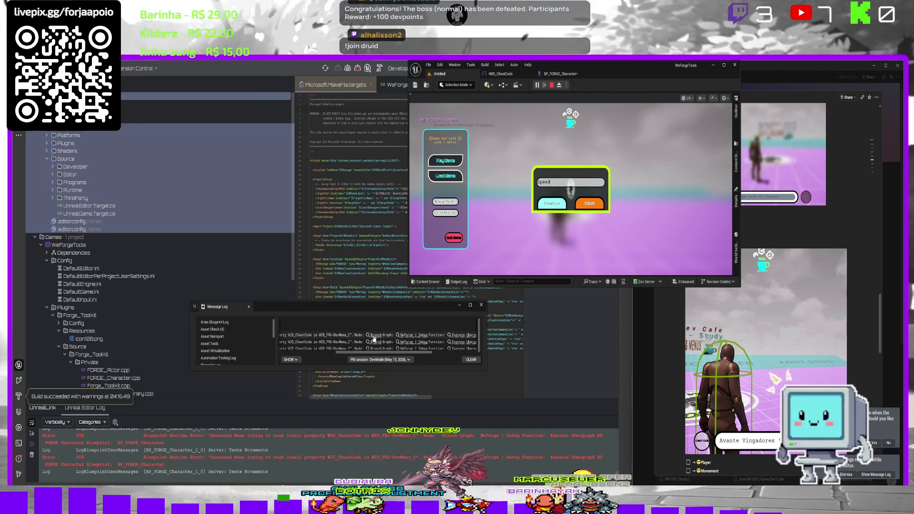
Trace the error into BP_FORGE_Character and inspect the Cheat Codex variable and Cheat Code Input node.
left_click(382, 335)
scroll(552, 158, "down", 3)
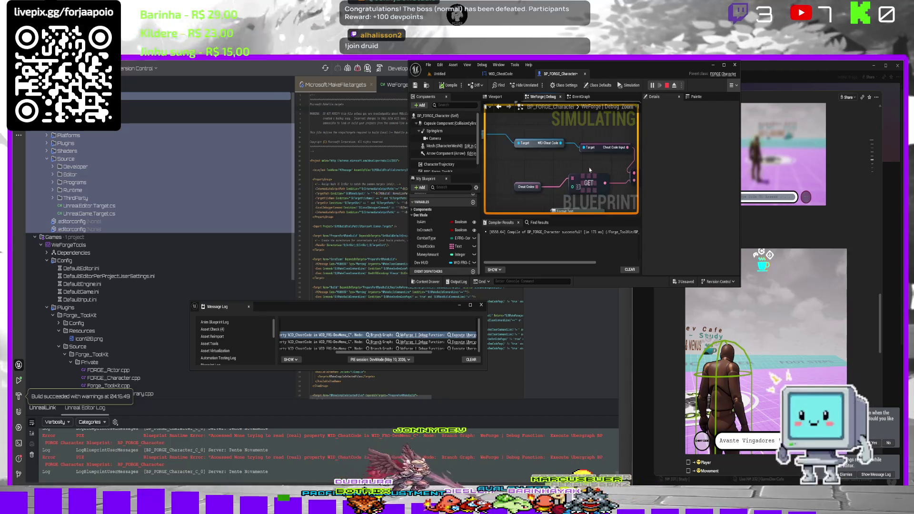
left_click(536, 168)
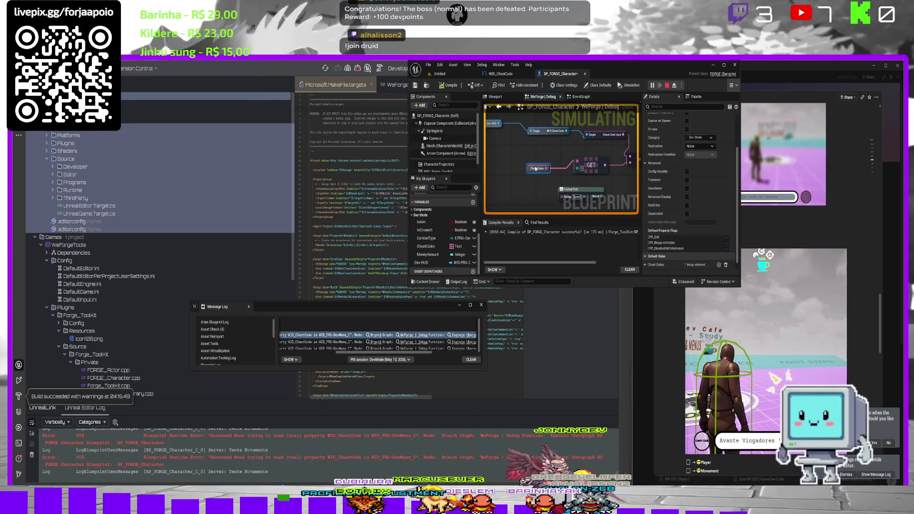
scroll(679, 237, "down", 1)
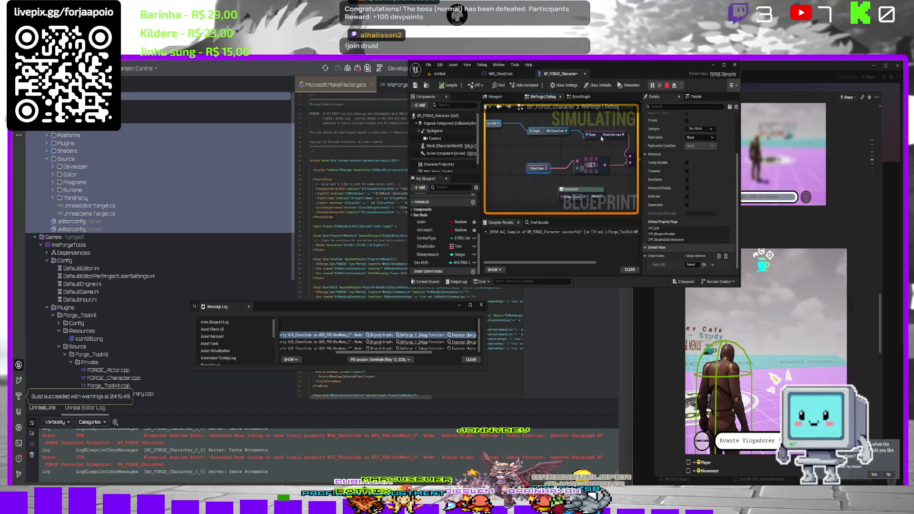
left_click(602, 137)
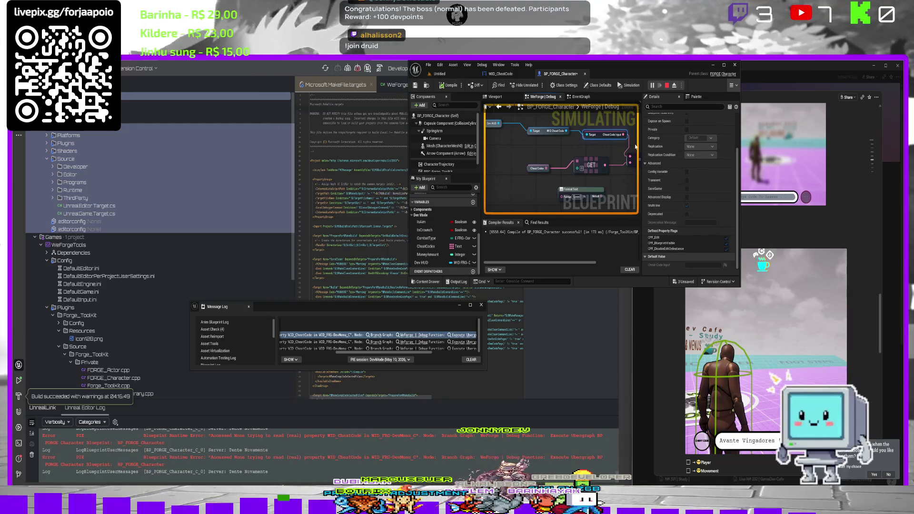
In WID_CheatCode, wire Event Tick to the Cheat Code Input SET node and compile.
left_click(514, 75)
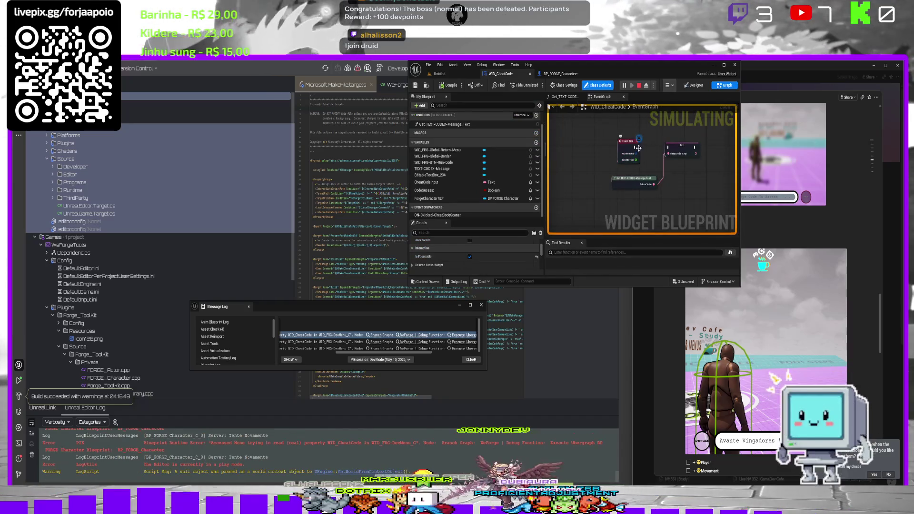
left_click_drag(638, 148, 669, 150)
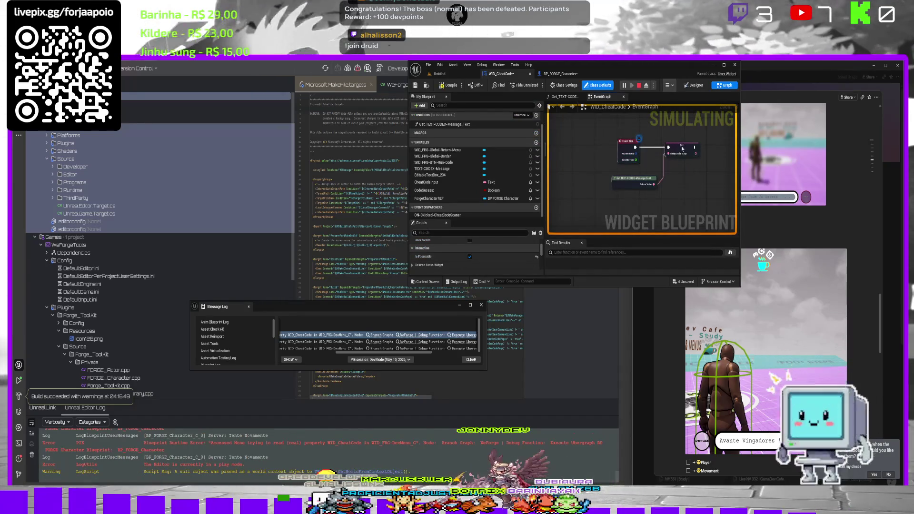
left_click(682, 149)
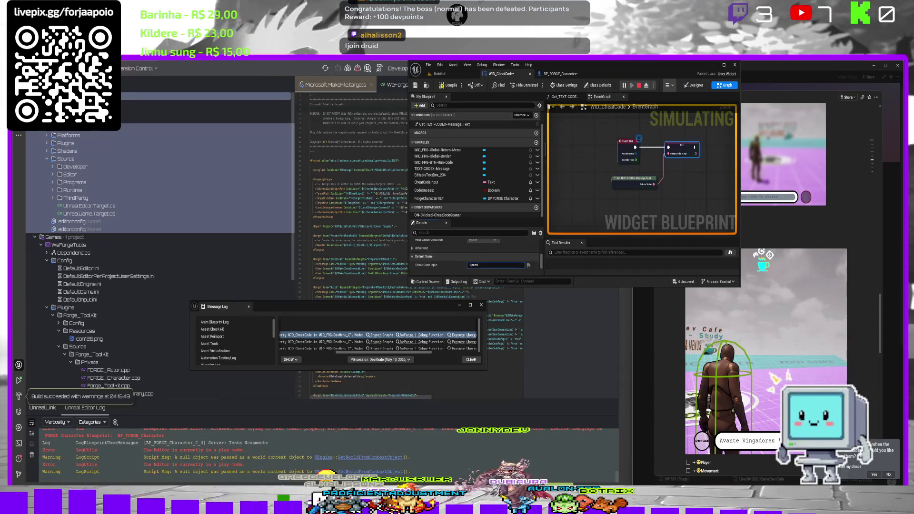
left_click(446, 87)
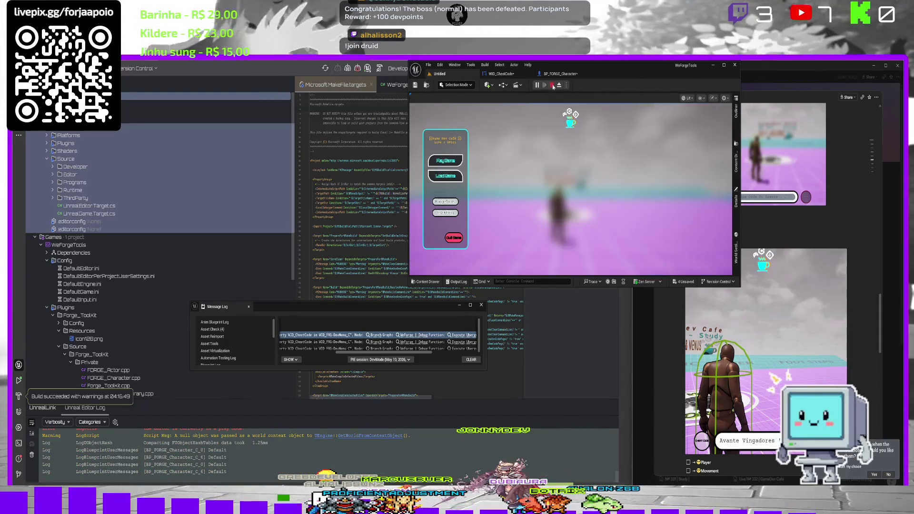
Restart play, submit the Speed cheat code twice, and end the session.
left_click(553, 86)
key("alt+p")
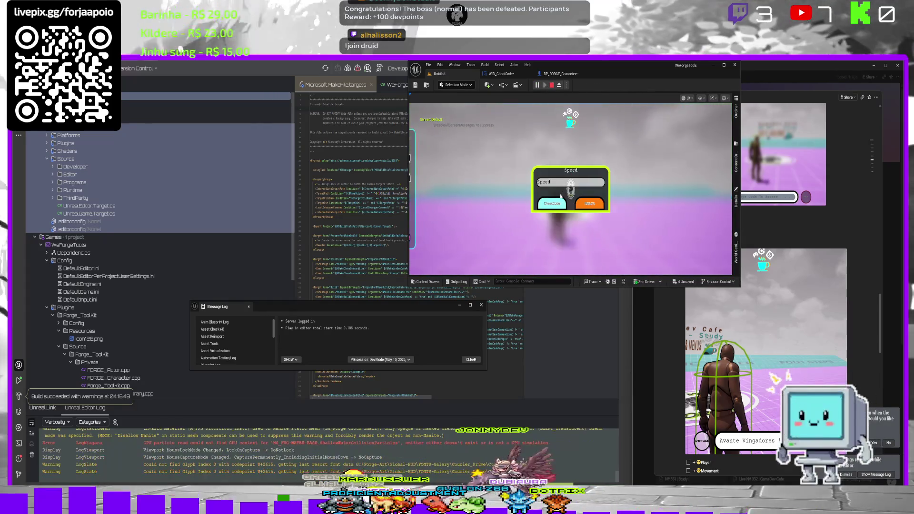
left_click(561, 197)
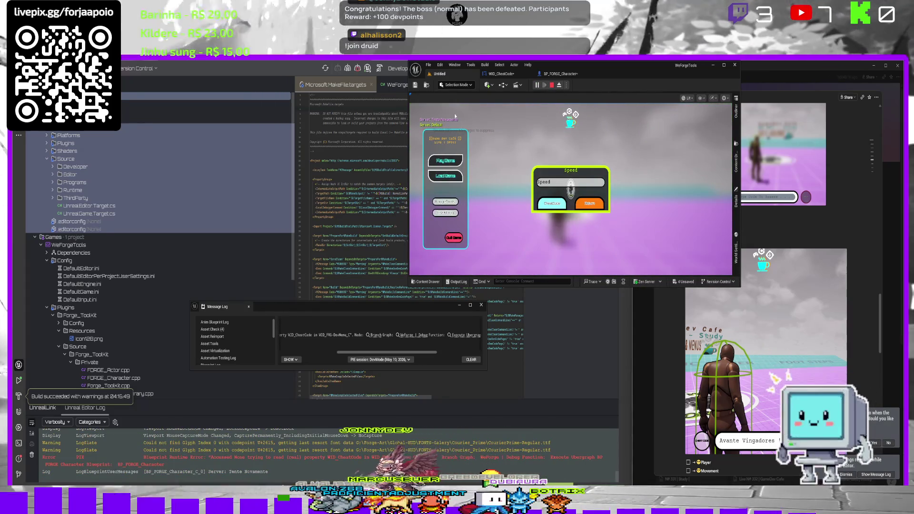
left_click(562, 204)
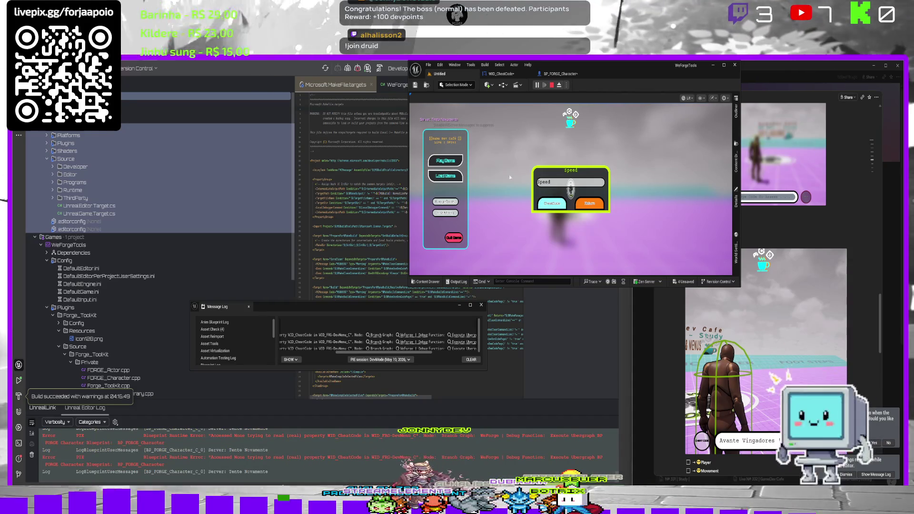
key("Escape")
In BP_FORGE_Character's graph, search actions for 'ca' without adding a node.
left_click(562, 74)
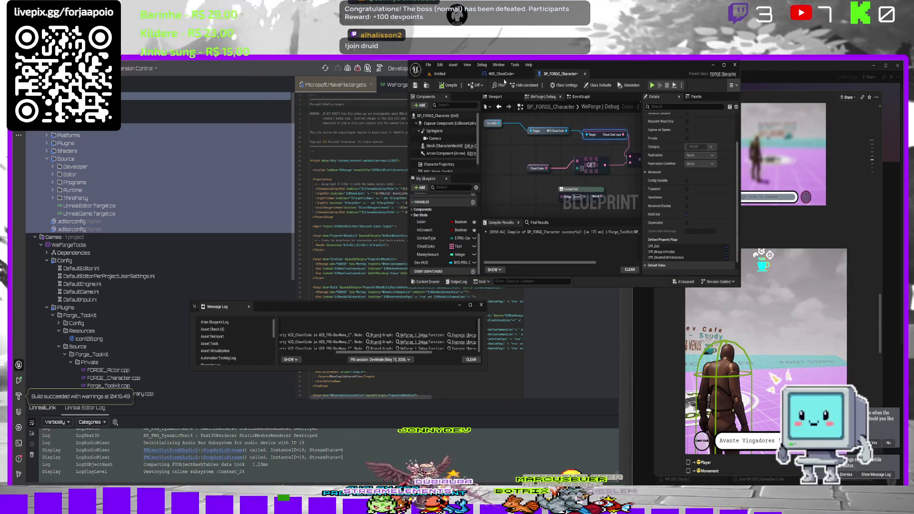
scroll(565, 177, "down", 3)
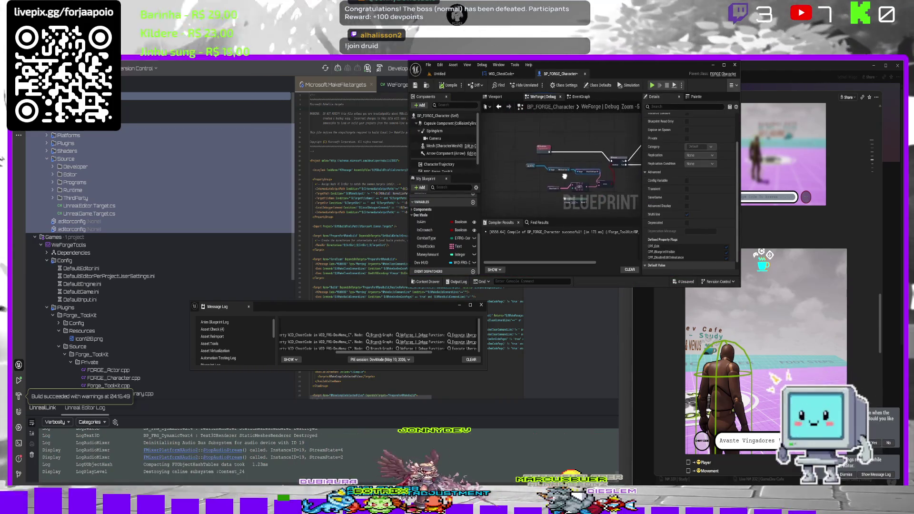
scroll(565, 176, "down", 3)
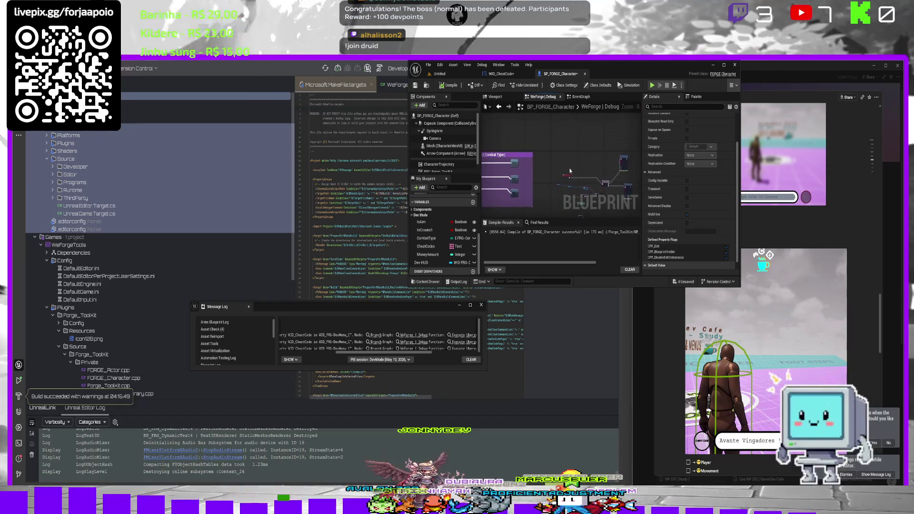
scroll(569, 167, "up", 2)
scroll(561, 141, "down", 2)
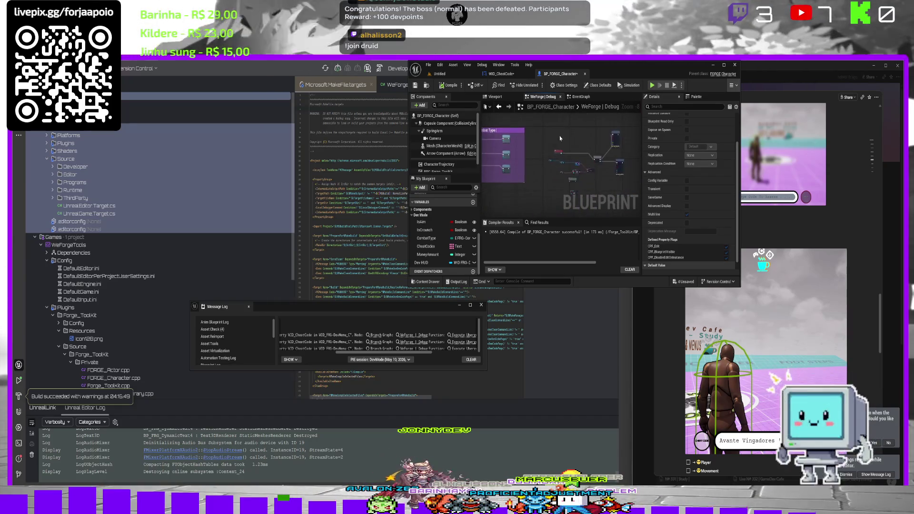
scroll(561, 138, "down", 2)
right_click(548, 137)
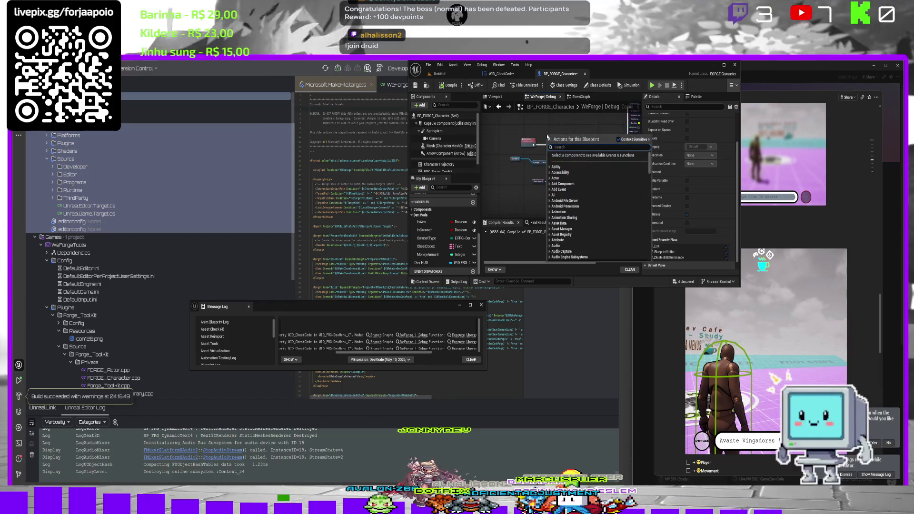
type("ca")
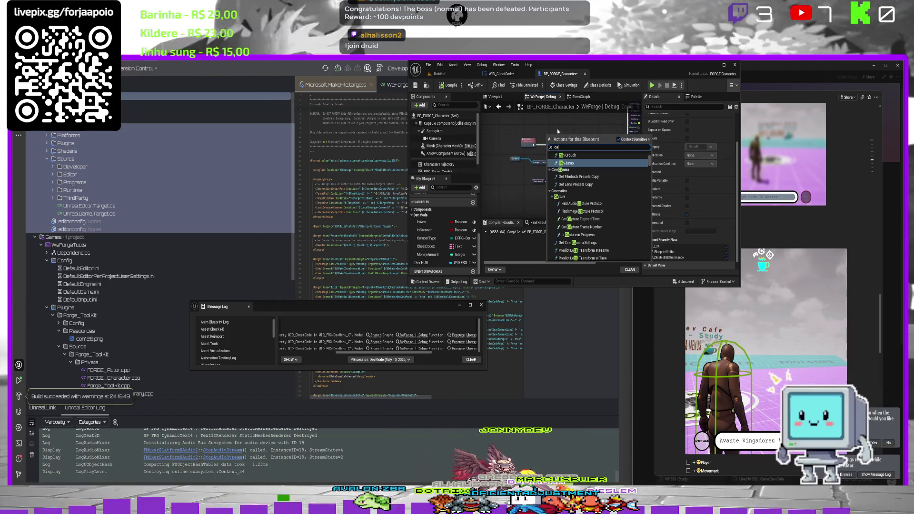
key("Escape")
Add a comment box around the selected nodes, then undo it.
key("c")
right_click(533, 130)
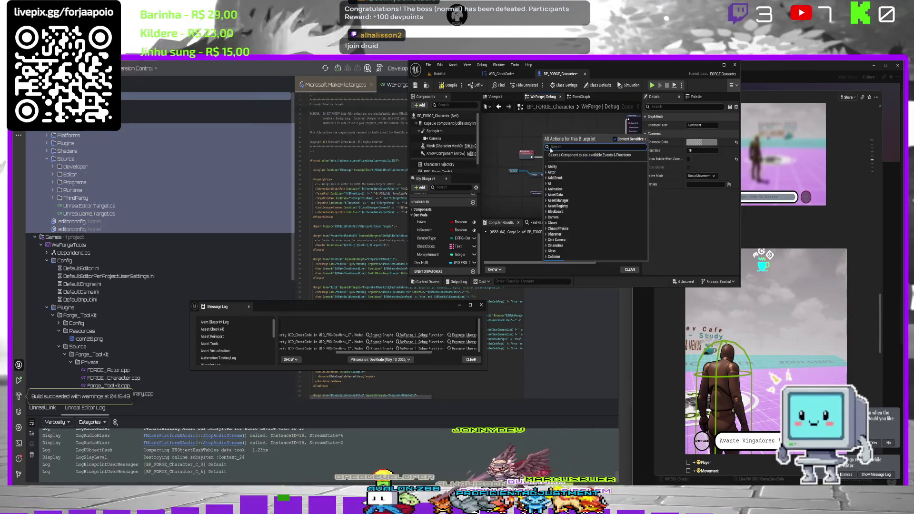
key("Escape")
left_click(533, 130)
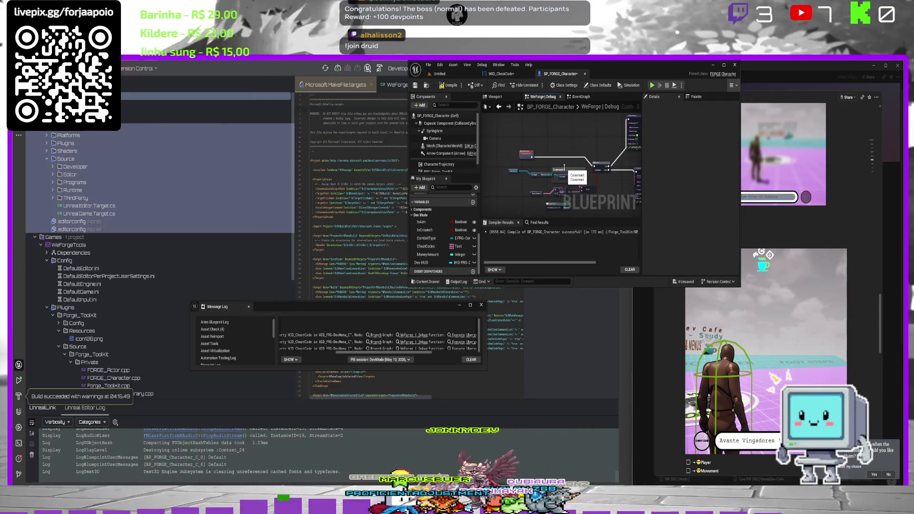
key("ctrl+z")
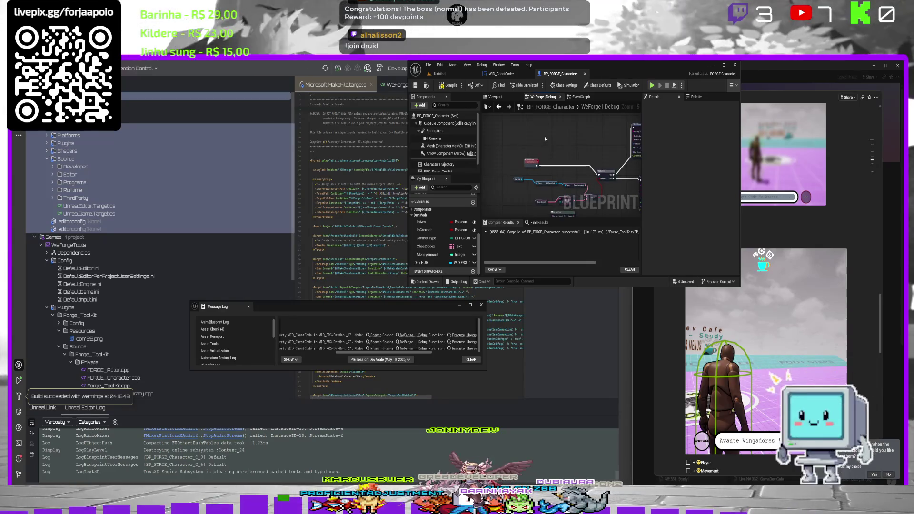
Search actions for 'cr', cancel it, and show the character's 3D viewport.
right_click(545, 139)
type("cr")
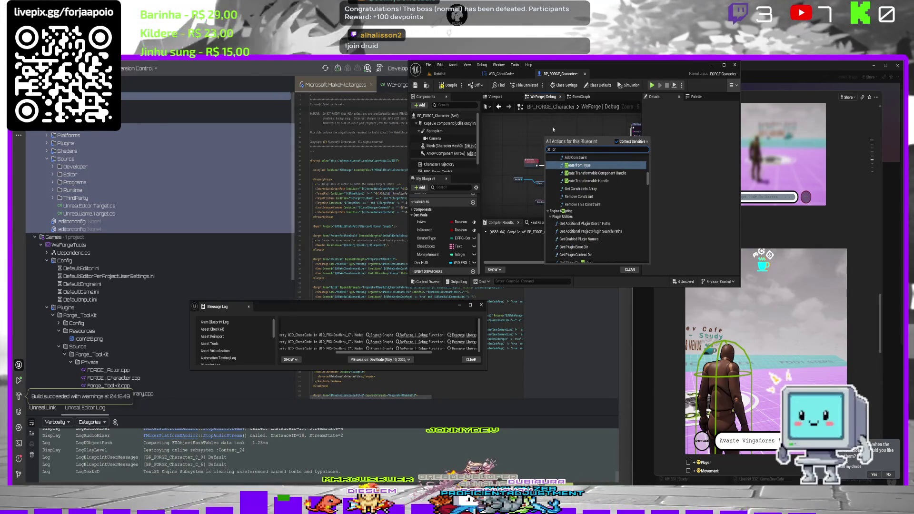
key("Escape")
left_click(502, 96)
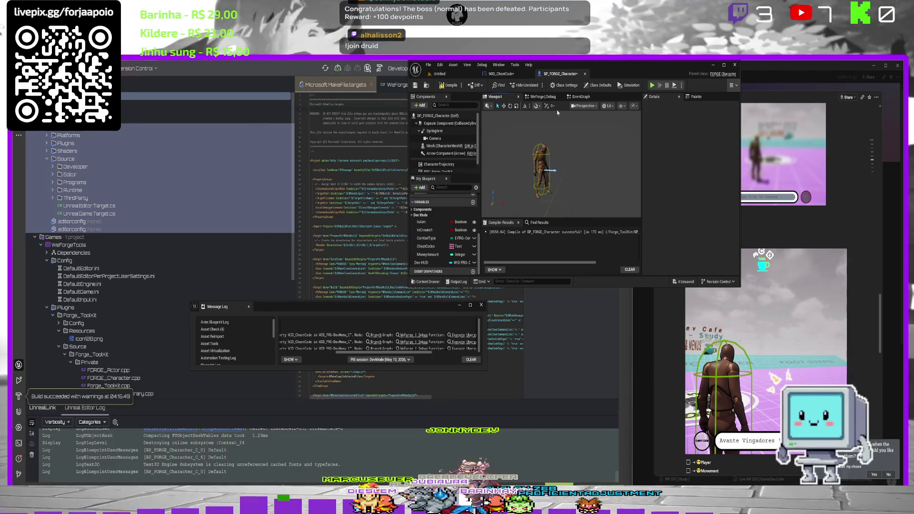
Add a Create Widget node wired after the BeginPlay event.
left_click(581, 97)
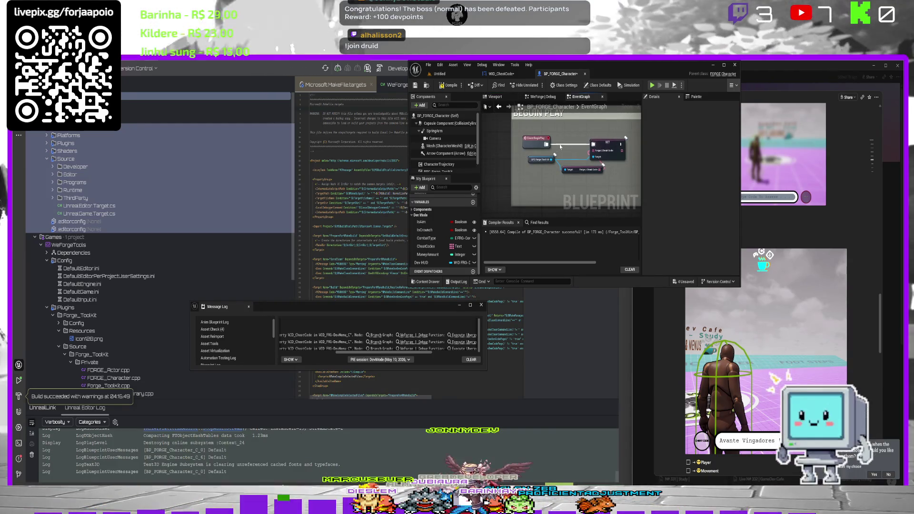
scroll(560, 147, "down", 4)
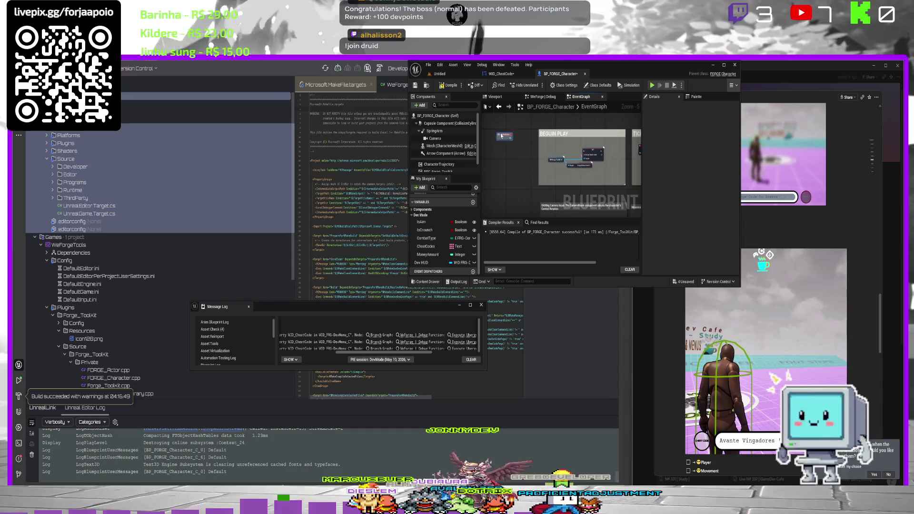
left_click_drag(501, 136, 508, 197)
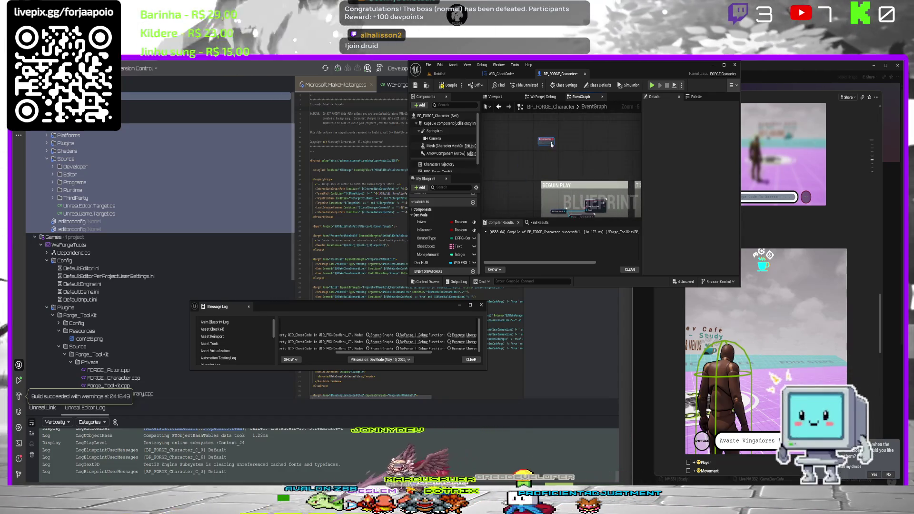
mouse_move(551, 145)
left_mouse_down()
mouse_move(517, 145)
mouse_move(533, 144)
left_mouse_up()
type("cre")
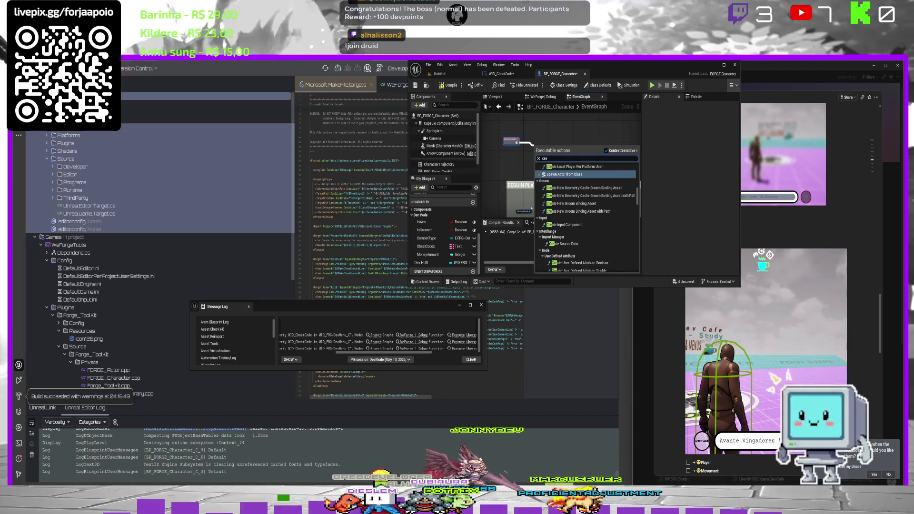
type("ate w")
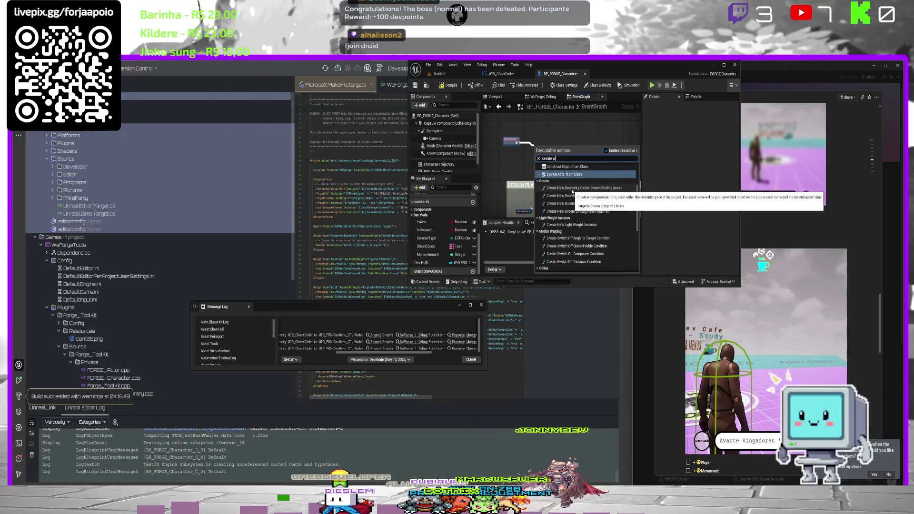
type("idget")
key("Return")
Search for a player character node to feed Owning Player, then dismiss the search.
scroll(536, 181, "up", 3)
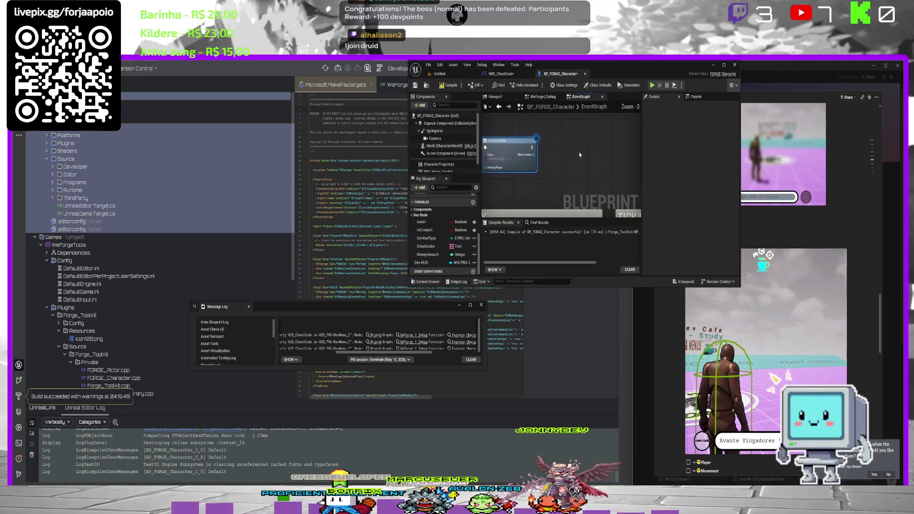
left_click_drag(596, 169, 574, 173)
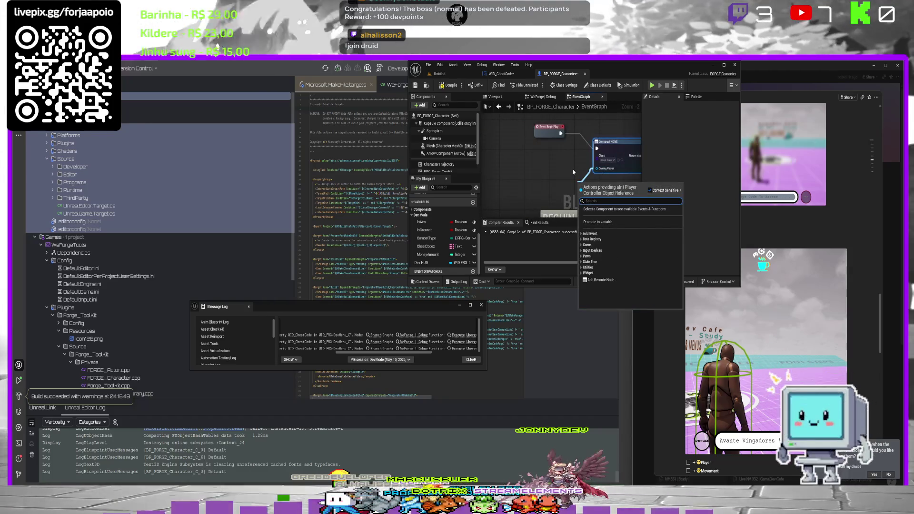
type("c")
key("BackSpace")
key("BackSpace")
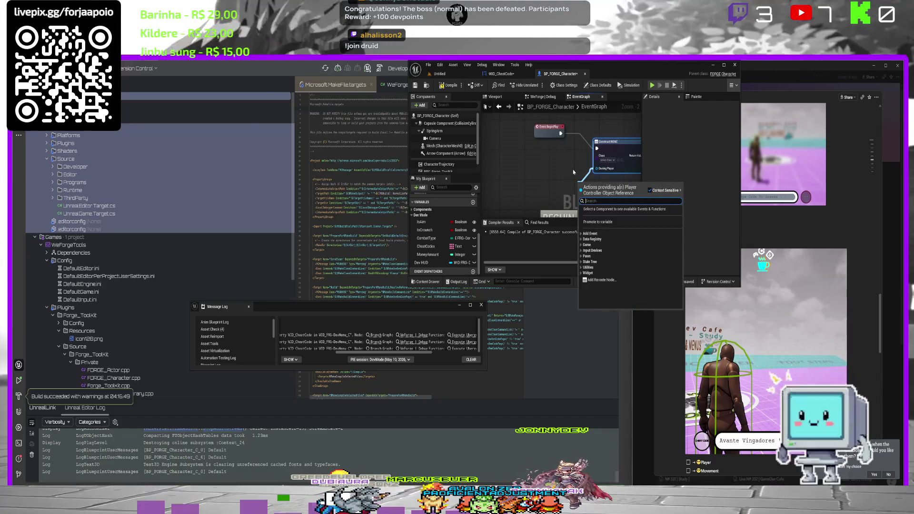
type("player ch")
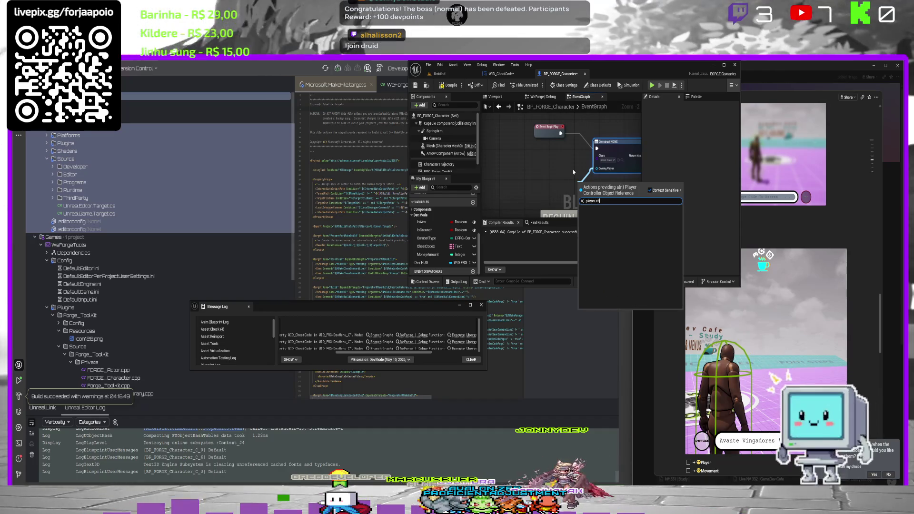
key("BackSpace")
key("BackSpace")
key("BackSpace")
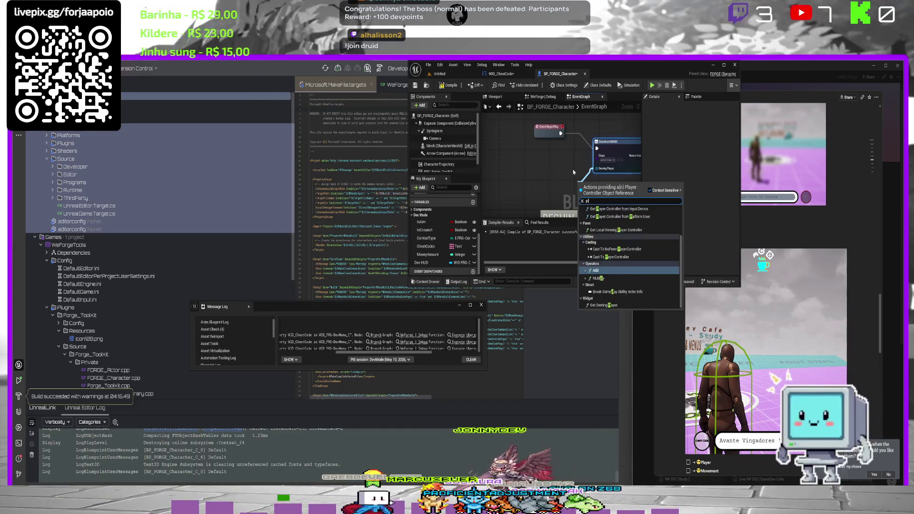
type("char")
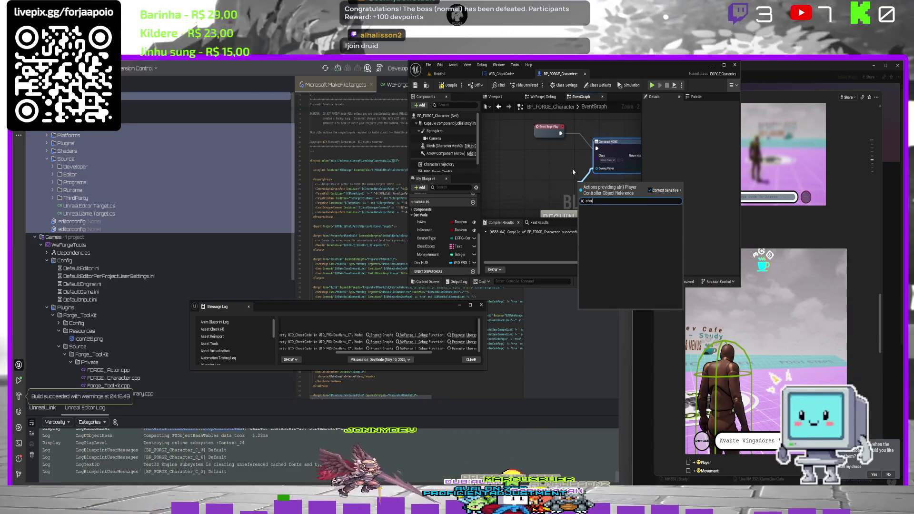
type("a")
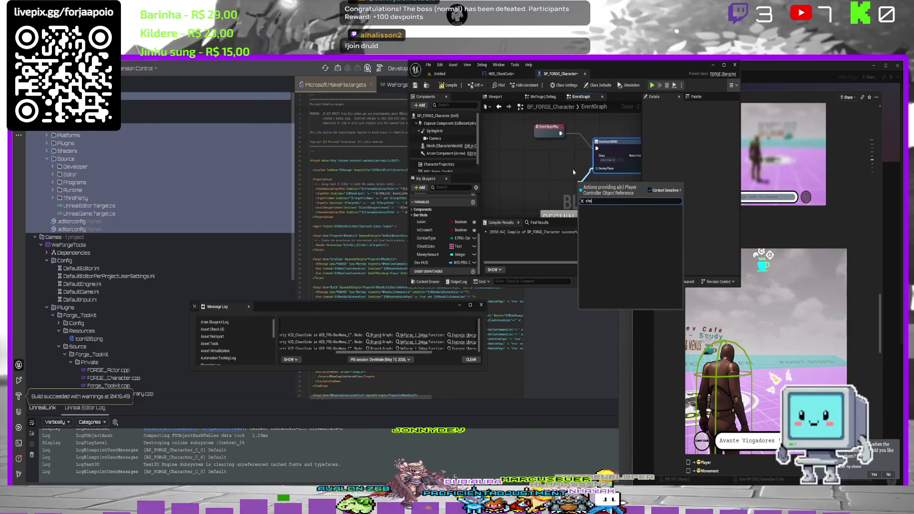
key("BackSpace")
key("BackSpace")
key("BackSpace")
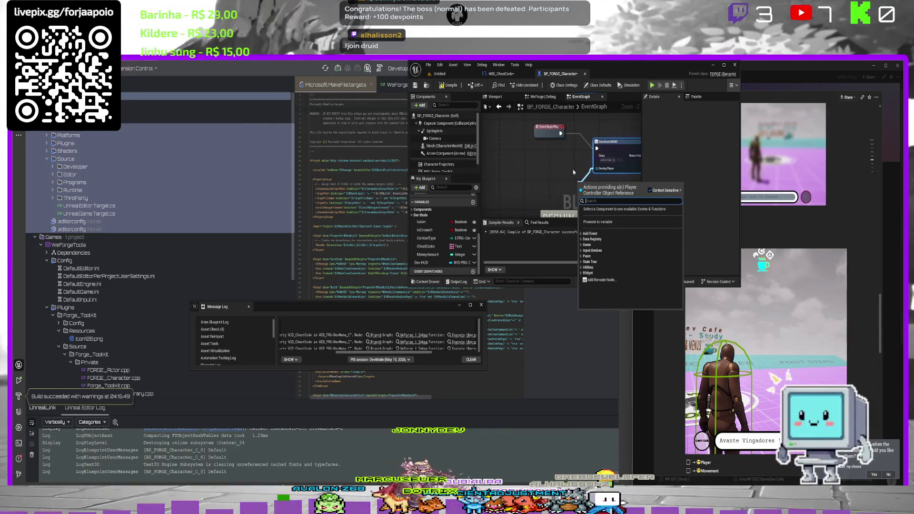
key("Escape")
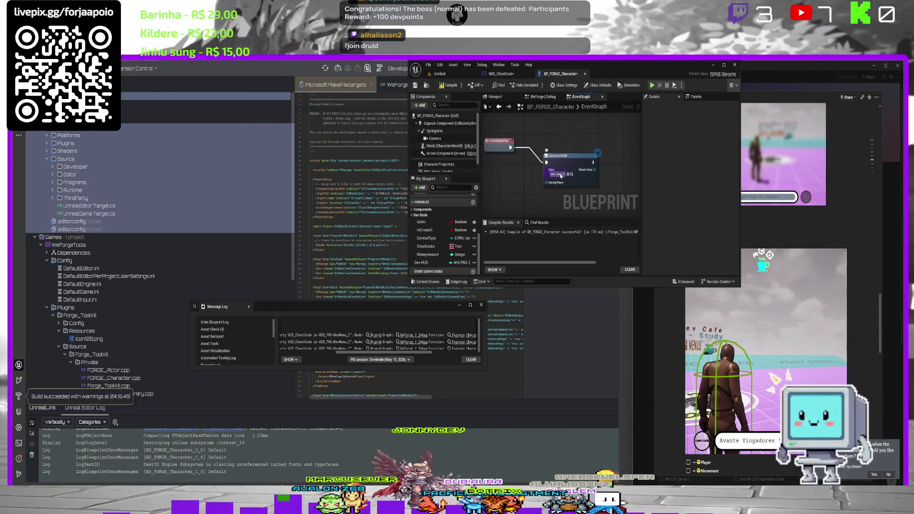
Set the Create Widget class to WID_CheatCode and pull a wire from its Return Value.
left_click(557, 174)
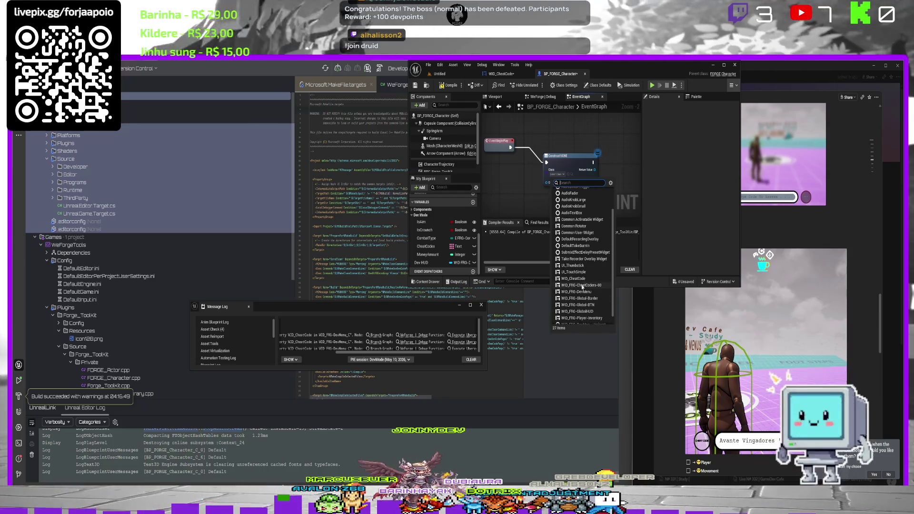
left_click(576, 309)
left_click_drag(601, 163, 587, 166)
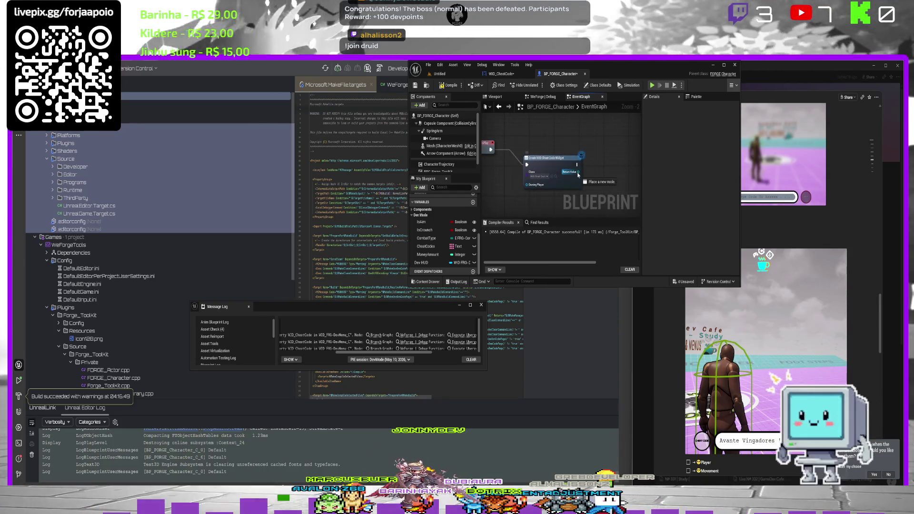
mouse_move(421, 263)
left_mouse_down()
mouse_move(614, 179)
mouse_move(598, 159)
left_mouse_up()
left_click_drag(446, 234, 442, 265)
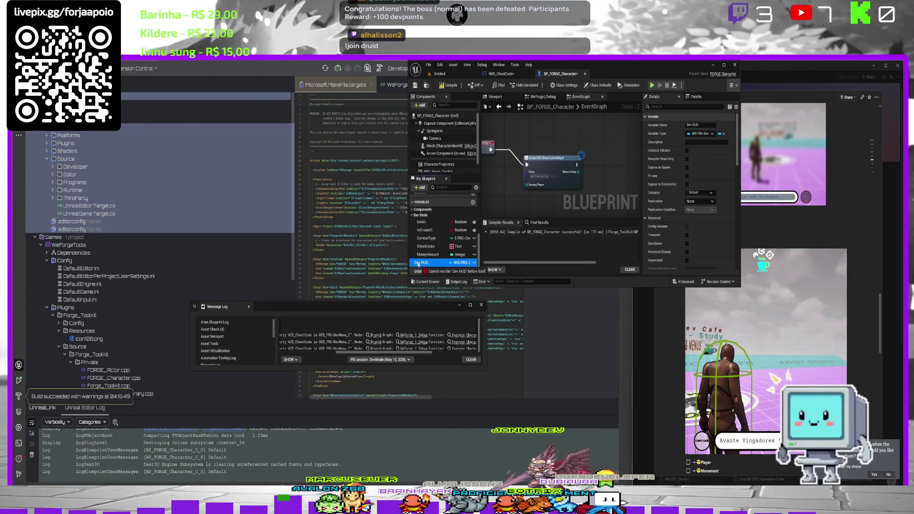
Promote the created widget's Return Value to a variable named CheatCoder.
left_click_drag(578, 172, 599, 194)
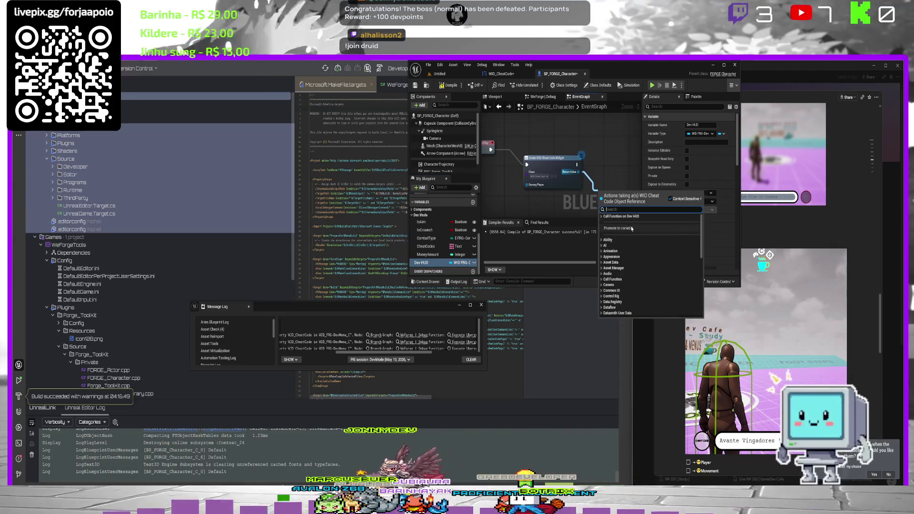
left_click(618, 228)
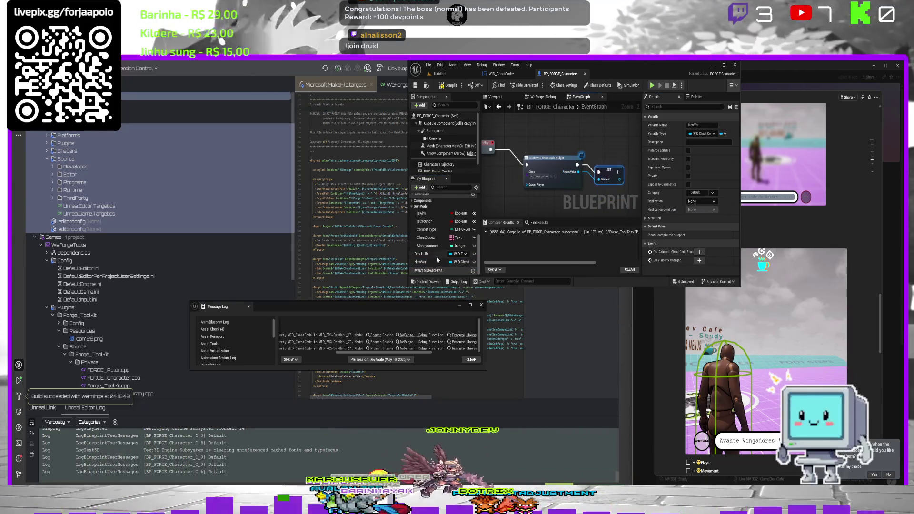
left_click(437, 261)
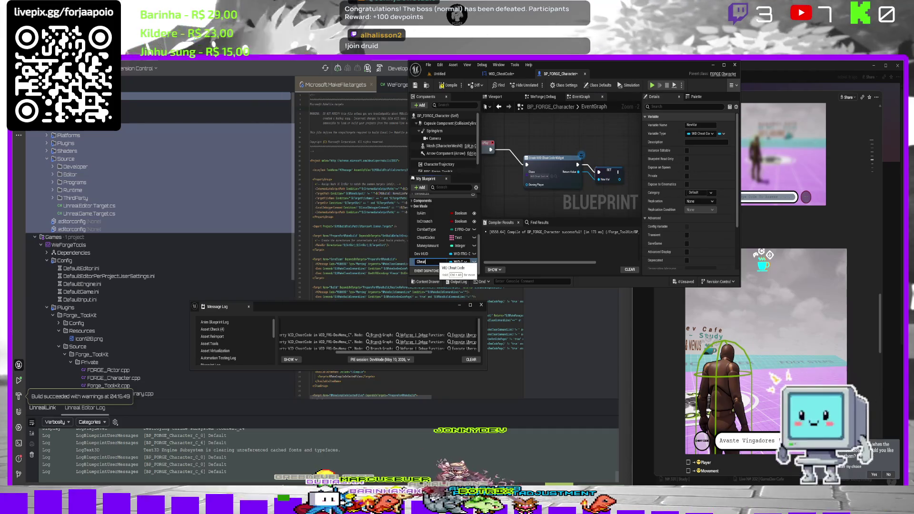
type("Coder")
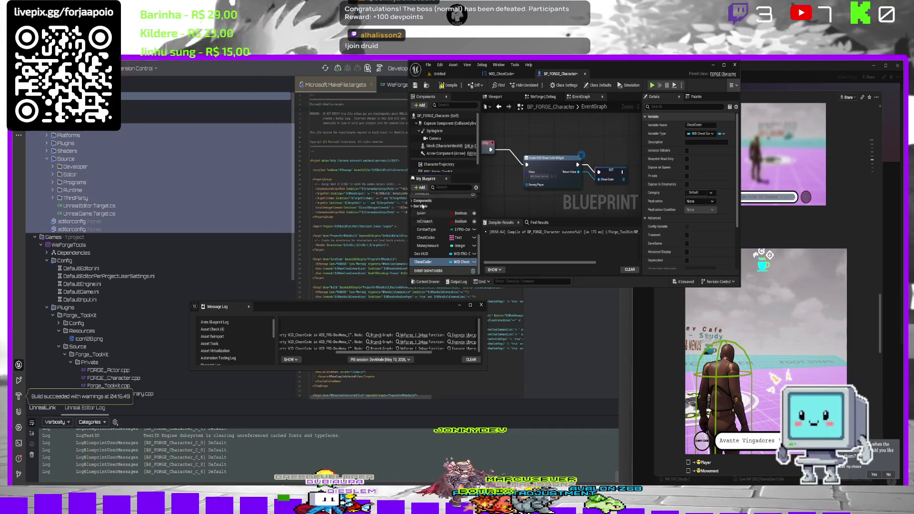
scroll(571, 173, "down", 6)
scroll(535, 151, "up", 4)
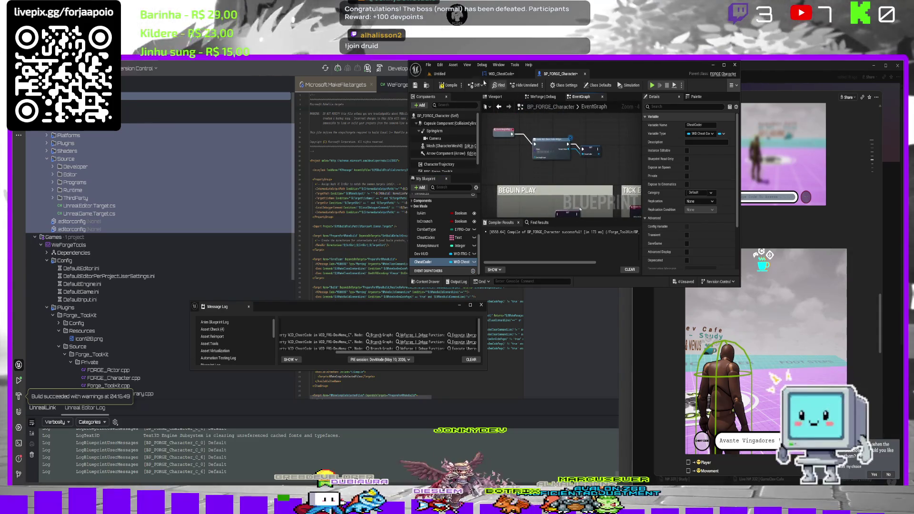
In WeForge | Debug, replace the old nodes with a CheatCoder getter wired to Target, and compile.
left_click(543, 97)
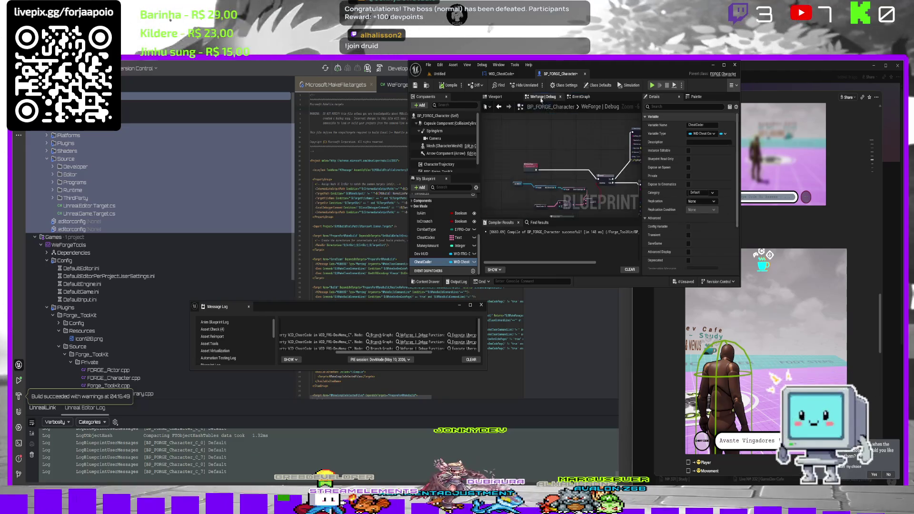
scroll(584, 154, "up", 4)
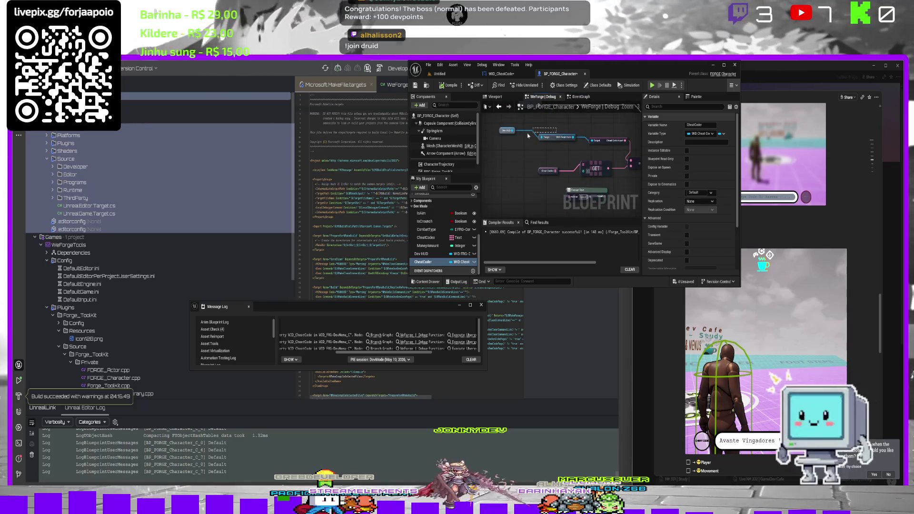
left_click_drag(528, 135, 495, 143)
key("Delete")
left_click_drag(422, 261, 496, 197)
left_click_drag(544, 140, 542, 134)
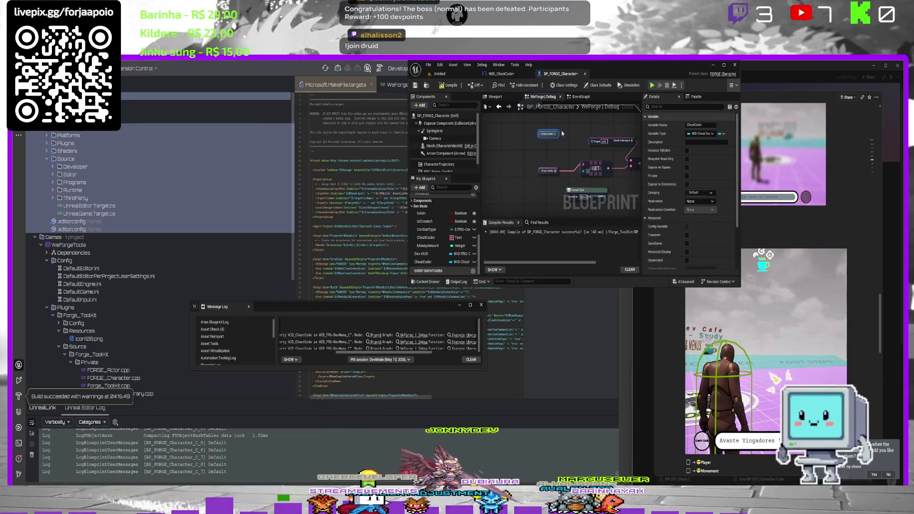
left_click_drag(597, 144, 594, 141)
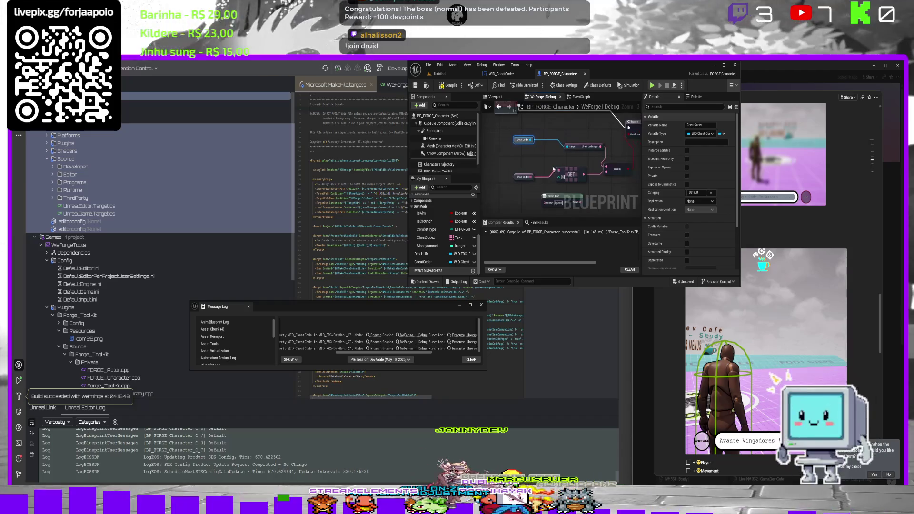
left_click(447, 87)
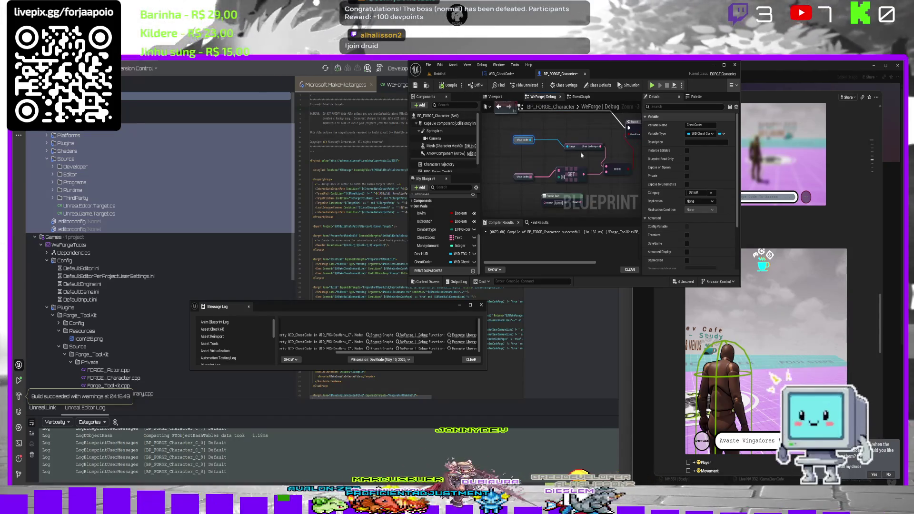
left_click(498, 75)
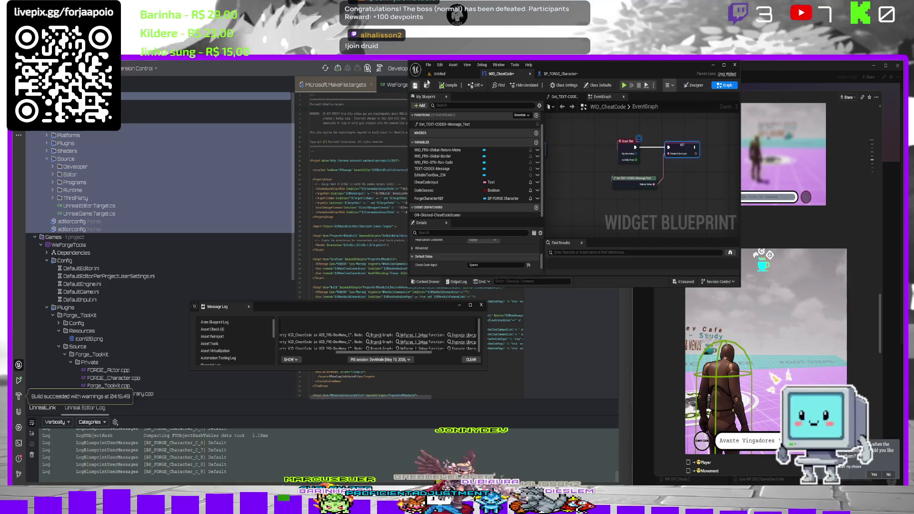
Play the level, submit the Speed cheat code until 'Server: NICE' logs, then restart play.
left_click(436, 74)
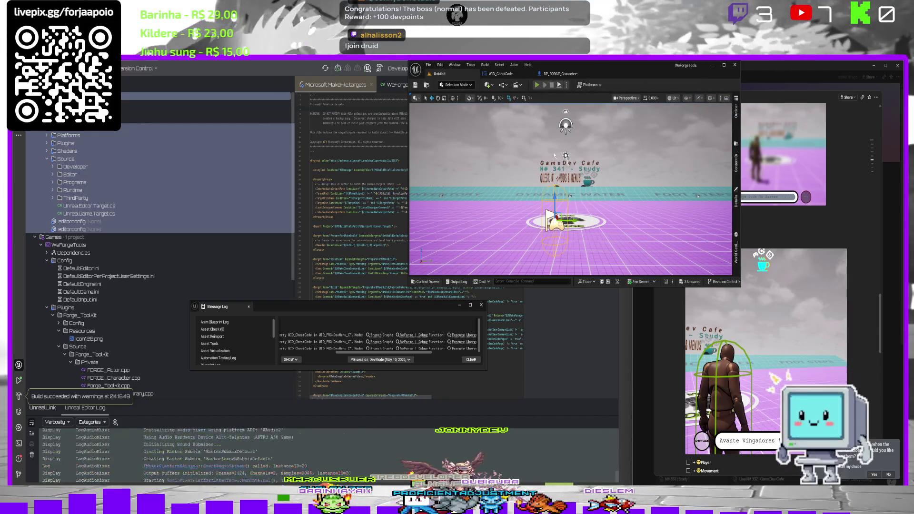
key("alt+p")
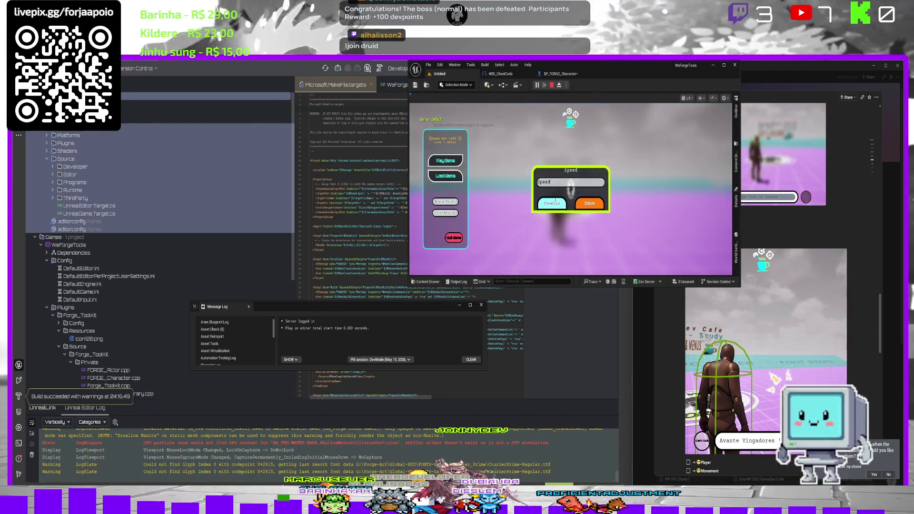
left_click(553, 204)
left_click(553, 204)
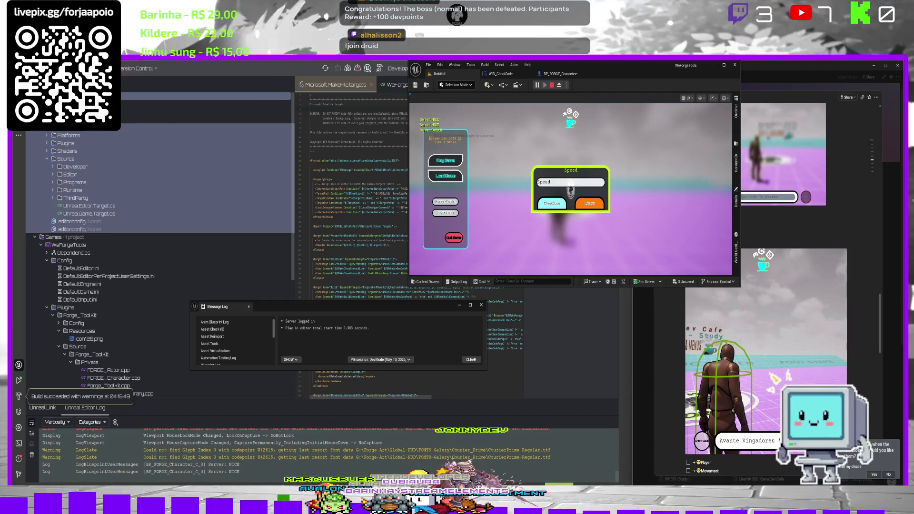
type("s")
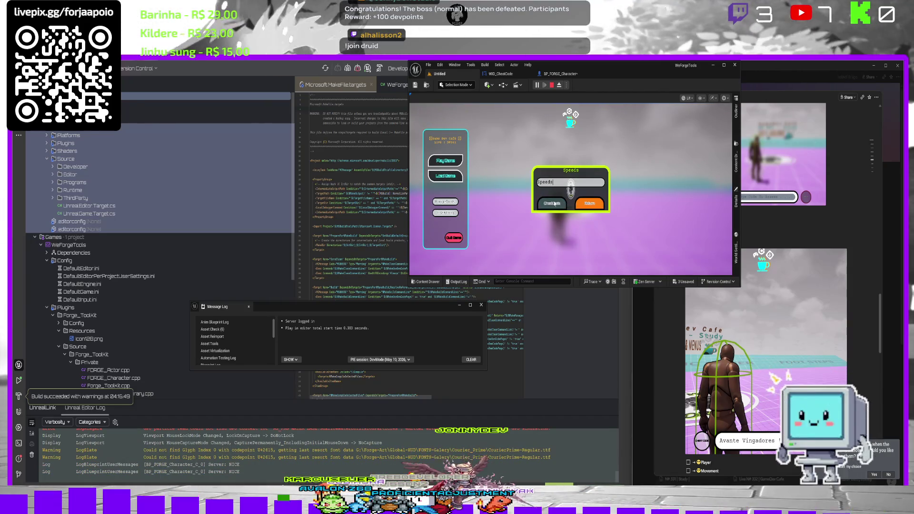
left_click(553, 204)
left_click(553, 203)
left_click(553, 203)
left_click(553, 203)
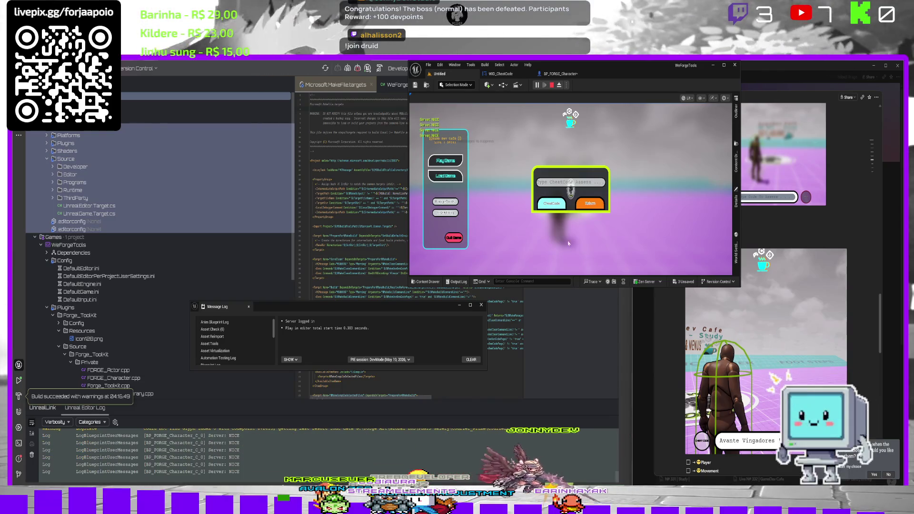
key("Escape")
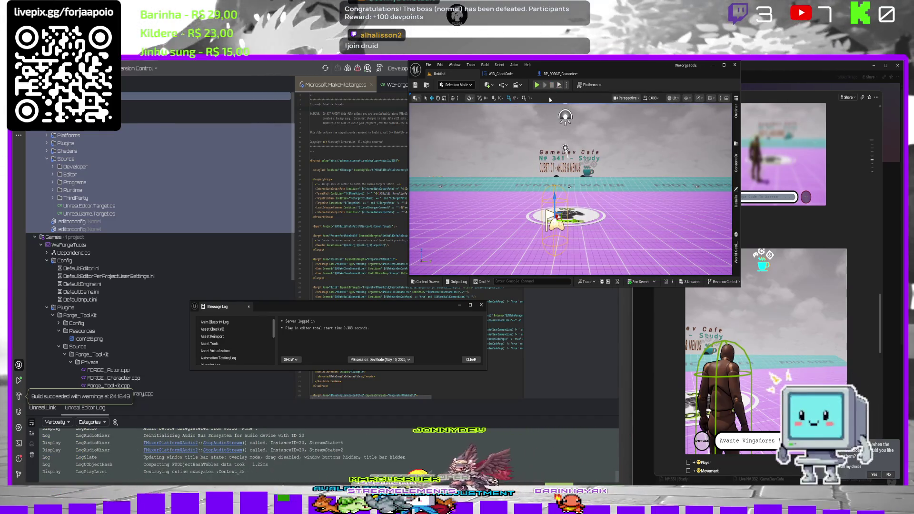
left_click(536, 84)
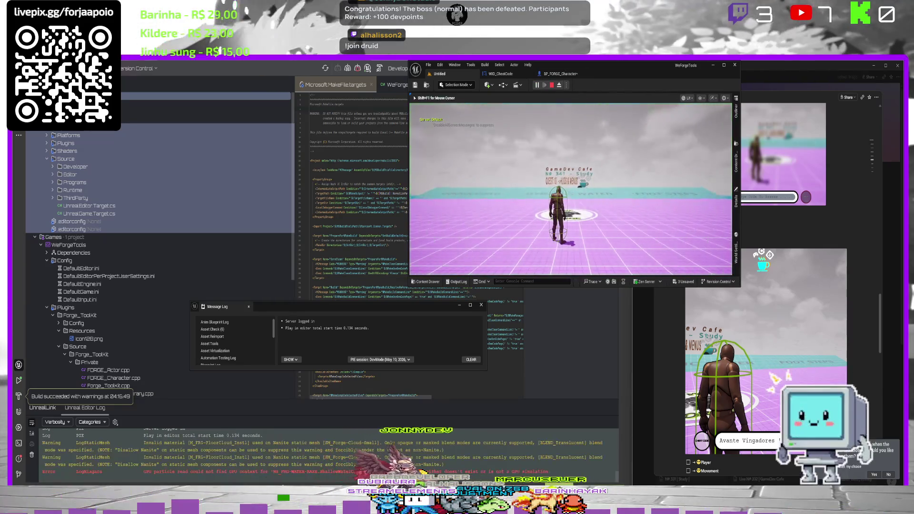
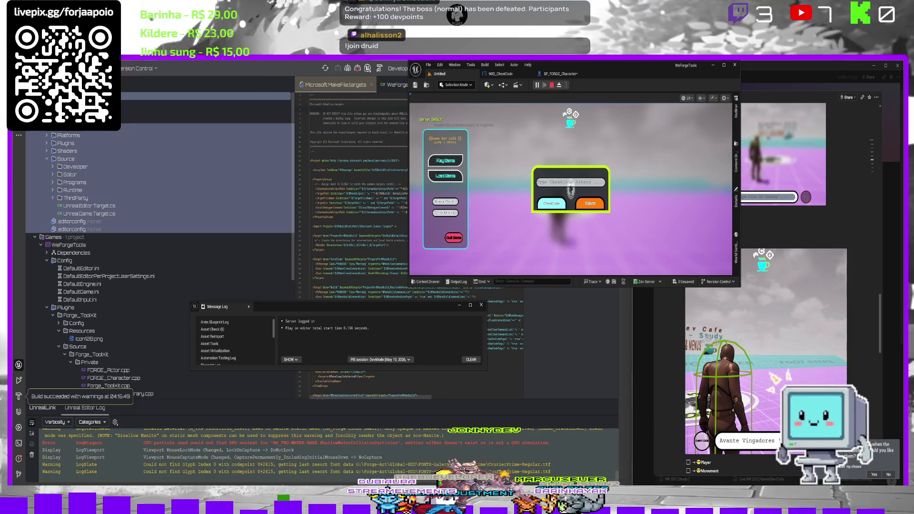
Clear the 'Speed' default of CheatCodeInput, stop the play session, and save WID_CheatCode.
left_click(550, 73)
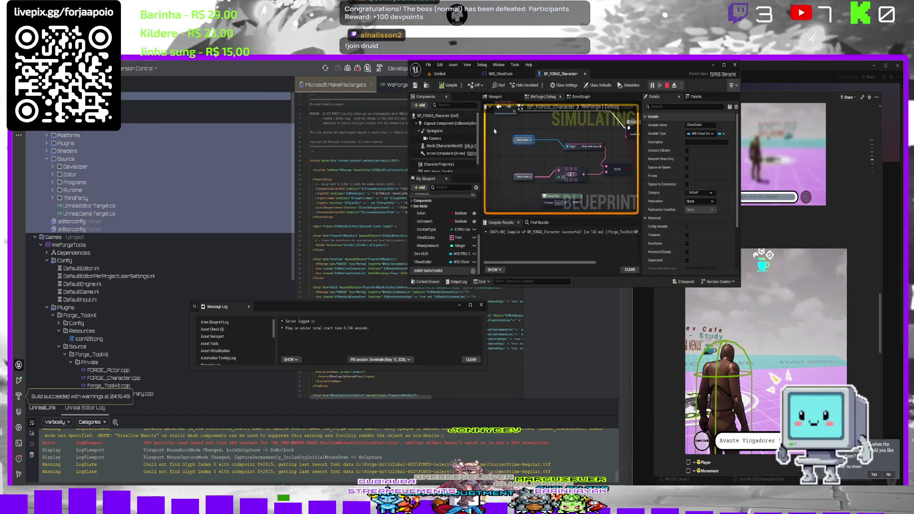
left_click(509, 75)
left_click(471, 183)
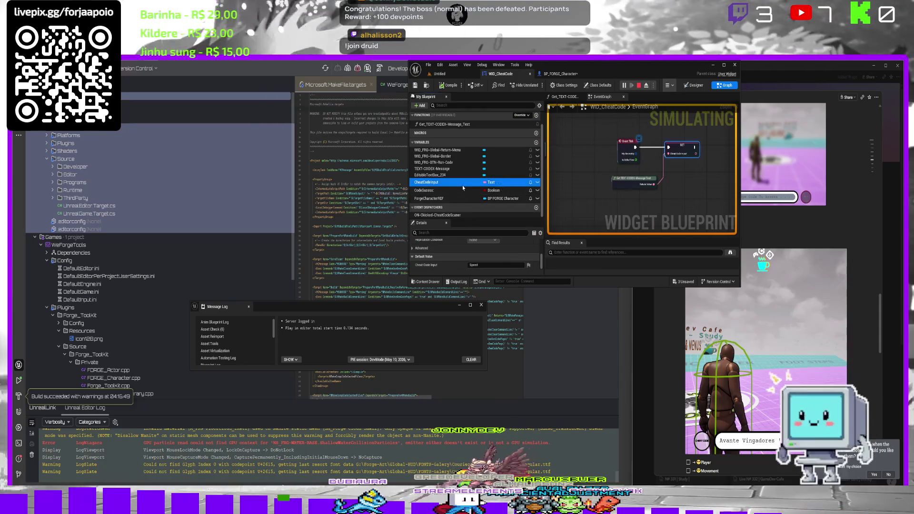
left_click(490, 265)
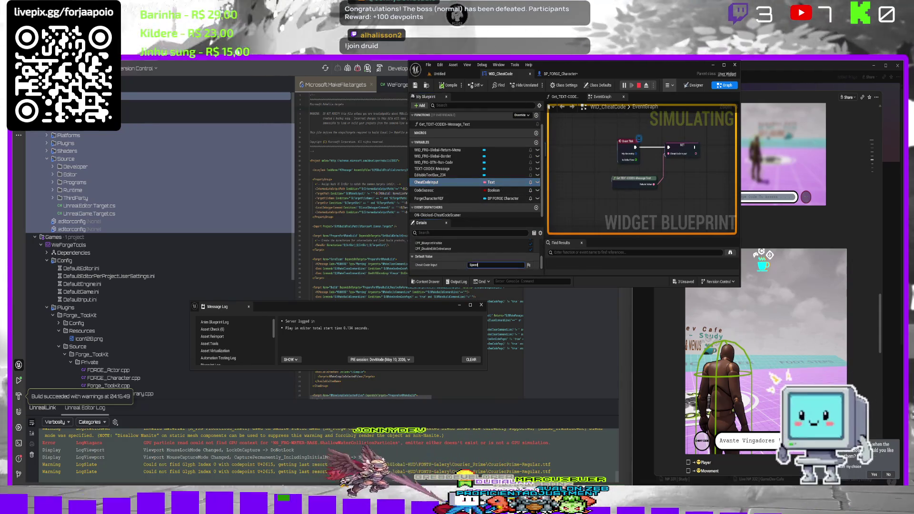
key("BackSpace")
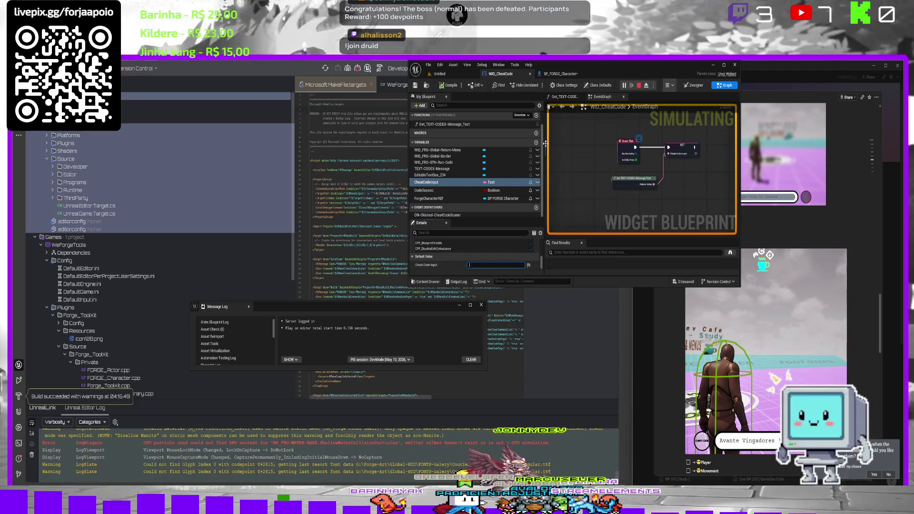
key("Return")
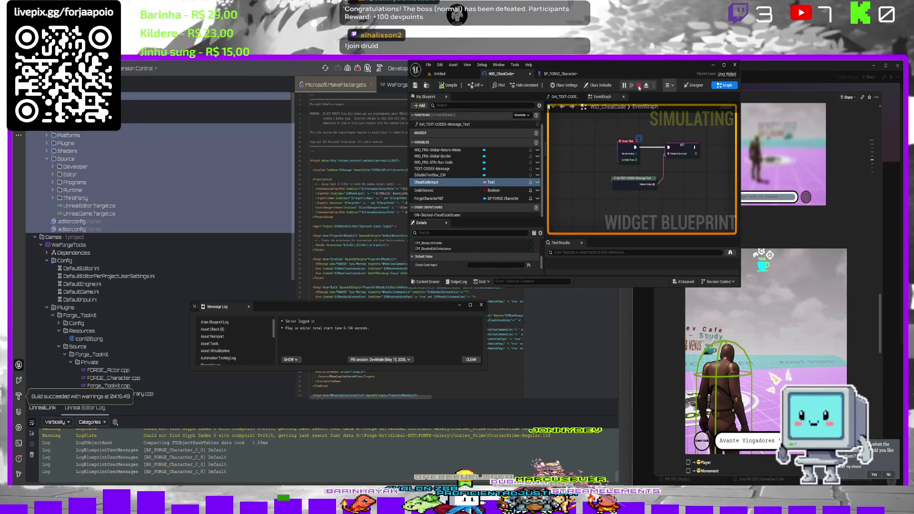
key("Escape")
left_click(416, 87)
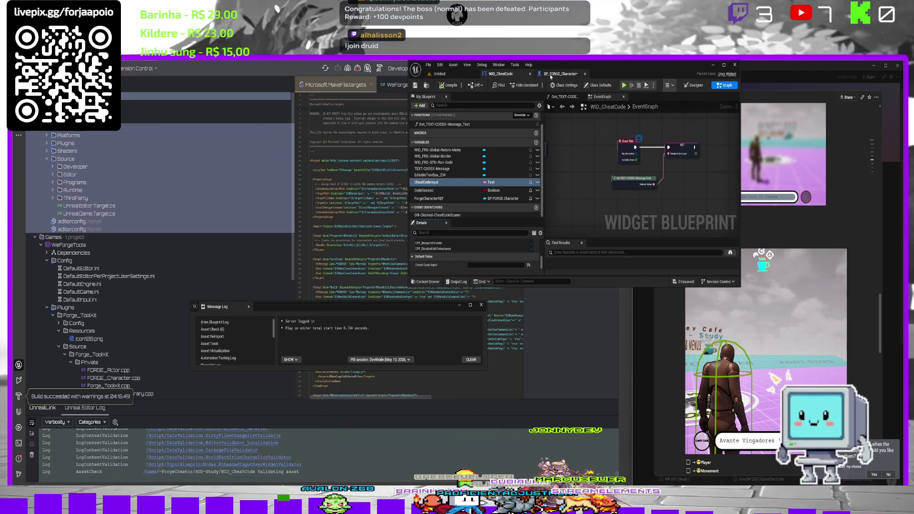
Save the BP_FORGE_Character blueprint and return to the level view.
left_click(559, 74)
left_click(416, 88)
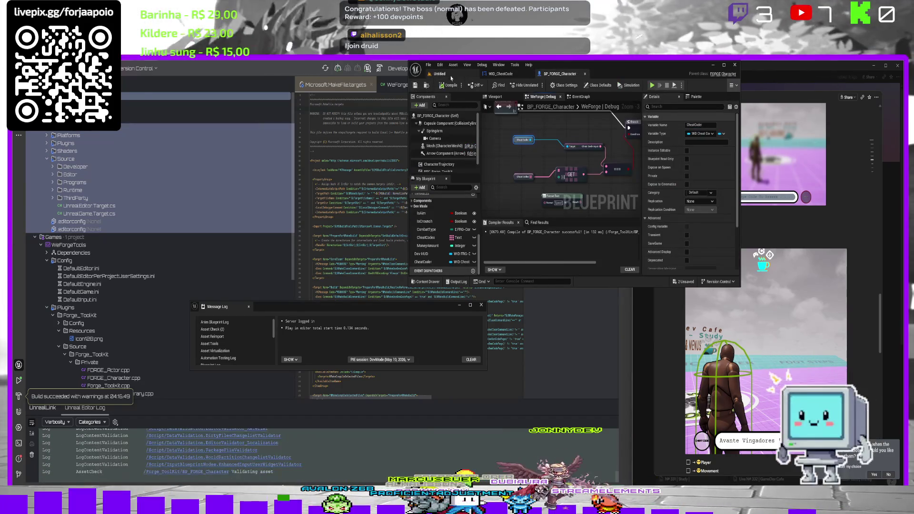
left_click(436, 74)
Play-test submitting 'speed' twice, which reports Tente Novamente, then stop the game.
key("alt+p")
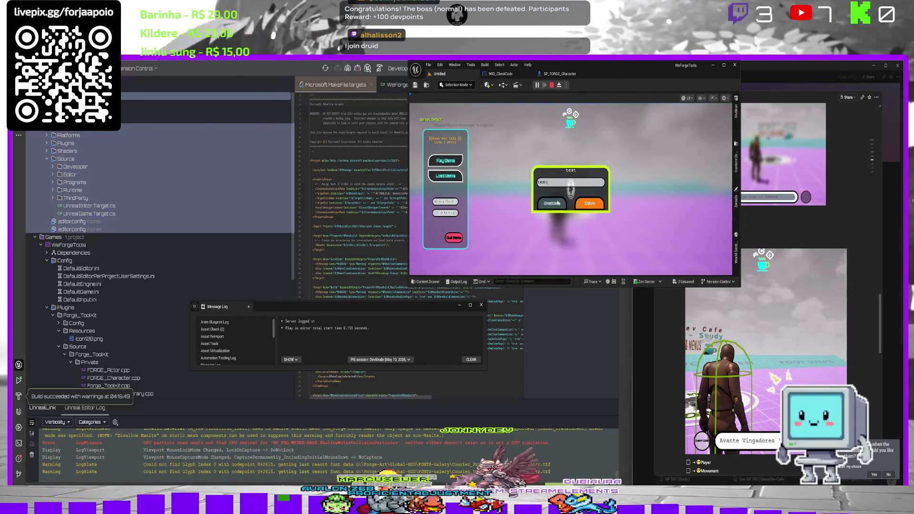
left_click(558, 203)
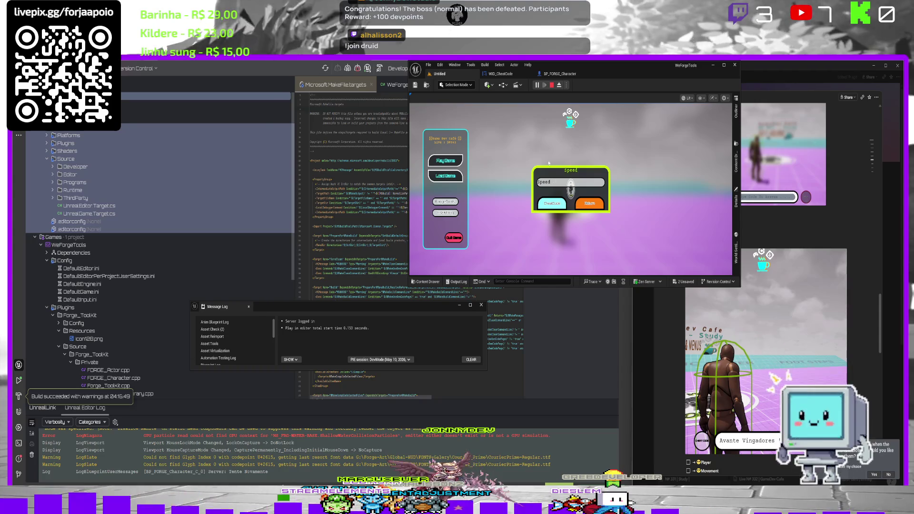
left_click(552, 204)
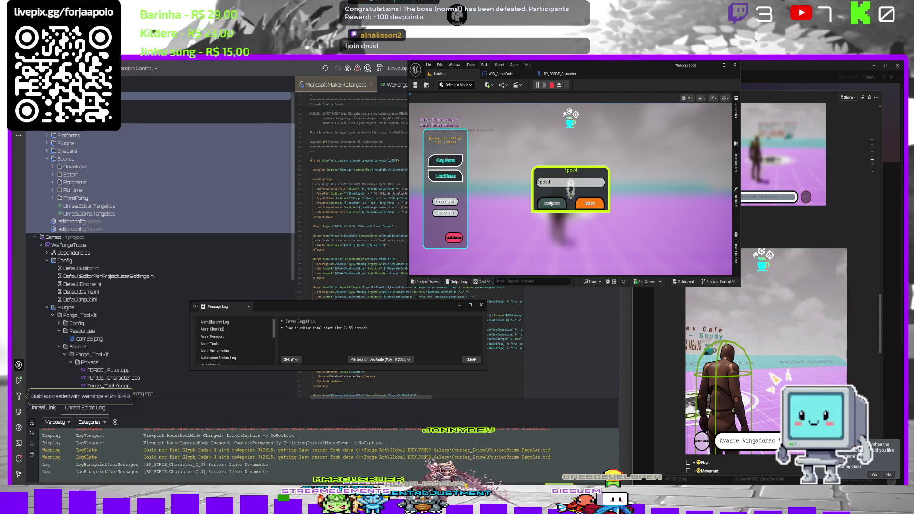
key("Escape")
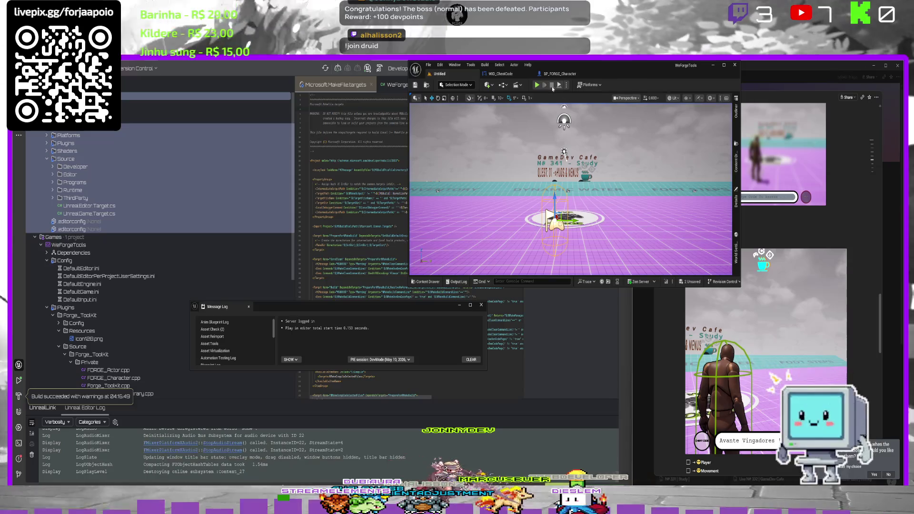
left_click(502, 74)
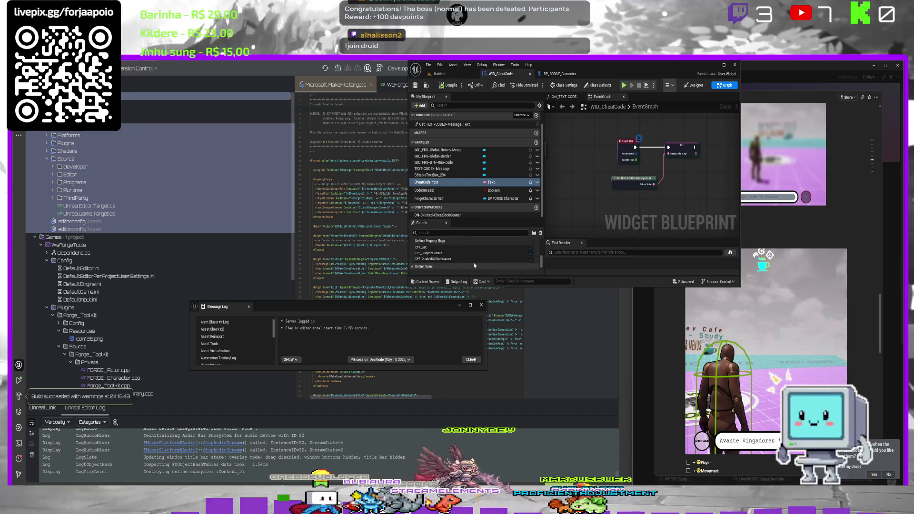
Add a SET Cheat Code Input node after On Text Committed, compile, and start a play test.
scroll(479, 269, "up", 3)
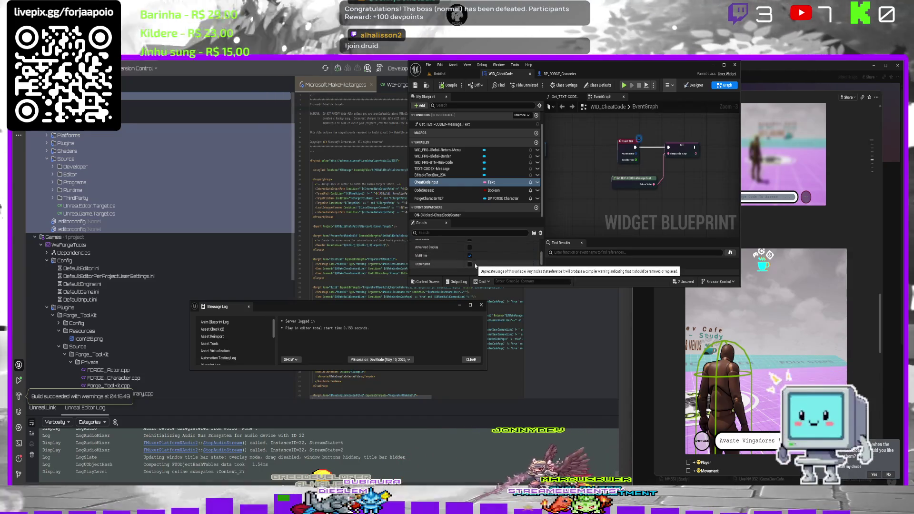
scroll(479, 266, "down", 3)
scroll(654, 187, "down", 3)
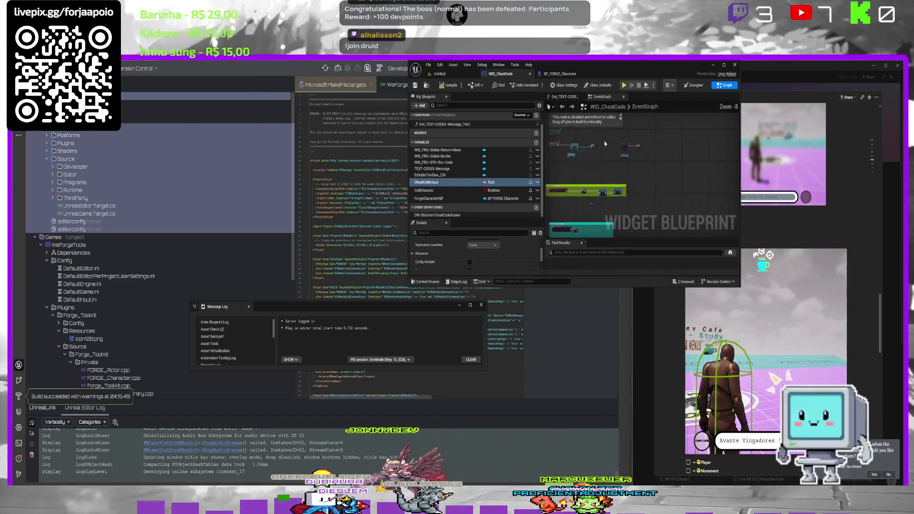
scroll(654, 187, "up", 3)
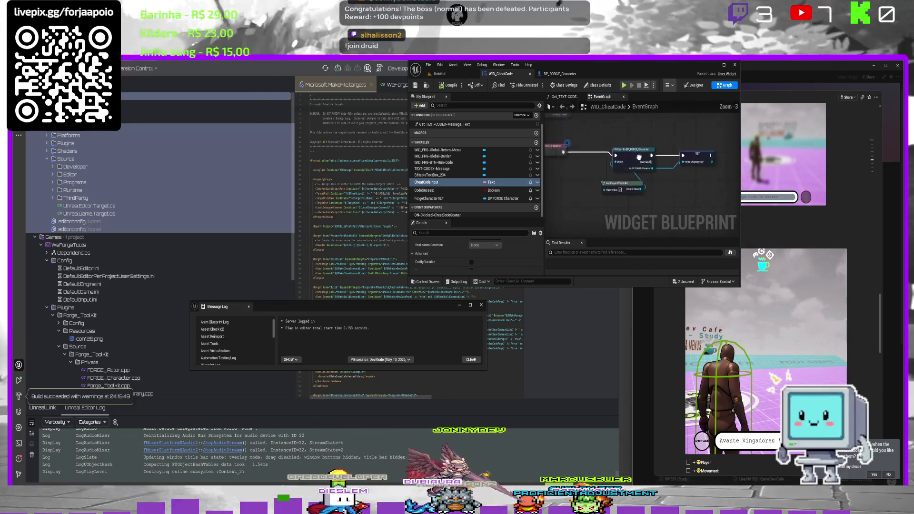
scroll(655, 149, "down", 1)
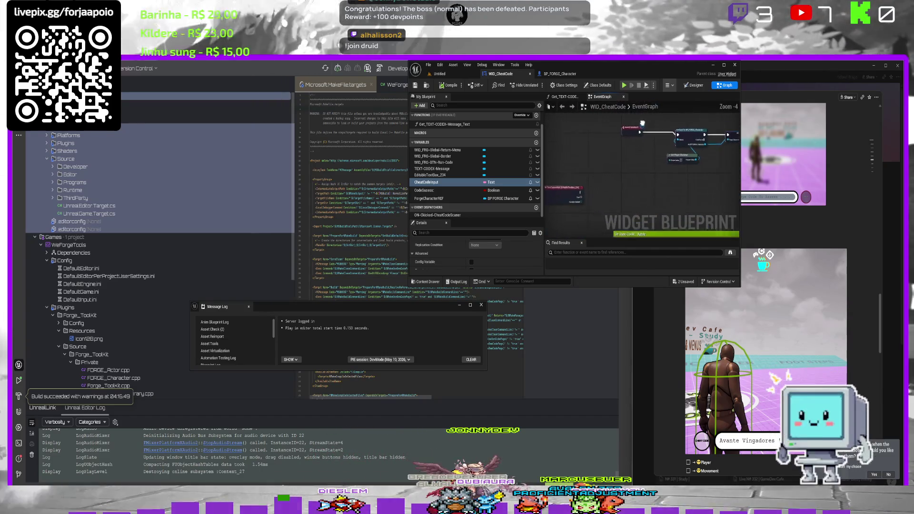
mouse_move(625, 127)
left_mouse_down()
mouse_move(604, 137)
mouse_move(698, 142)
left_mouse_up()
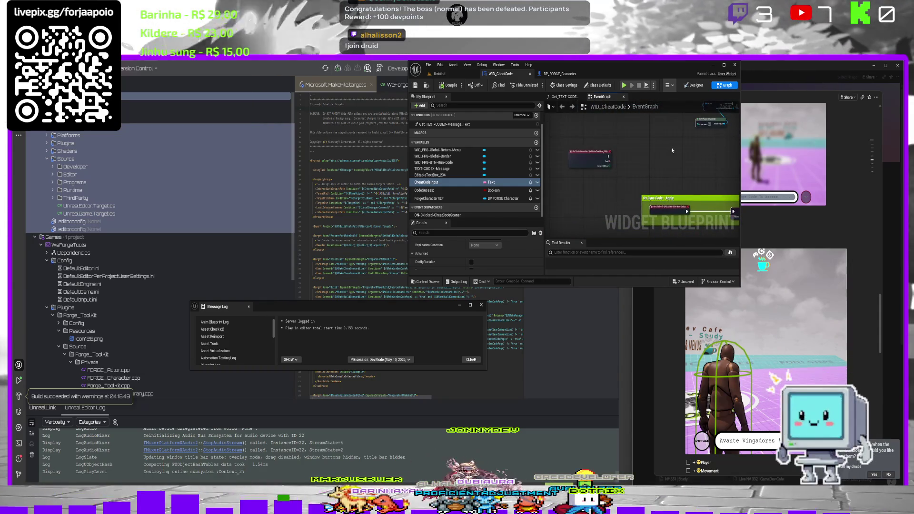
scroll(672, 150, "up", 2)
left_click(435, 183)
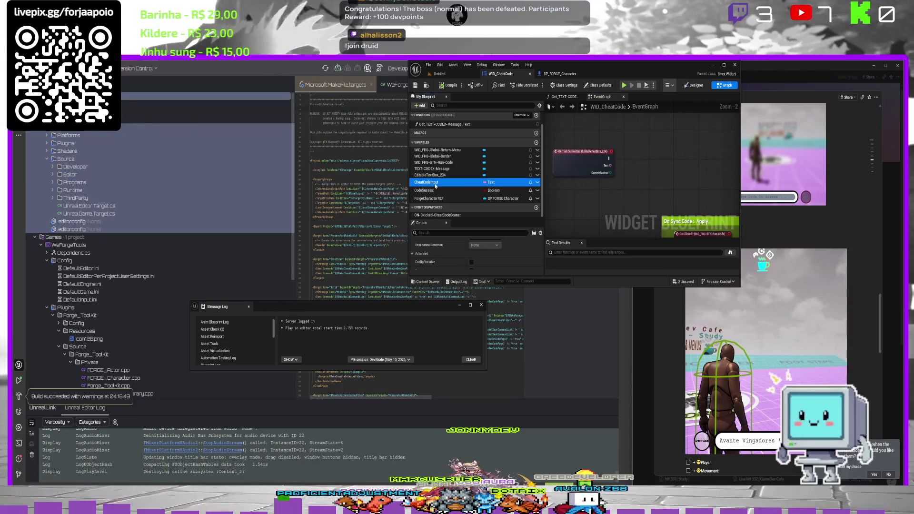
mouse_move(435, 186)
left_mouse_down()
mouse_move(629, 156)
mouse_move(621, 166)
mouse_move(632, 166)
left_mouse_up()
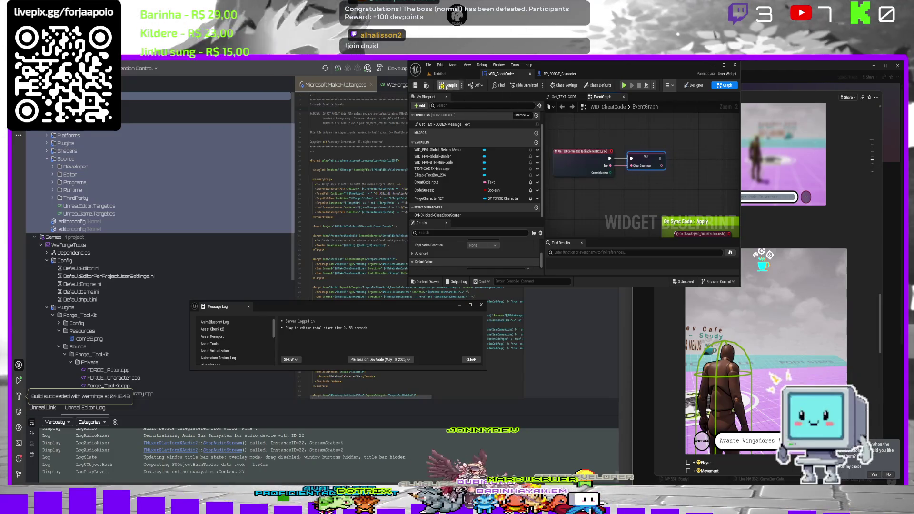
left_click(446, 88)
left_click(624, 85)
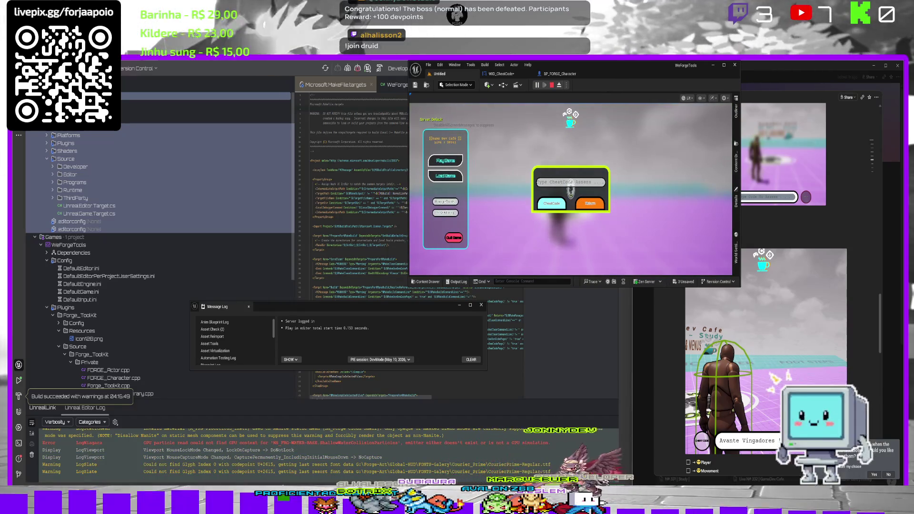
Enter 'Speed' in the cheat box and submit it, getting Tente Novamente, then stop playing.
type("Speed")
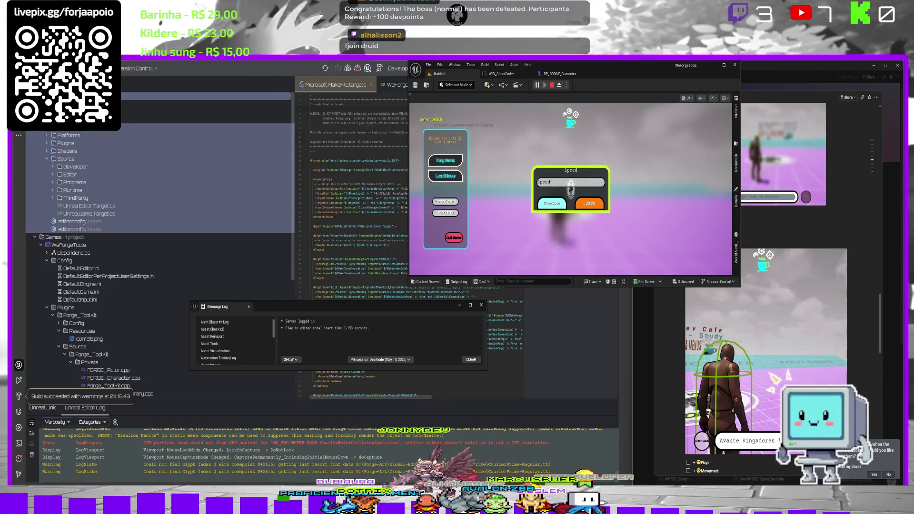
key("Return")
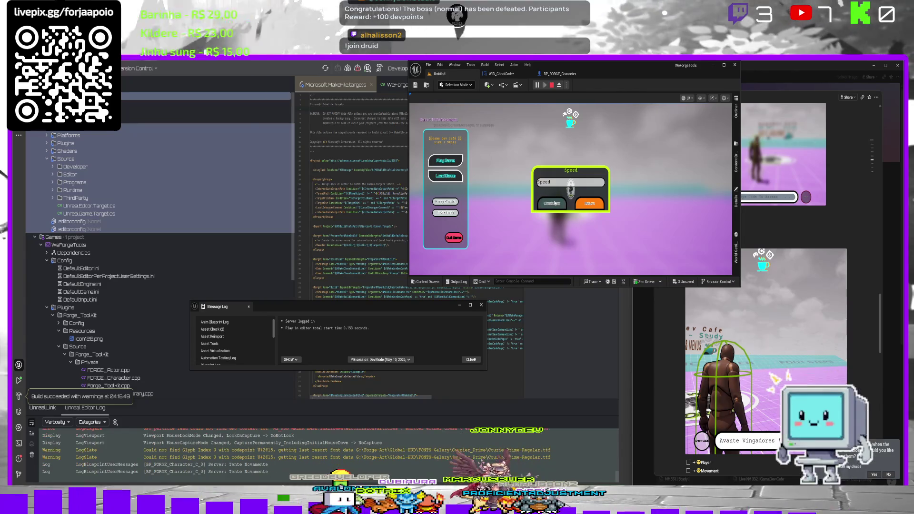
left_click(555, 205)
key("Escape")
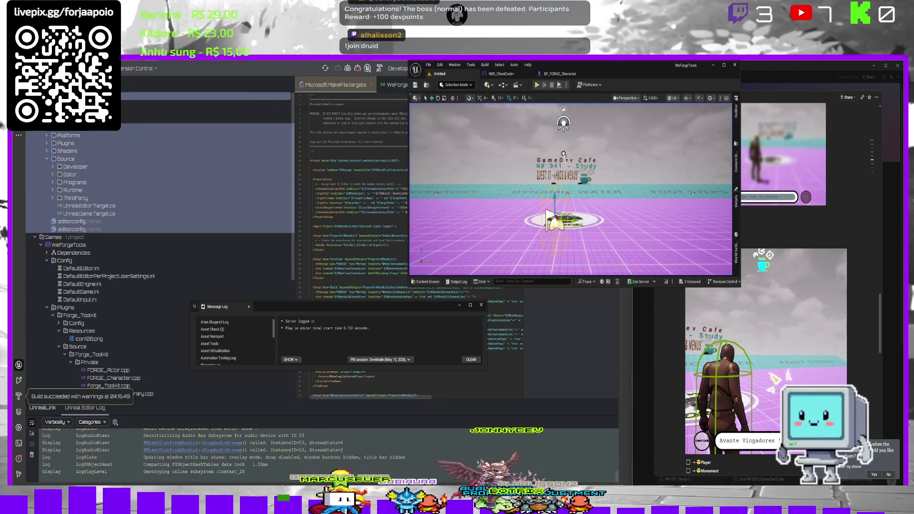
left_click(554, 74)
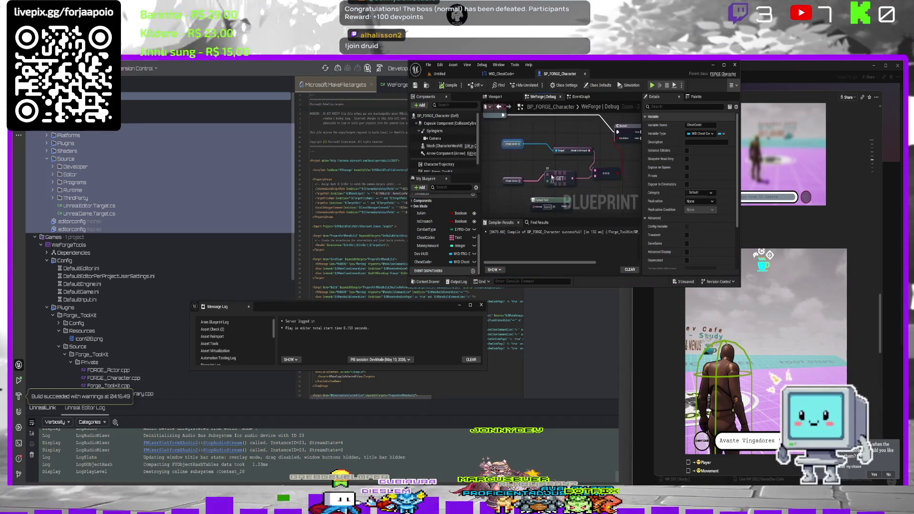
In BP_FORGE_Character, add then delete an extra GET node, and compile the blueprint.
left_click(551, 179)
left_click_drag(562, 195, 580, 187)
left_click(586, 269)
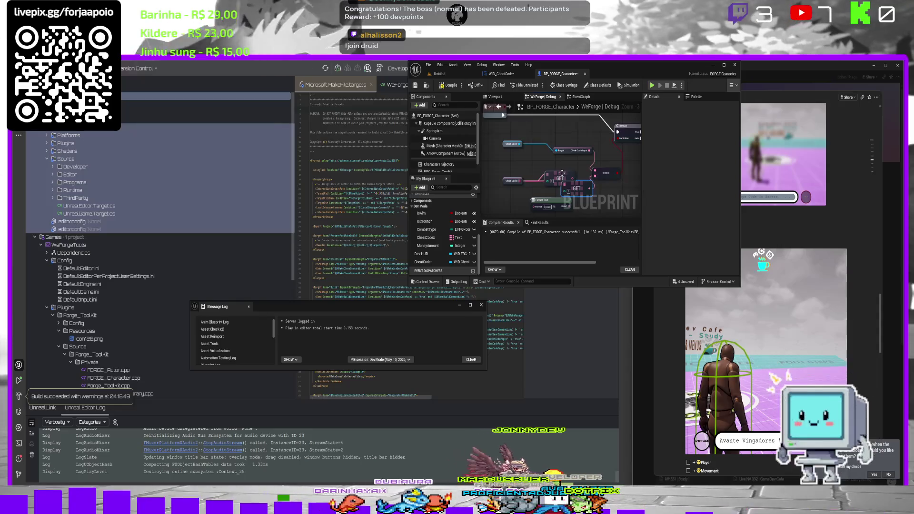
key("Delete")
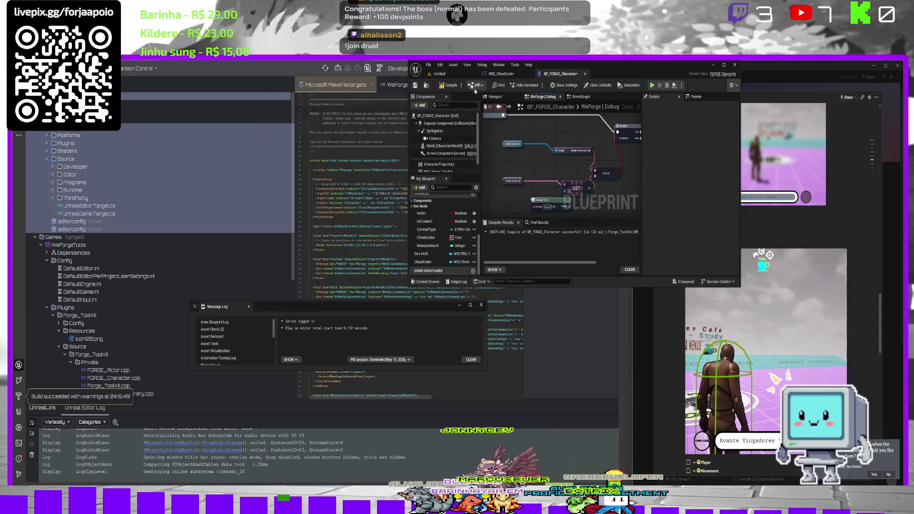
left_click(451, 86)
left_click(512, 181)
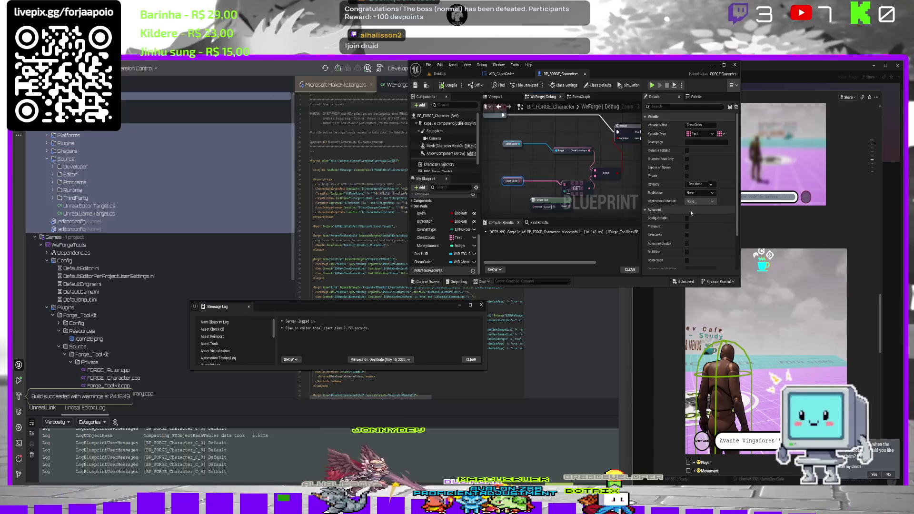
left_click(501, 74)
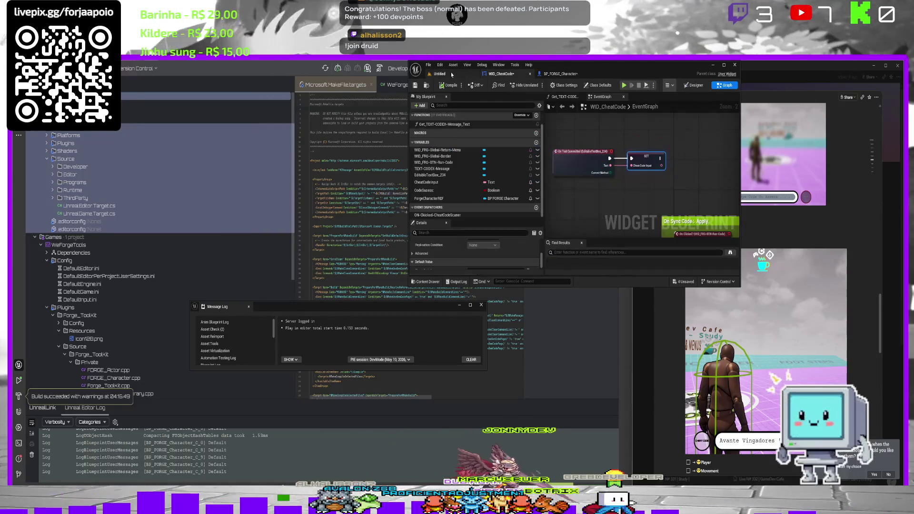
Save WID_CheatCode and start a play session from the level.
left_click(419, 86)
left_click(439, 74)
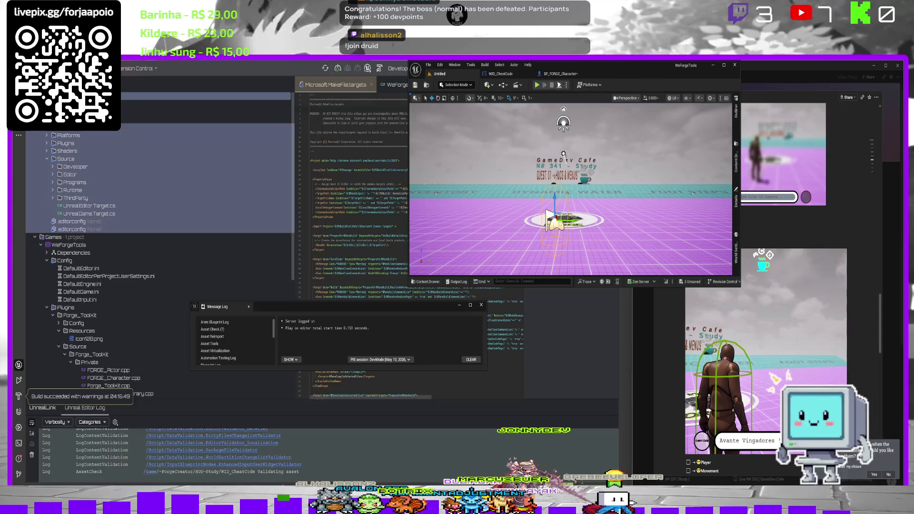
left_click(537, 86)
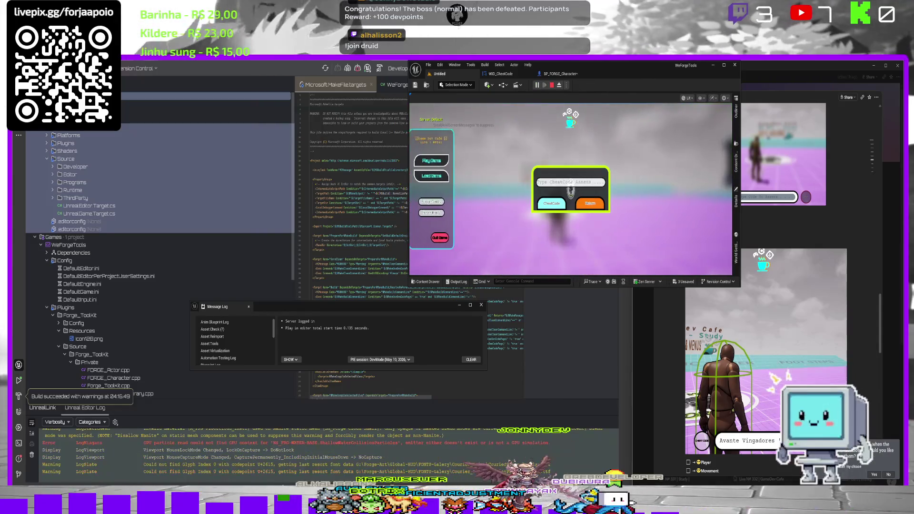
Submit the speed cheat code four times, stop playing, and return to the WID_CheatCode graph.
left_click(554, 206)
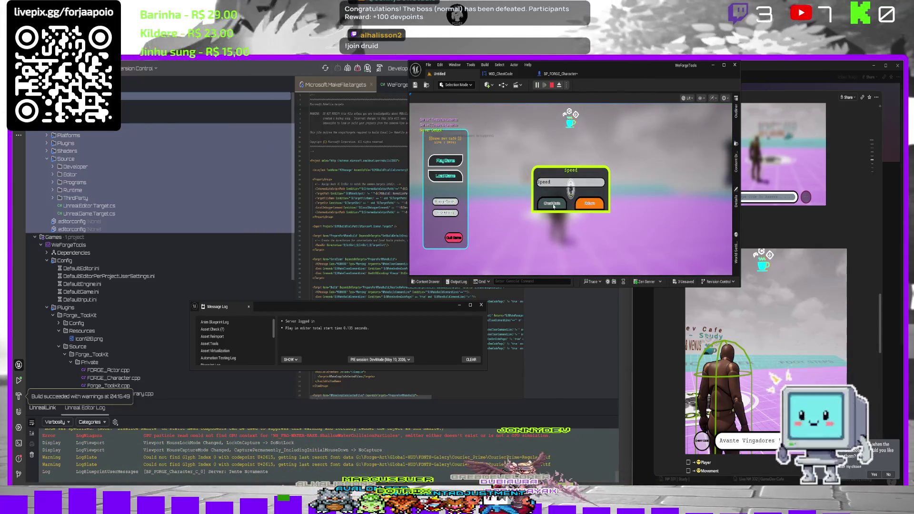
left_click(553, 206)
left_click(560, 203)
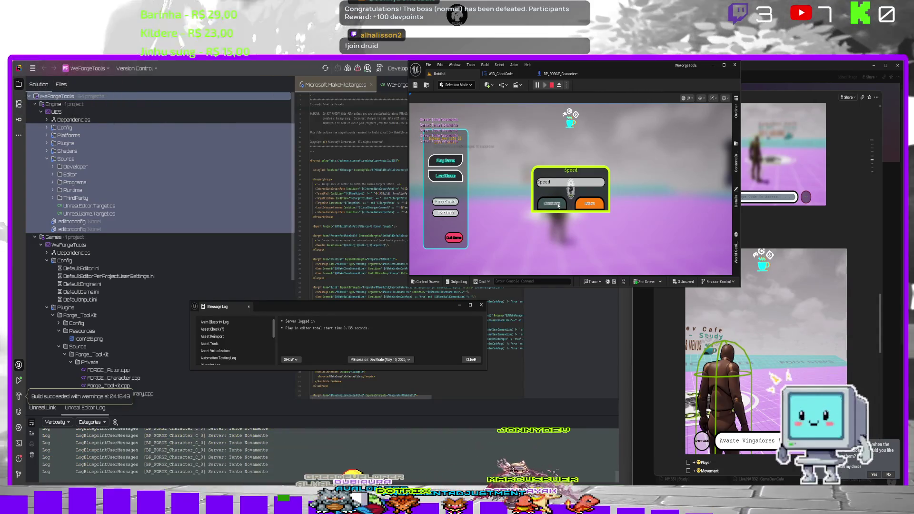
left_click(563, 205)
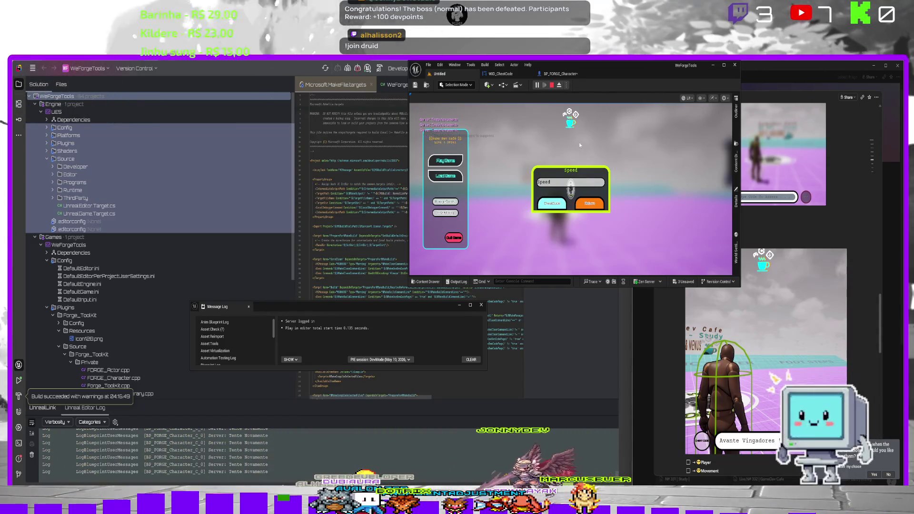
key("Escape")
left_click(553, 75)
left_click(505, 74)
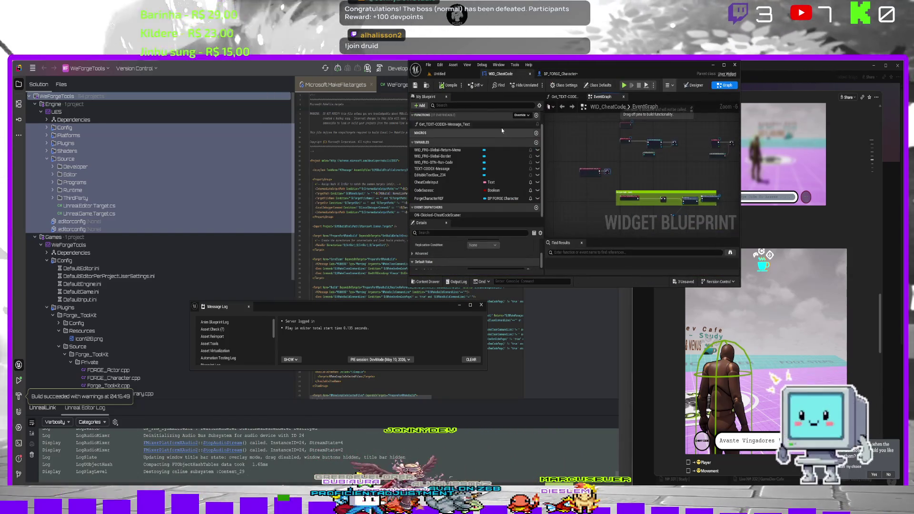
Open the Get_TEXT-CODEX-Message_Text function and move its Get Code Input node left.
double_click(443, 125)
scroll(640, 152, "down", 2)
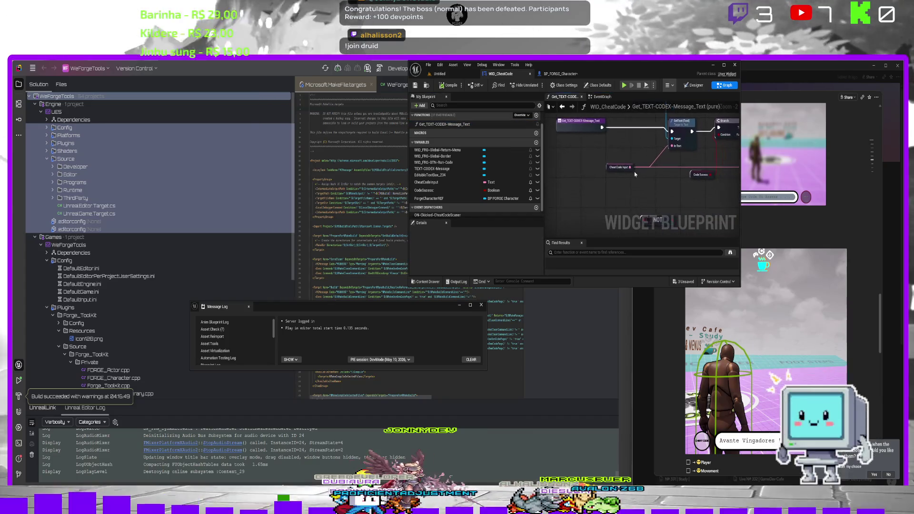
mouse_move(641, 152)
left_mouse_down()
mouse_move(637, 178)
mouse_move(657, 183)
mouse_move(640, 173)
left_mouse_up()
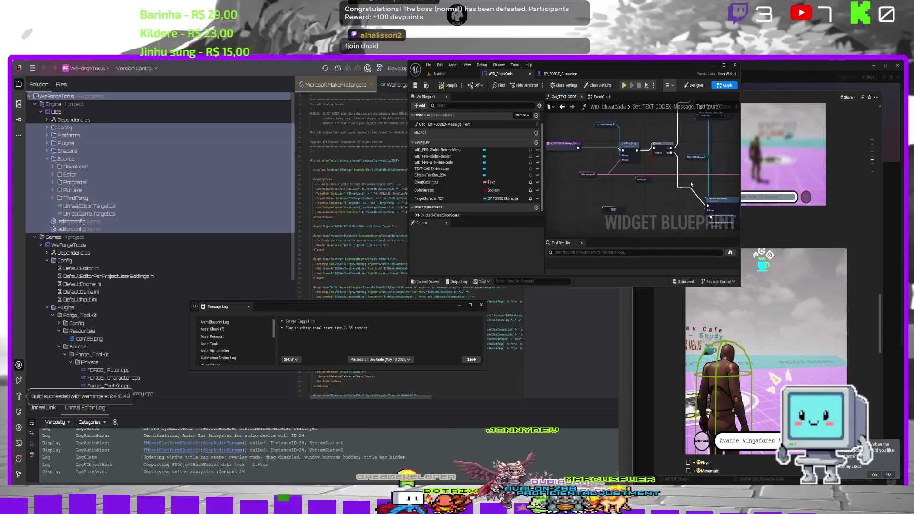
scroll(671, 177, "down", 1)
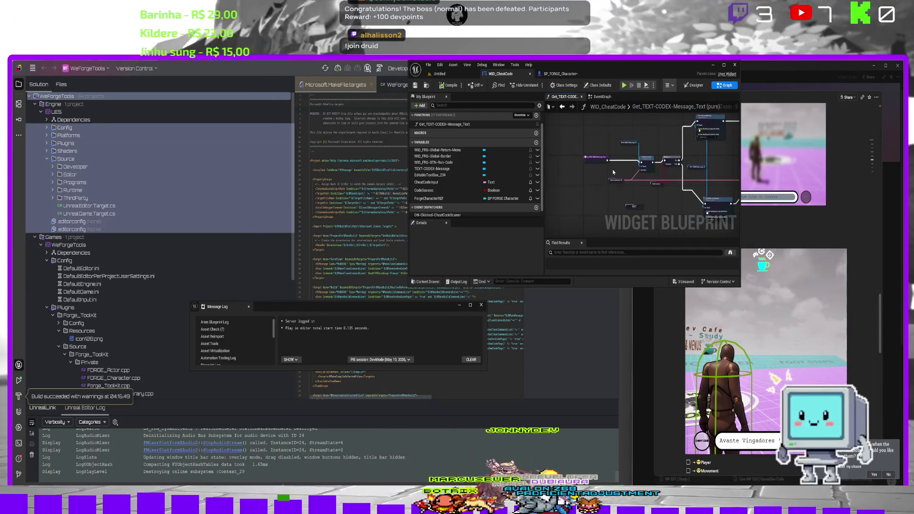
mouse_move(609, 181)
left_mouse_down()
mouse_move(574, 184)
mouse_move(569, 156)
mouse_move(551, 155)
left_mouse_up()
left_click(591, 158)
left_click(694, 86)
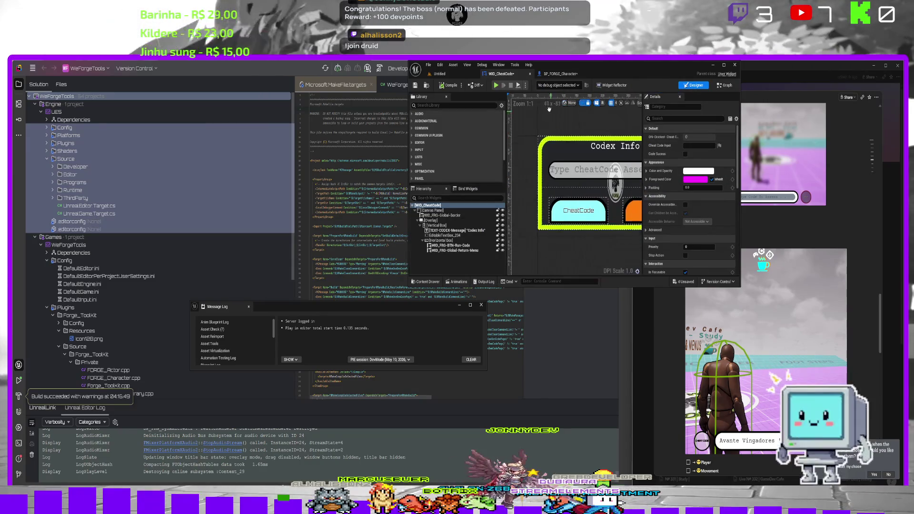
Select EditableTextBox_234 and add its On Text Committed event from the Details Events section.
left_click(578, 147)
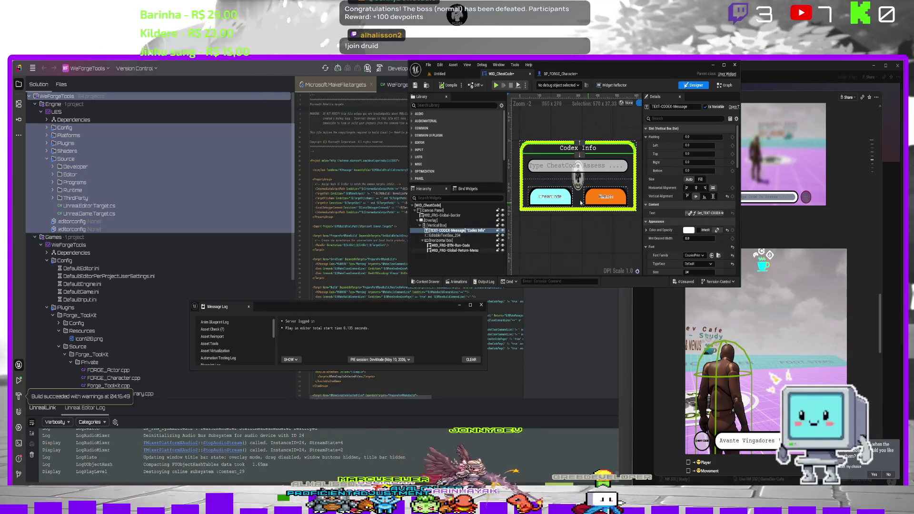
left_click(552, 165)
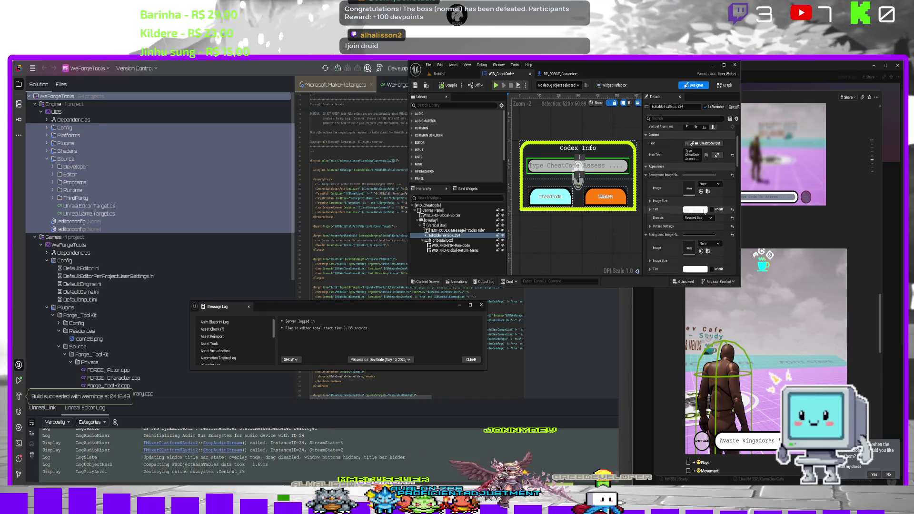
scroll(705, 212, "down", 10)
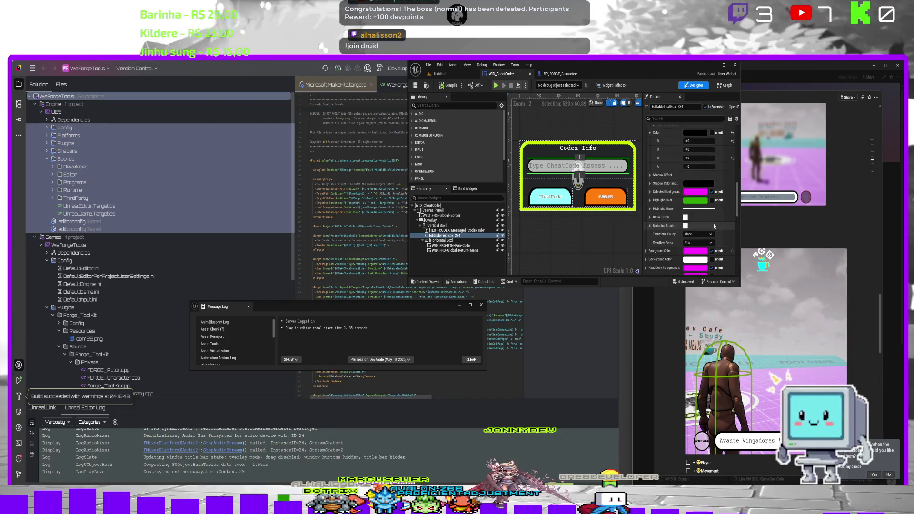
scroll(714, 226, "down", 10)
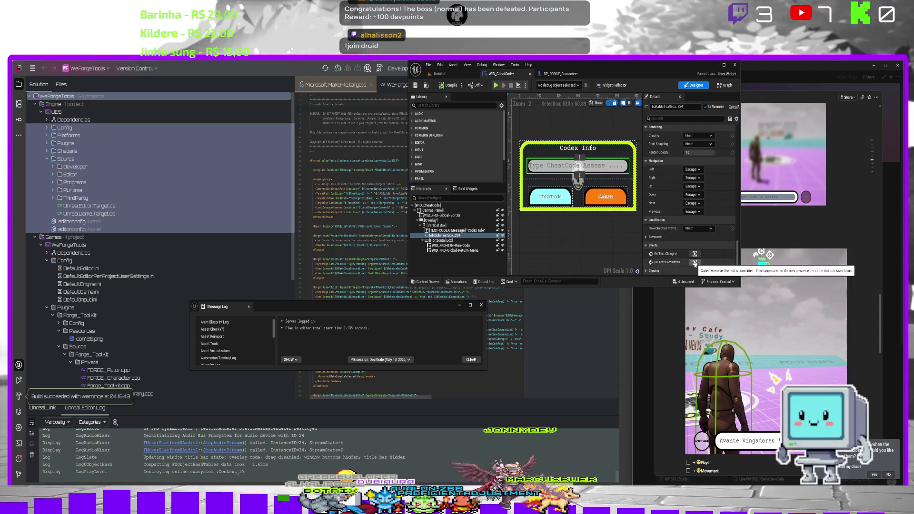
scroll(700, 269, "down", 2)
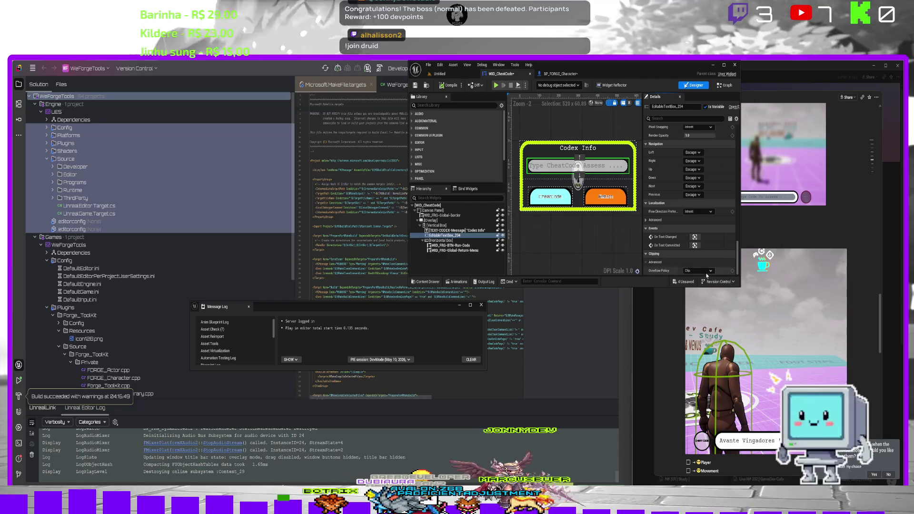
left_click(694, 246)
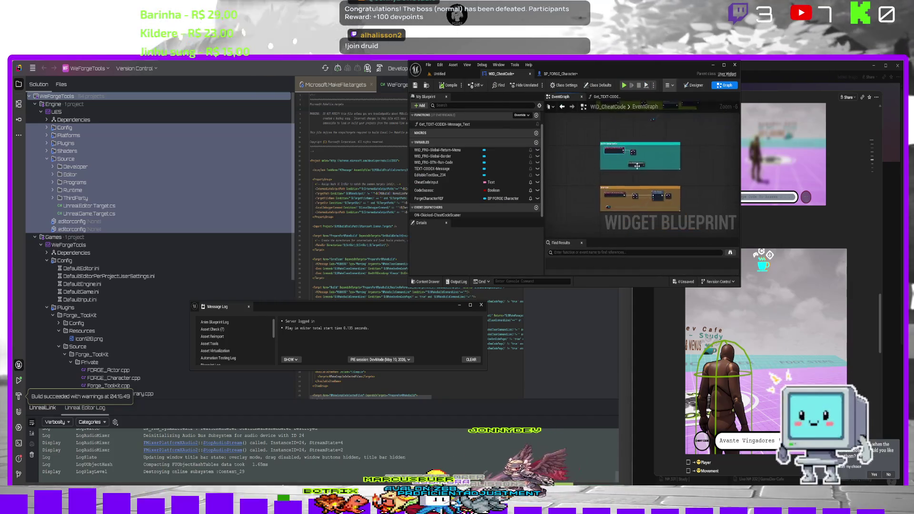
scroll(636, 166, "up", 5)
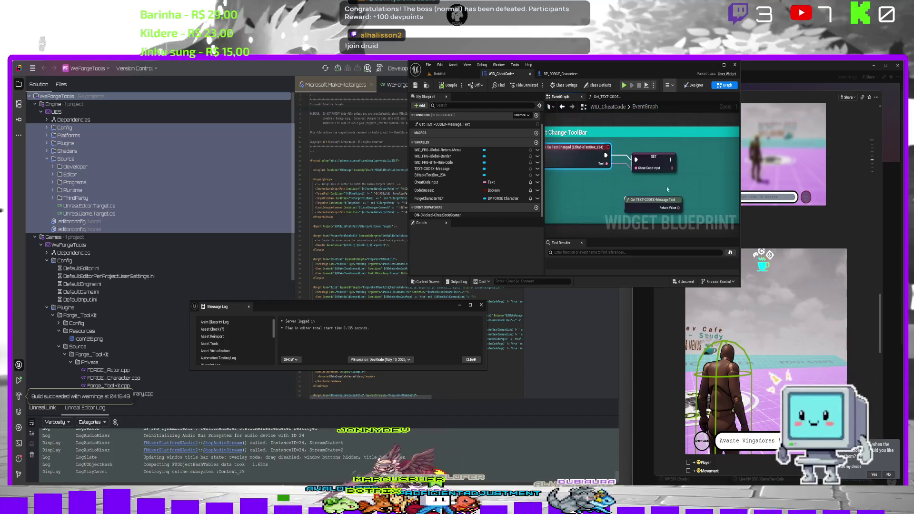
Wire the TEXT-CODEX-Message return value into the SET Cheat Code Input node.
left_click(670, 158)
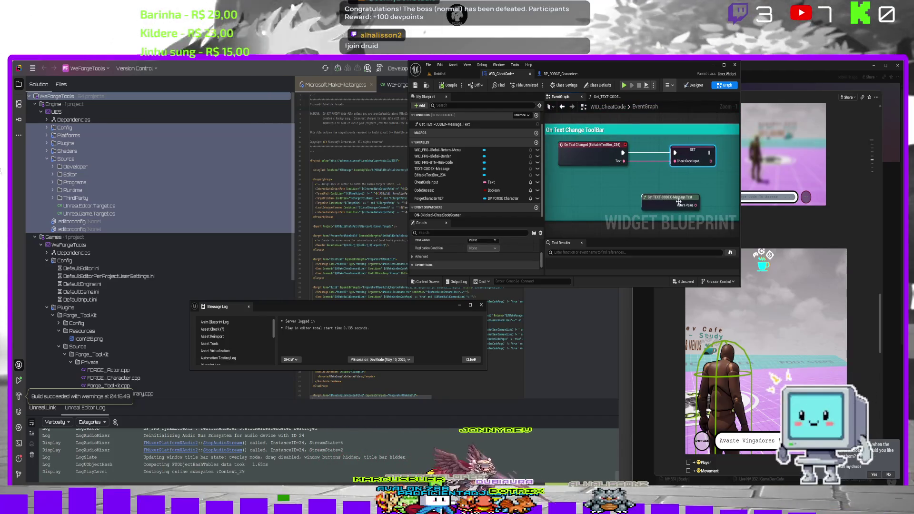
mouse_move(670, 199)
left_mouse_down()
mouse_move(671, 210)
mouse_move(666, 181)
left_mouse_up()
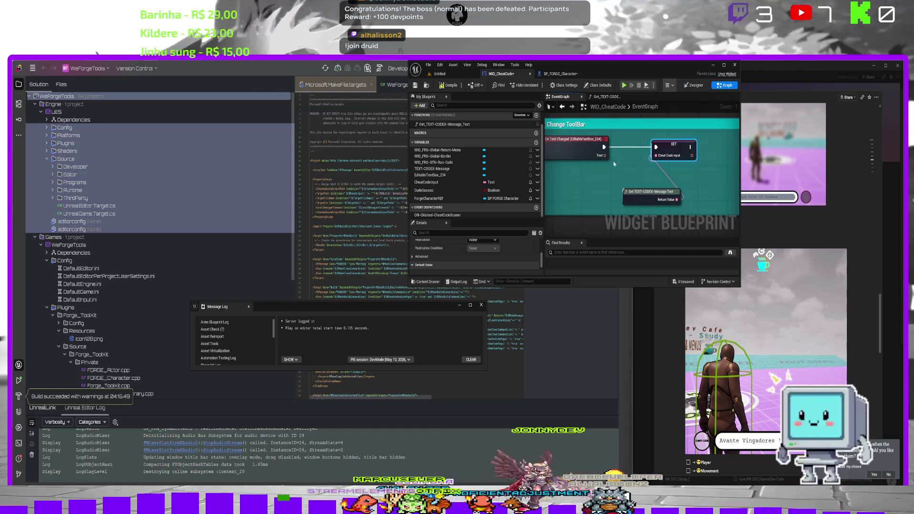
left_click_drag(658, 159, 658, 159)
scroll(642, 138, "down", 3)
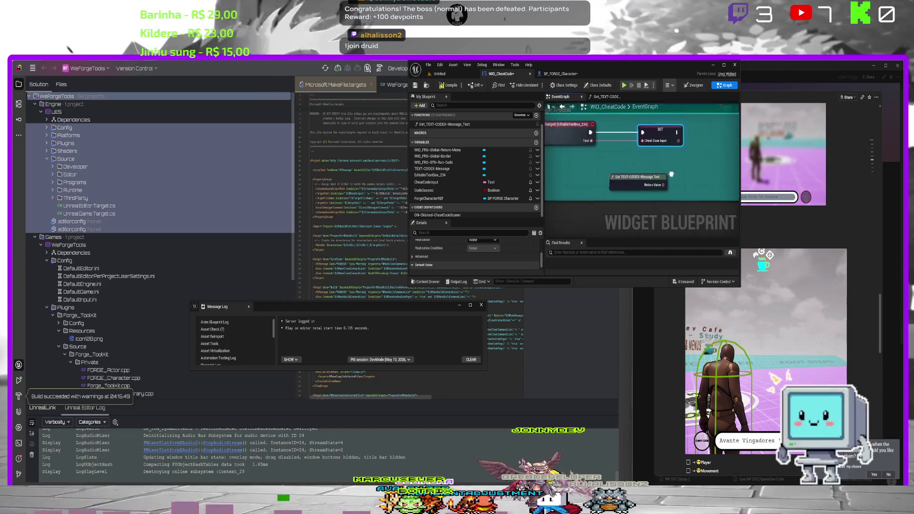
scroll(639, 104, "up", 2)
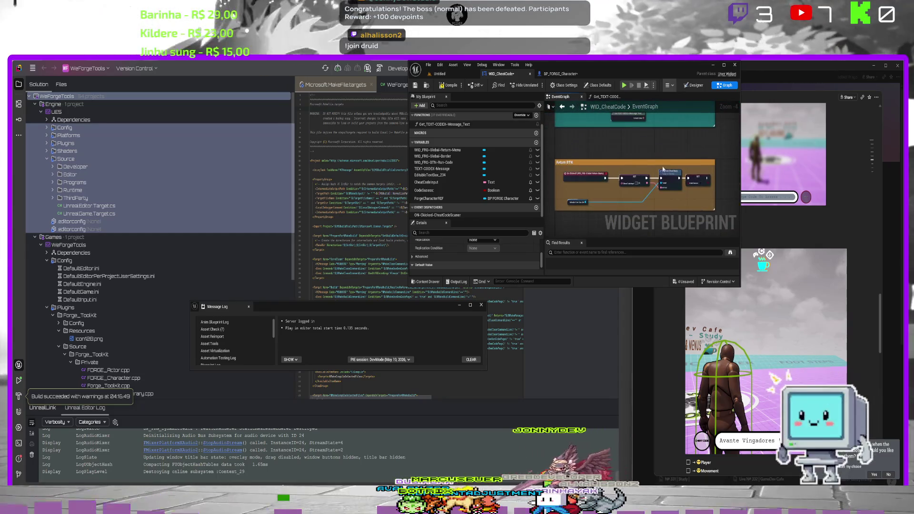
scroll(667, 173, "down", 2)
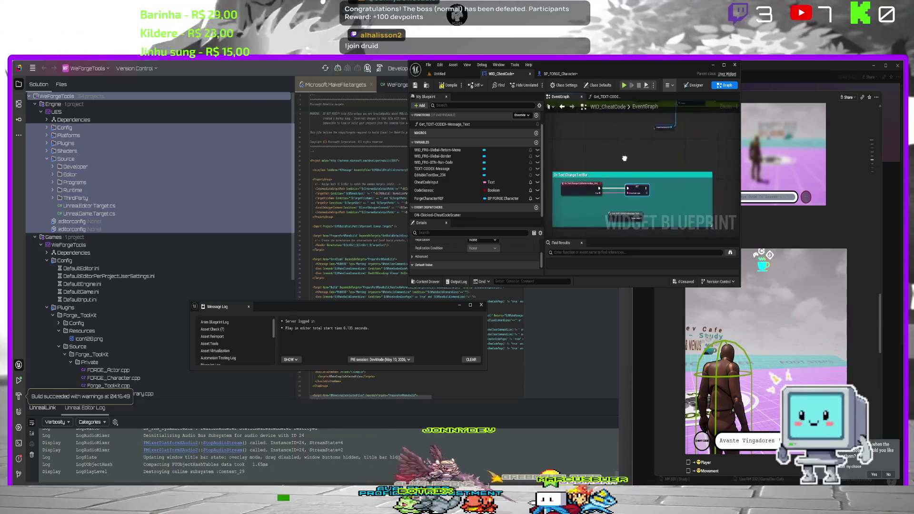
Drop a Get_TEXT-CODEX-Message_Text node into the comment and rearrange the text-committed nodes.
left_click_drag(444, 124, 593, 208)
scroll(592, 206, "up", 3)
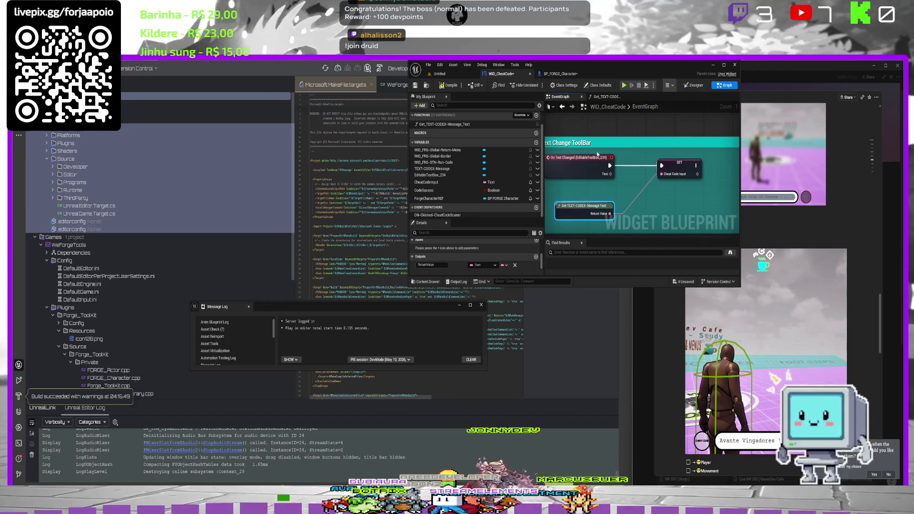
scroll(641, 220, "down", 4)
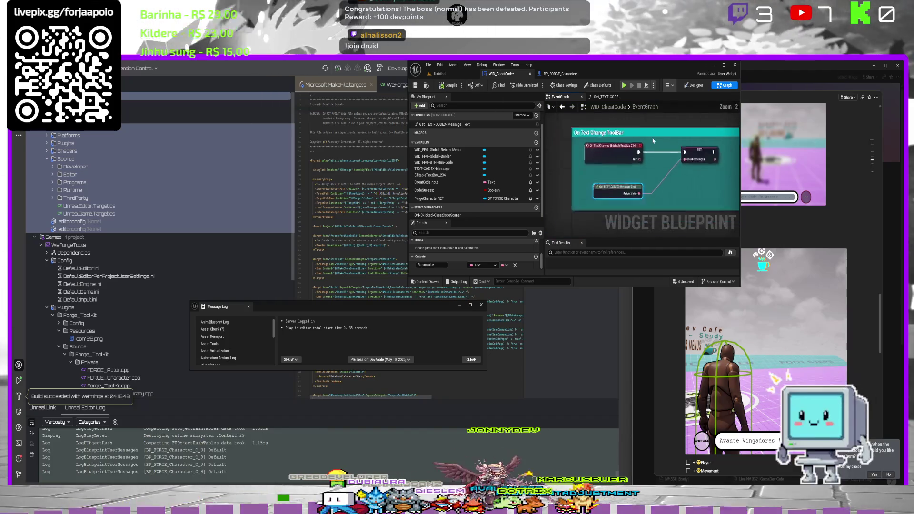
left_click_drag(641, 220, 672, 230)
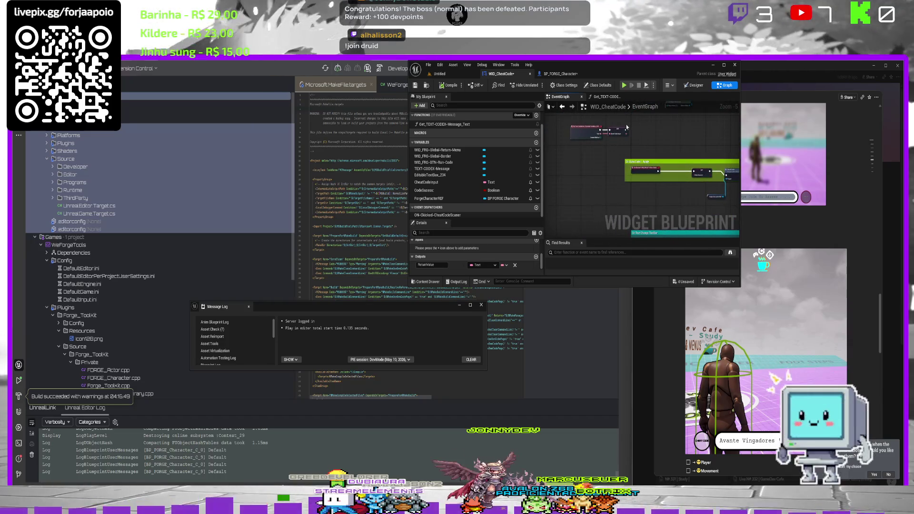
mouse_move(626, 127)
left_mouse_down()
mouse_move(633, 197)
mouse_move(637, 149)
left_mouse_up()
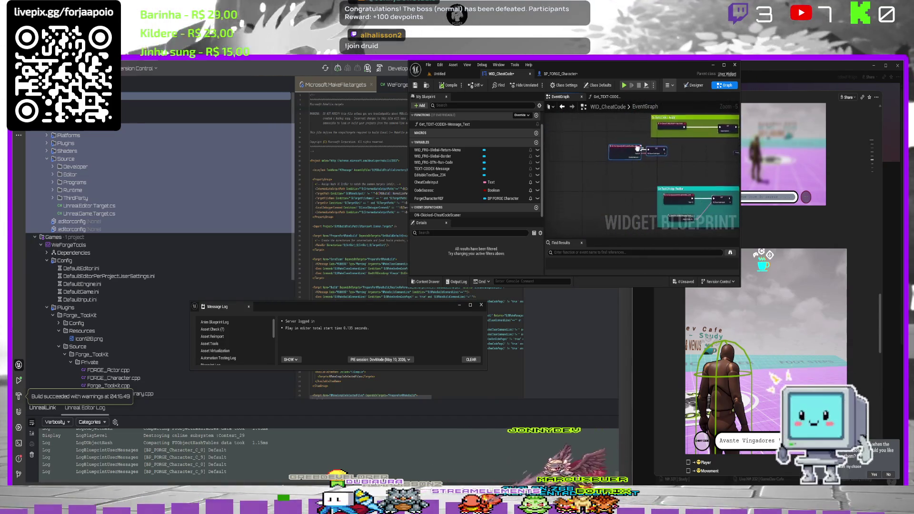
scroll(638, 149, "up", 3)
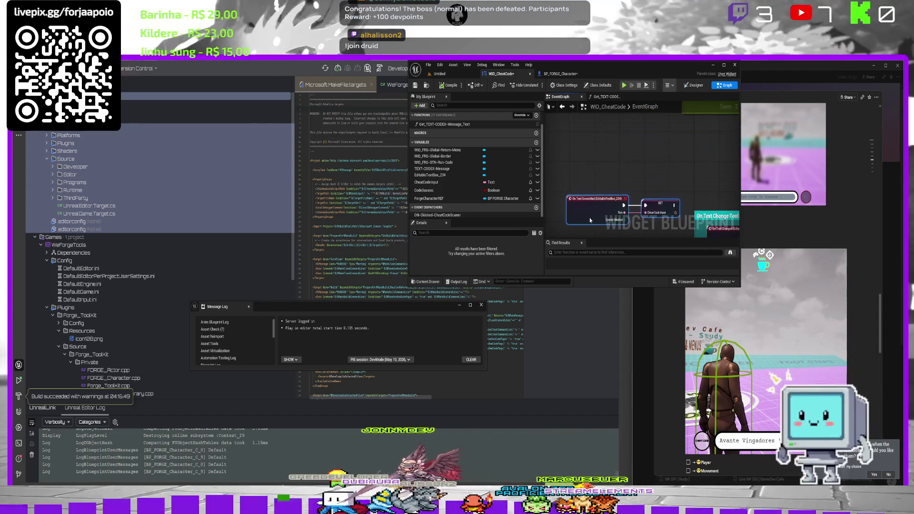
mouse_move(590, 220)
left_mouse_down()
mouse_move(599, 147)
mouse_move(591, 187)
left_mouse_up()
scroll(598, 147, "down", 2)
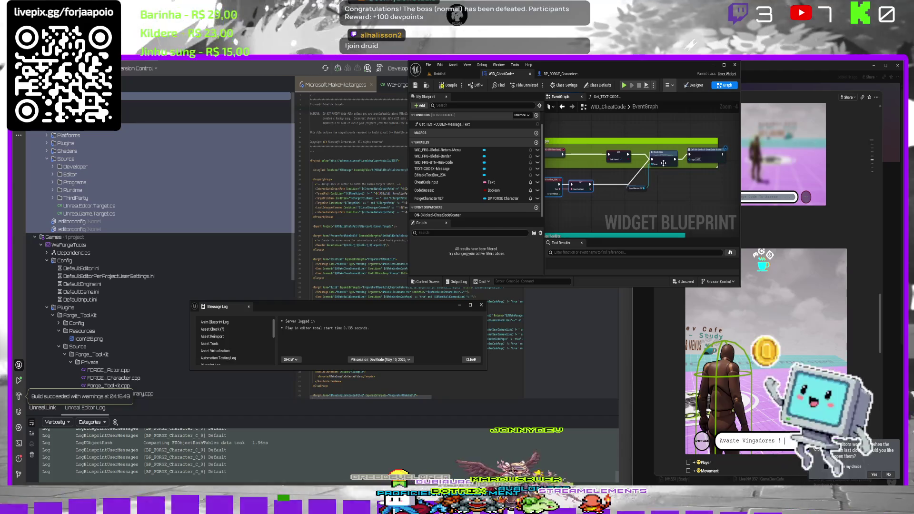
Compile WID_CheatCode, play, submit the typed cheat code three times, and stop.
left_click(450, 86)
left_click(436, 73)
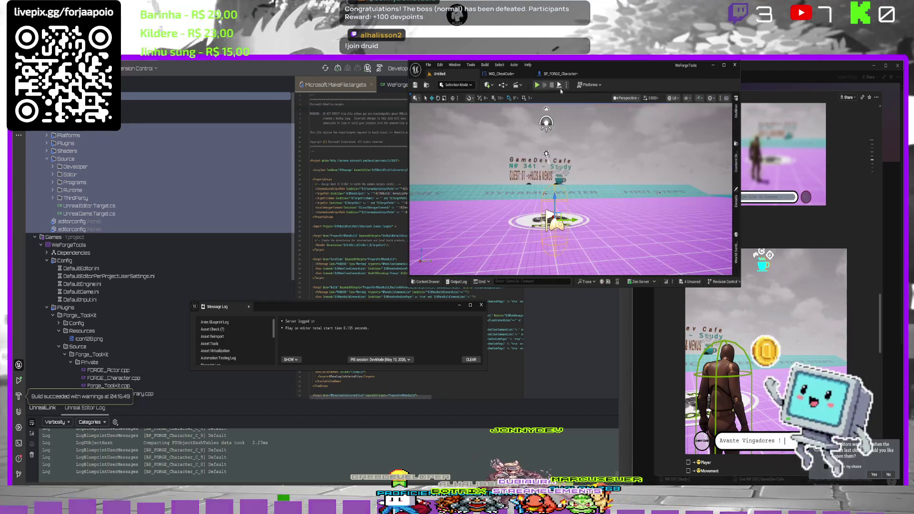
left_click(537, 85)
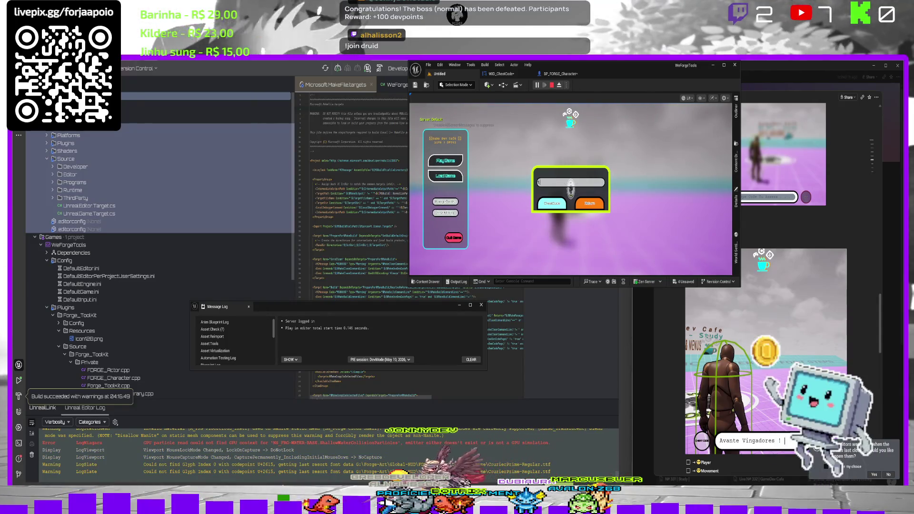
type("test")
left_click(549, 206)
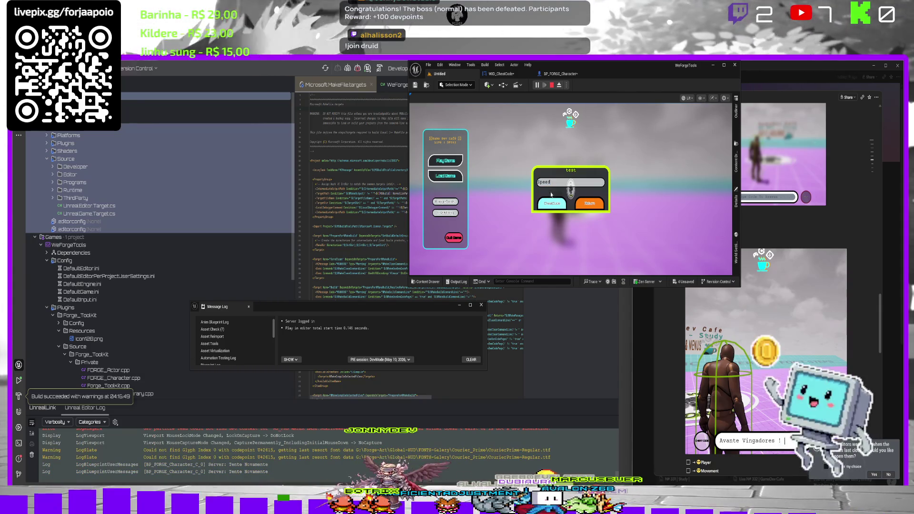
left_click(549, 204)
left_click(548, 204)
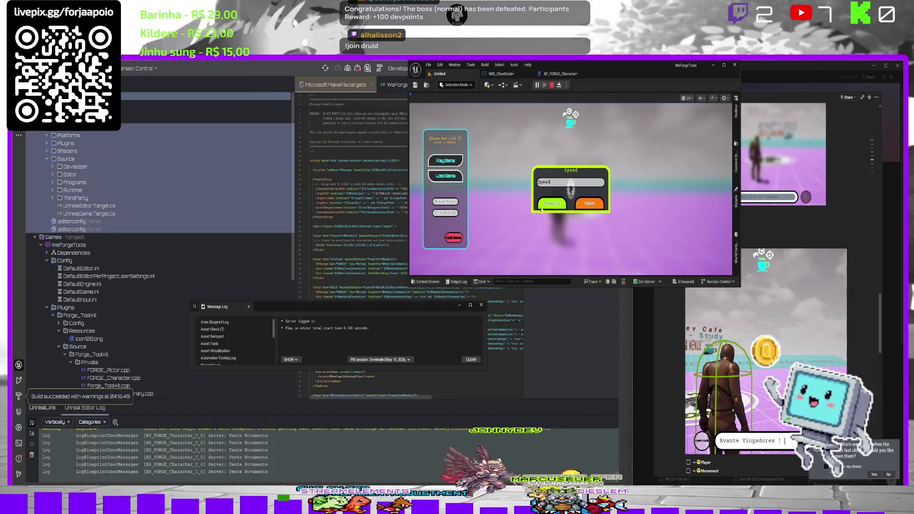
key("Escape")
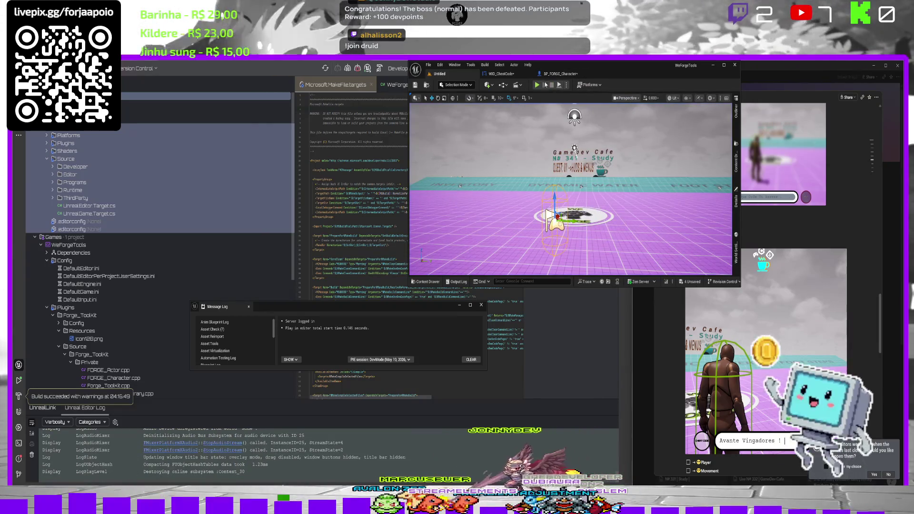
Start another play session, submit speed (still Tente Novamente), and stop playing.
key("alt+p")
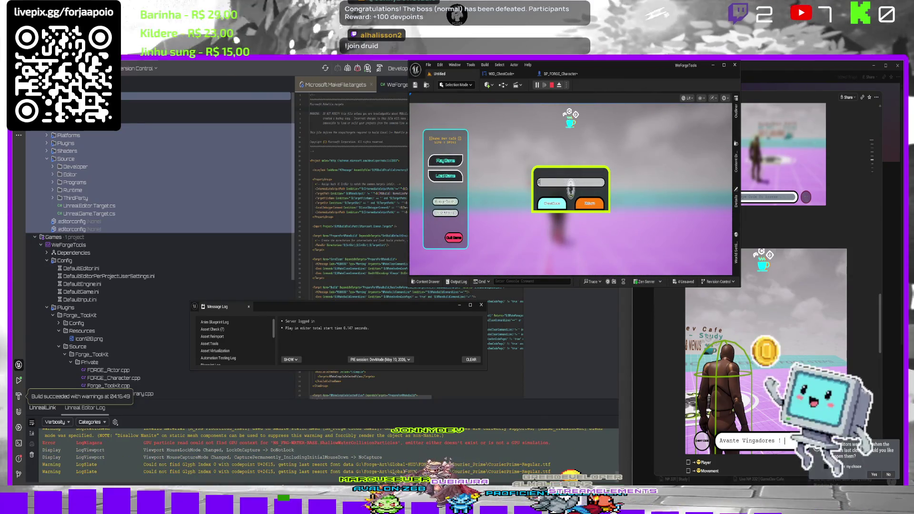
left_click(543, 205)
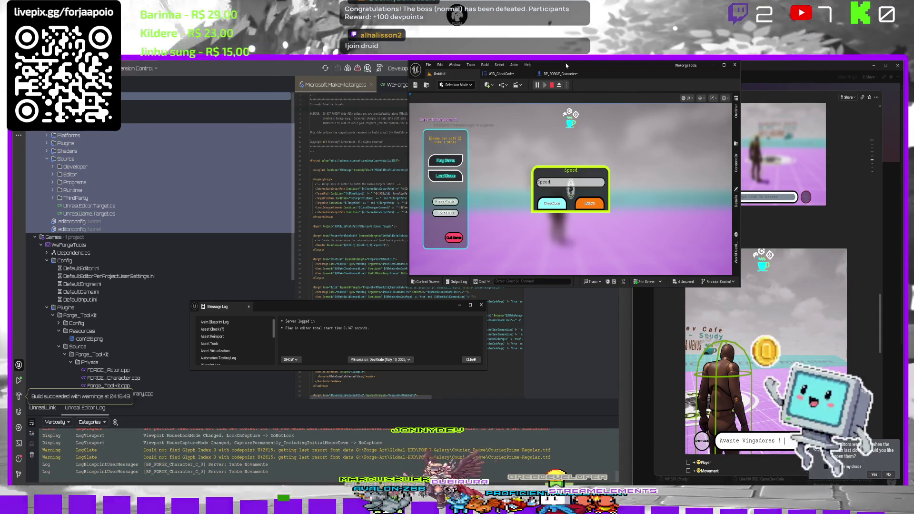
key("Escape")
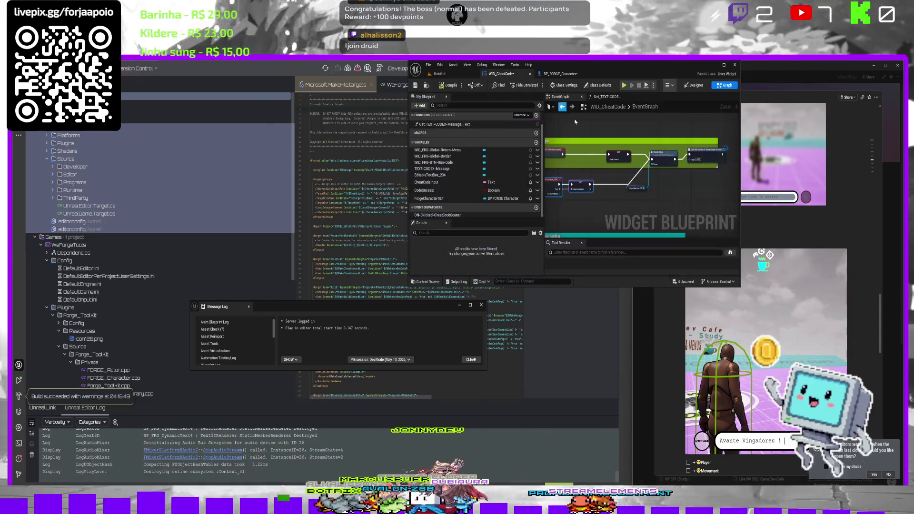
Select the CheatCodeInput variable and look through its settings in Details.
left_click(426, 182)
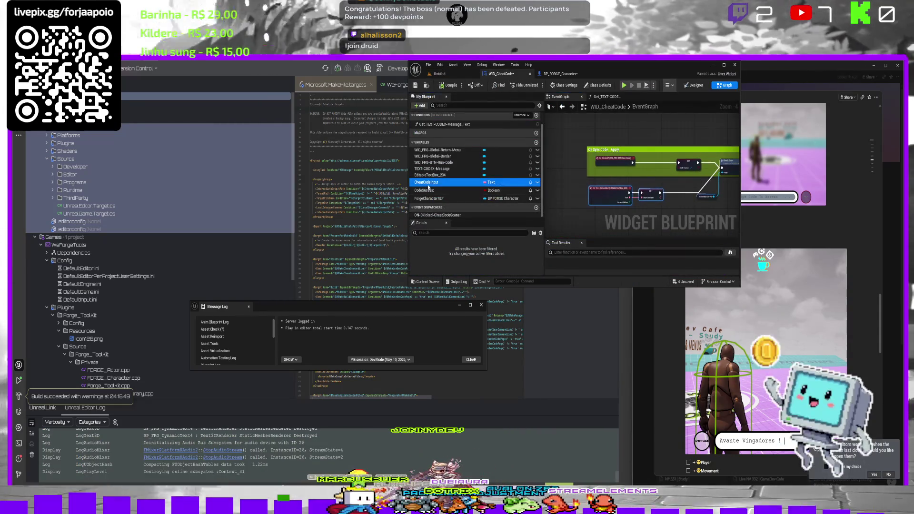
scroll(475, 262, "down", 2)
scroll(479, 266, "down", 5)
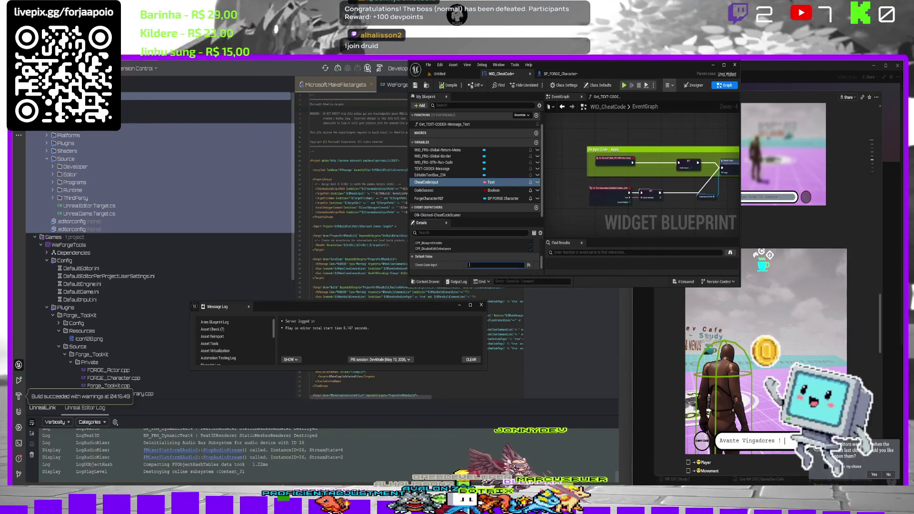
scroll(495, 266, "down", 3)
scroll(495, 265, "down", 2)
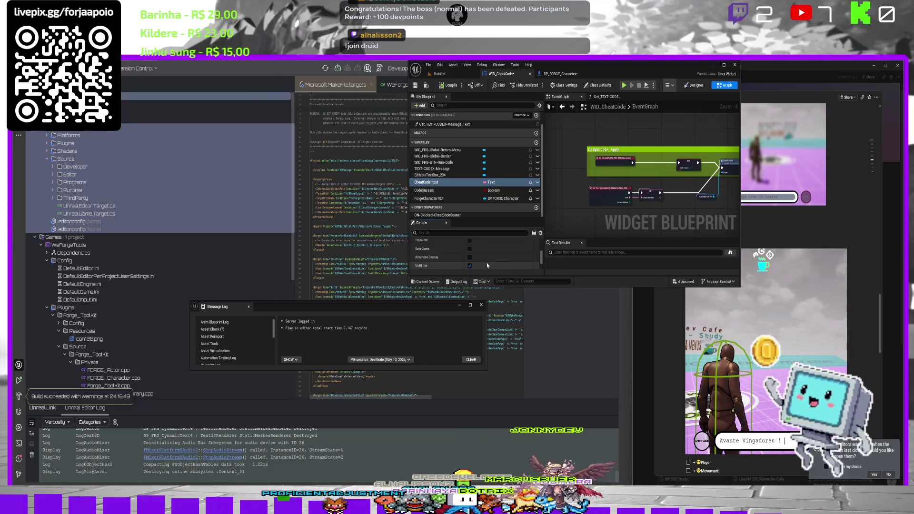
scroll(494, 267, "down", 3)
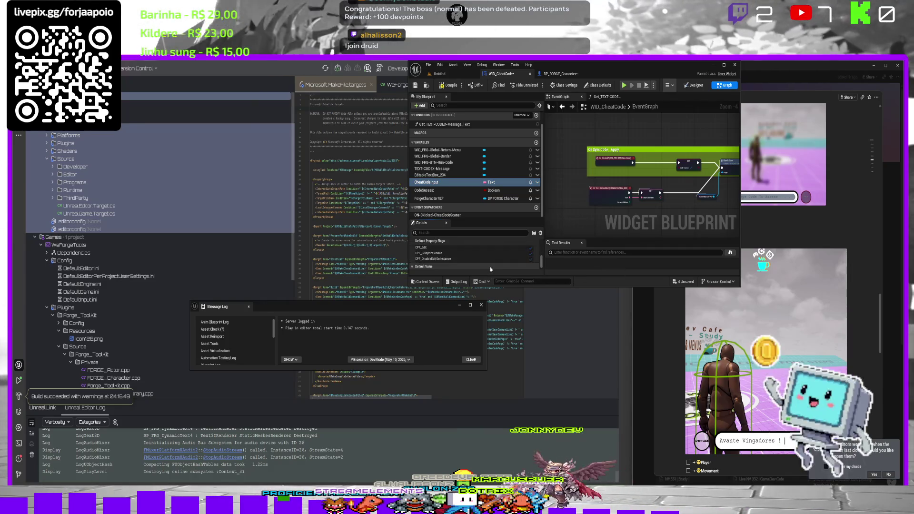
Save the WID_CheatCode widget blueprint and return to the Untitled level.
scroll(493, 267, "up", 5)
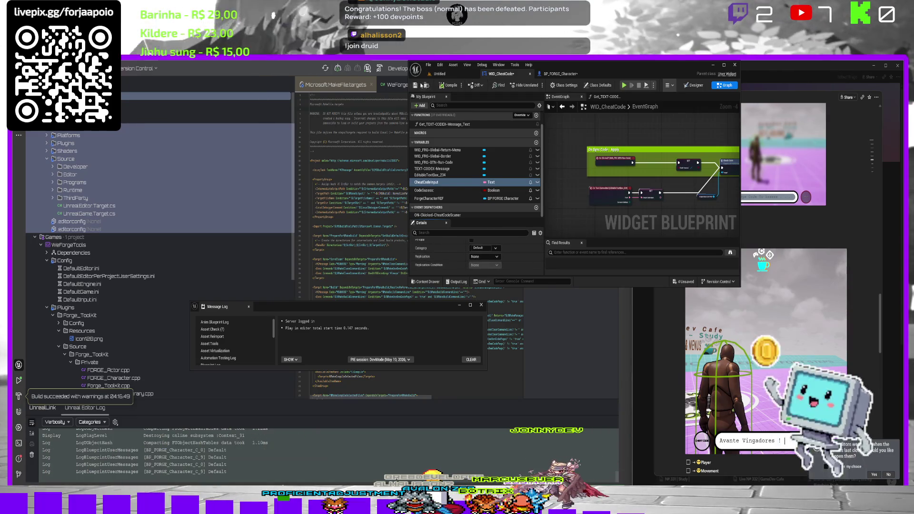
left_click(416, 86)
left_click(450, 76)
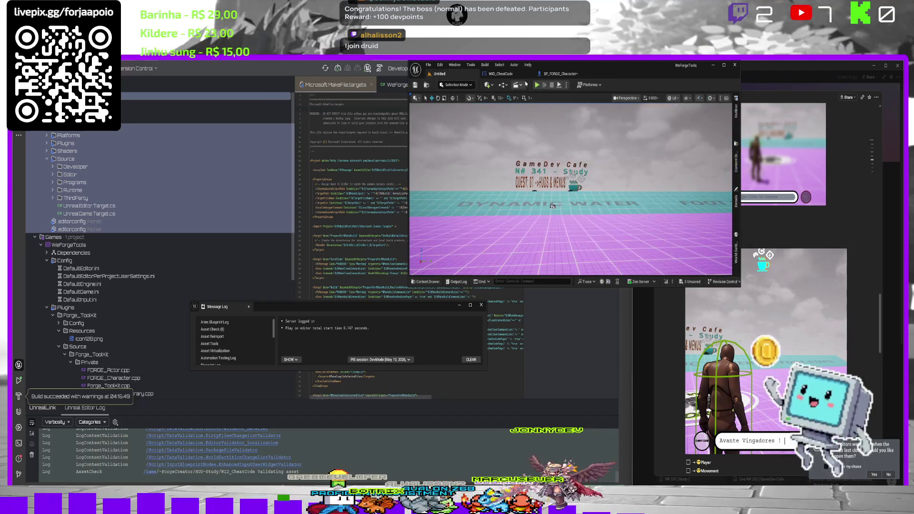
Play the level, submit the speed cheat code twice (Tente Novamente), then stop playing.
key("alt+p")
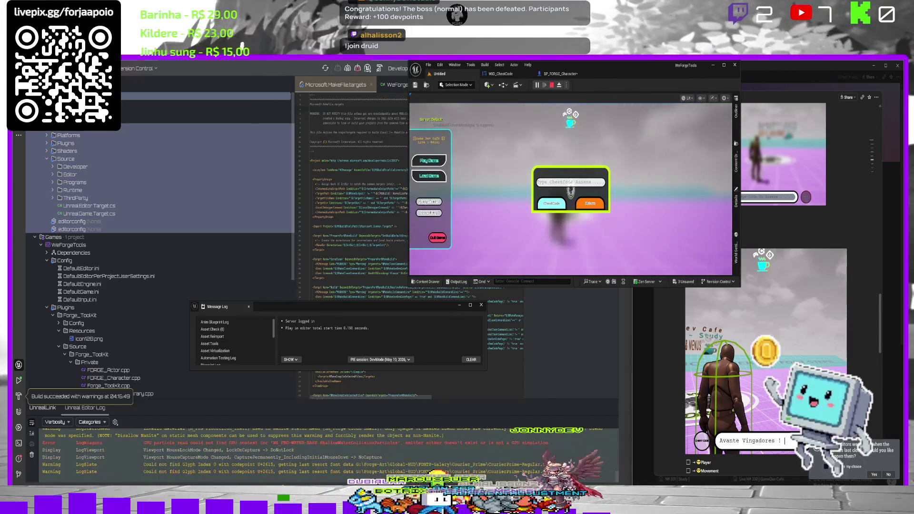
left_click(555, 200)
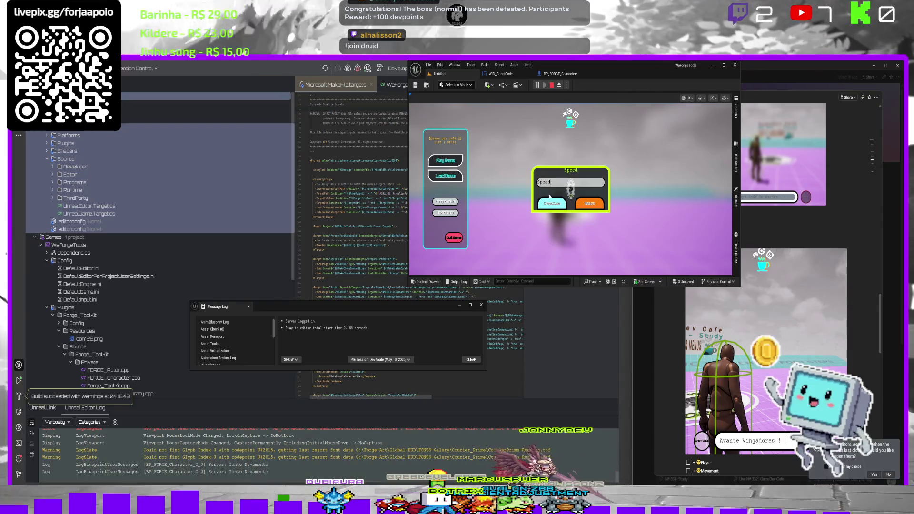
left_click(544, 204)
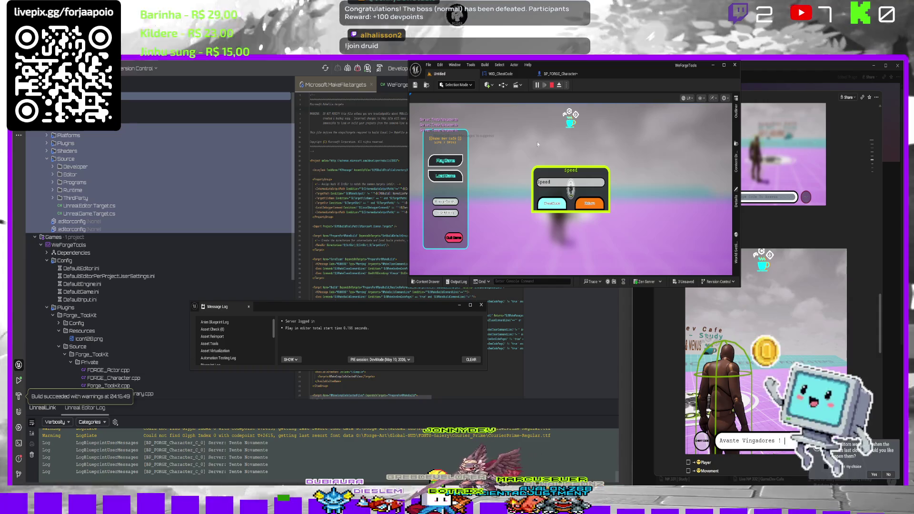
key("Escape")
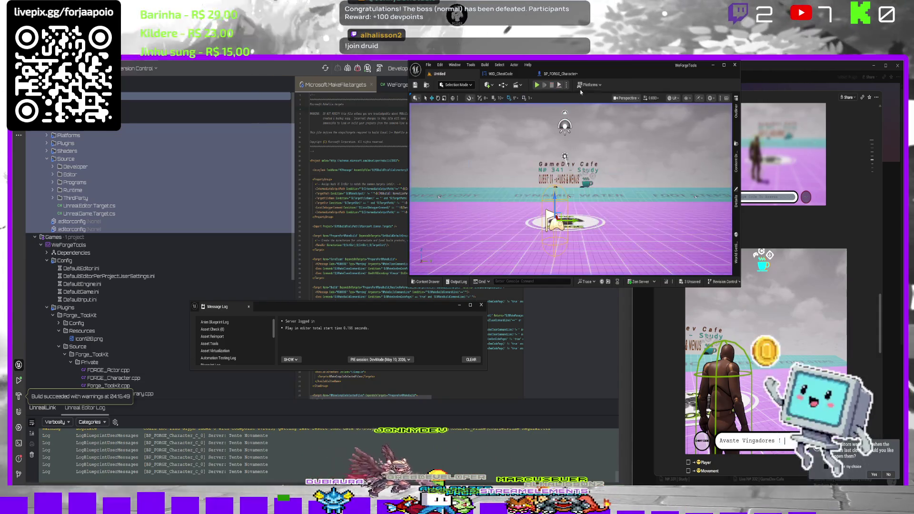
scroll(548, 138, "up", 3)
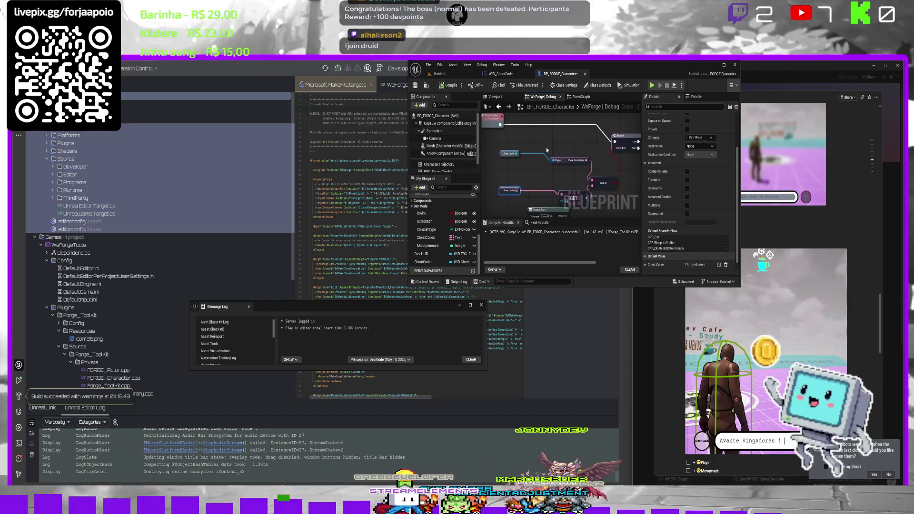
Select the CheatCode node and nearby nodes in BP_FORGE_Character's graph to check their details.
left_click(506, 153)
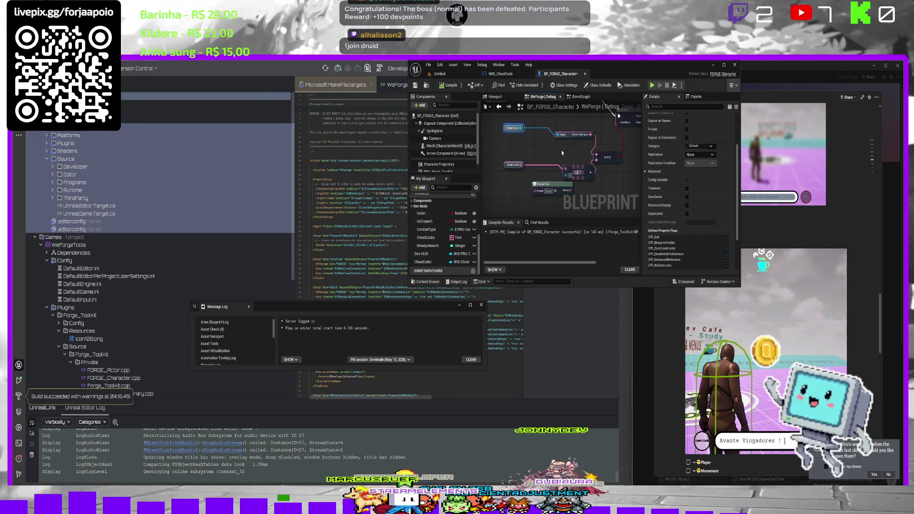
left_click(528, 180)
scroll(528, 178, "up", 2)
scroll(527, 179, "down", 2)
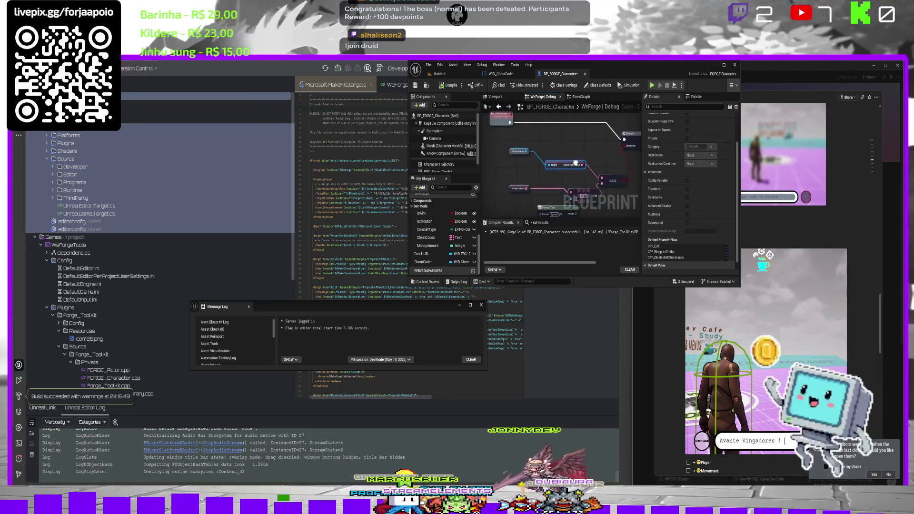
left_click(566, 166)
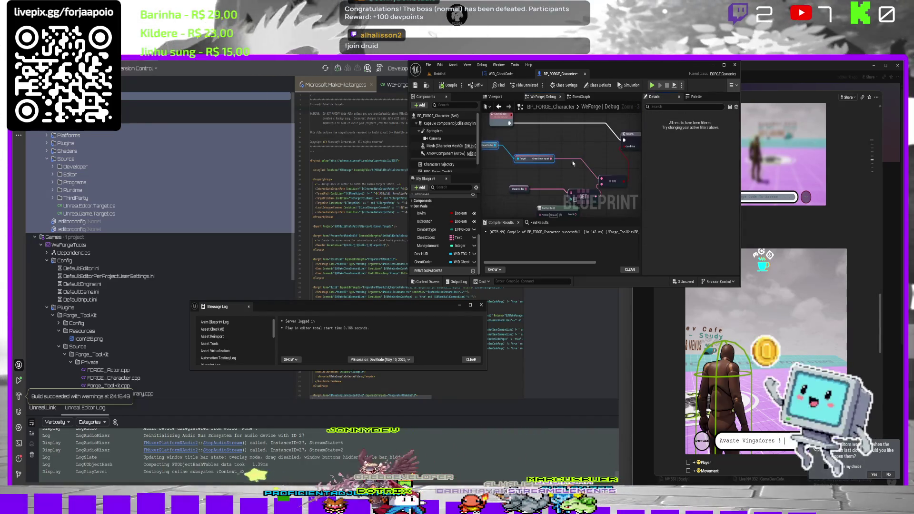
Select the cheat code variable node and add its On Clicked event from Details.
left_click(529, 156)
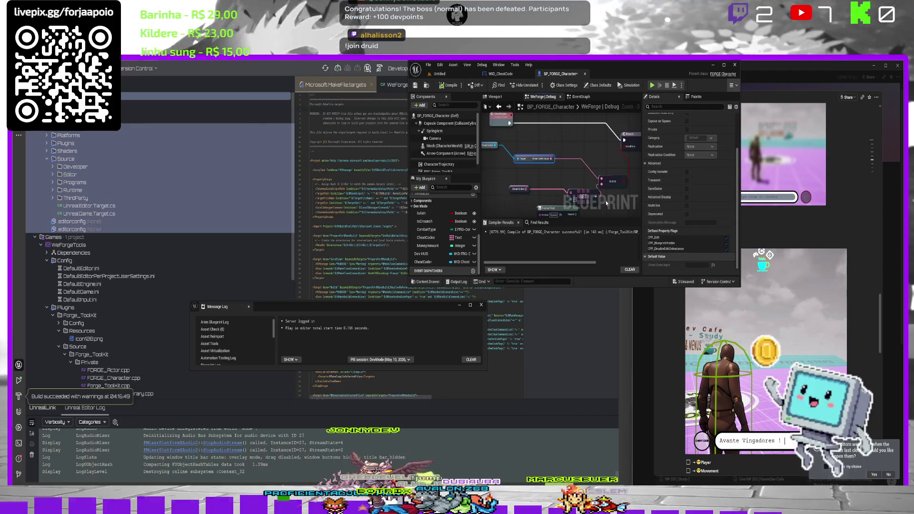
scroll(553, 173, "up", 1)
mouse_move(552, 172)
left_mouse_down()
mouse_move(565, 181)
mouse_move(546, 154)
left_mouse_up()
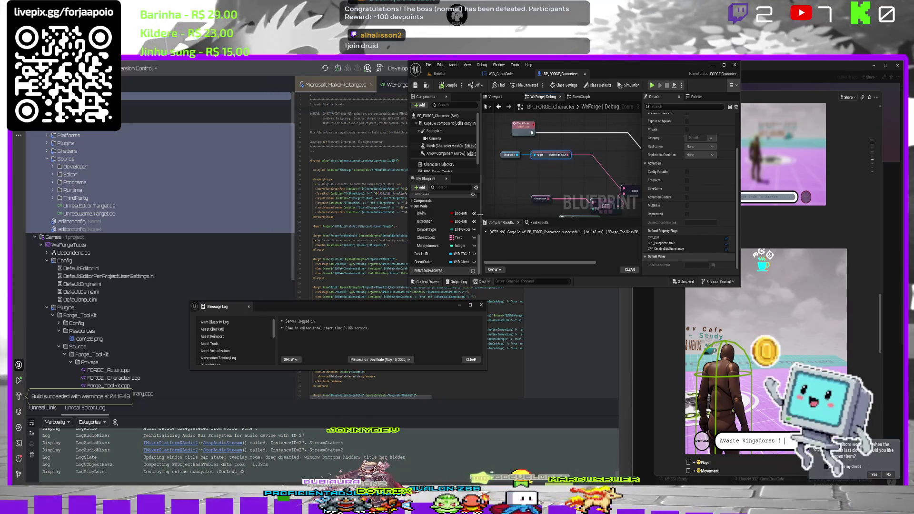
left_click(505, 155)
scroll(692, 212, "down", 2)
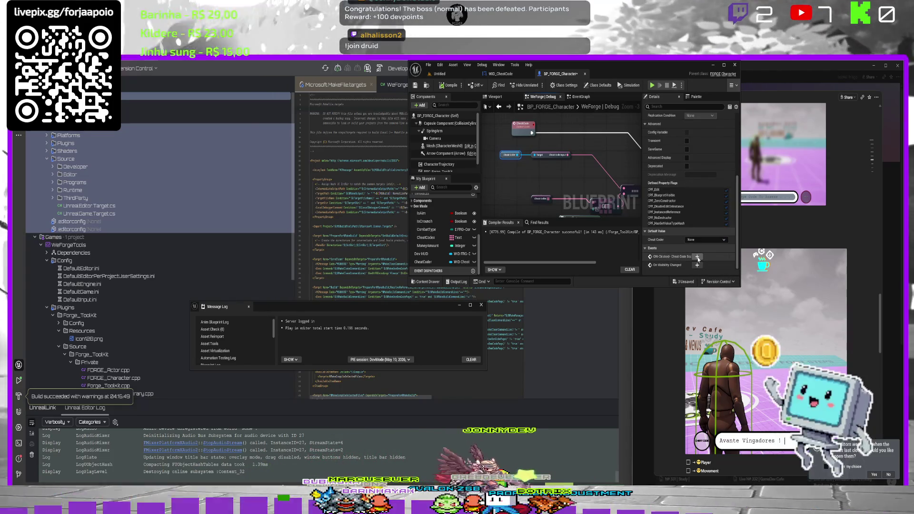
left_click(697, 265)
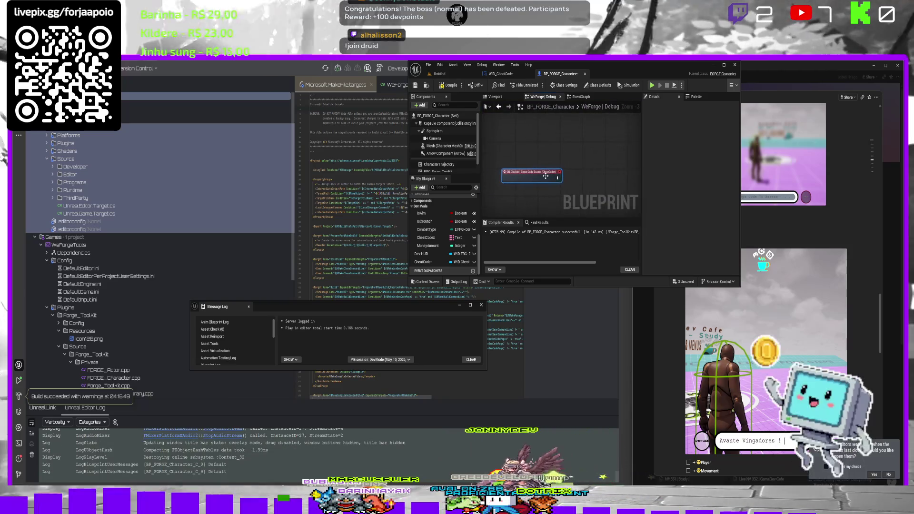
Center the graph on the Get Cheat Code node, closing the action list unused.
scroll(573, 166, "down", 5)
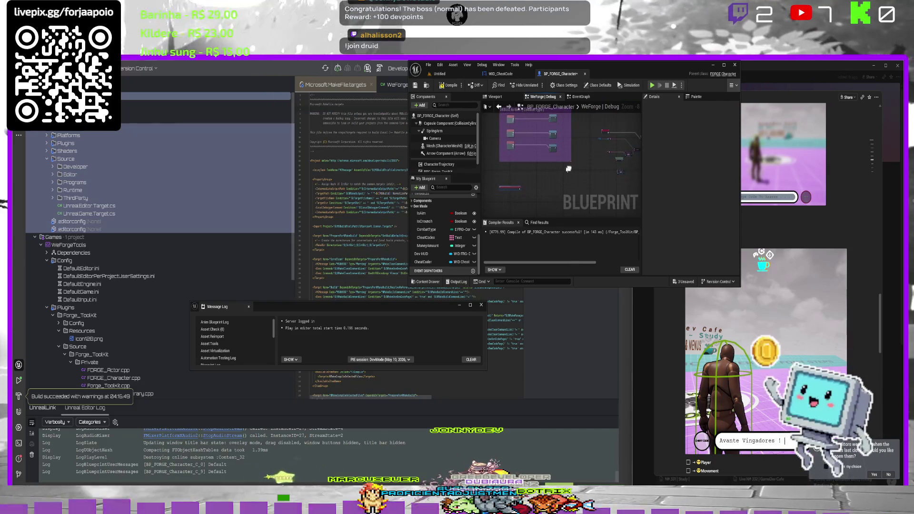
right_click(568, 168)
left_click(508, 189)
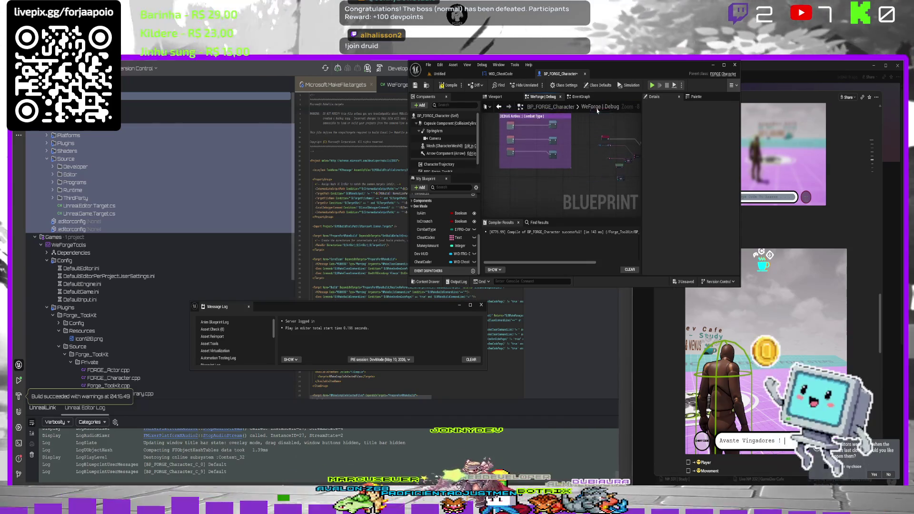
left_click_drag(590, 162, 536, 139)
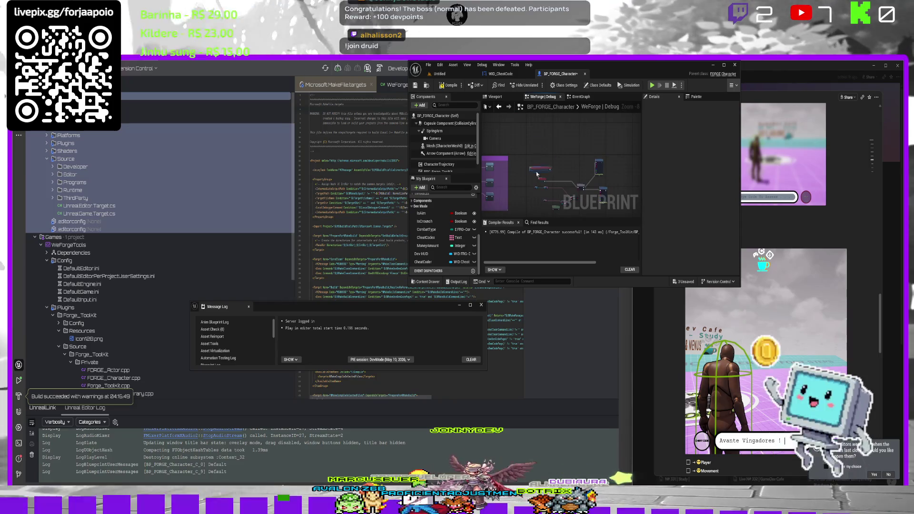
scroll(537, 175, "up", 6)
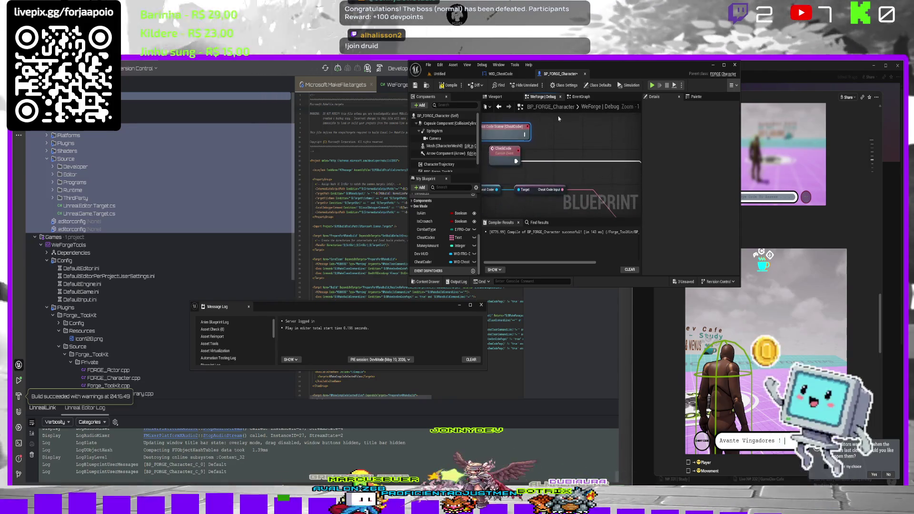
scroll(539, 132, "down", 2)
mouse_move(555, 143)
left_mouse_down()
mouse_move(604, 137)
mouse_move(592, 136)
left_mouse_up()
Add a Check Code call after On Clicked and start playing the Untitled level.
type("c")
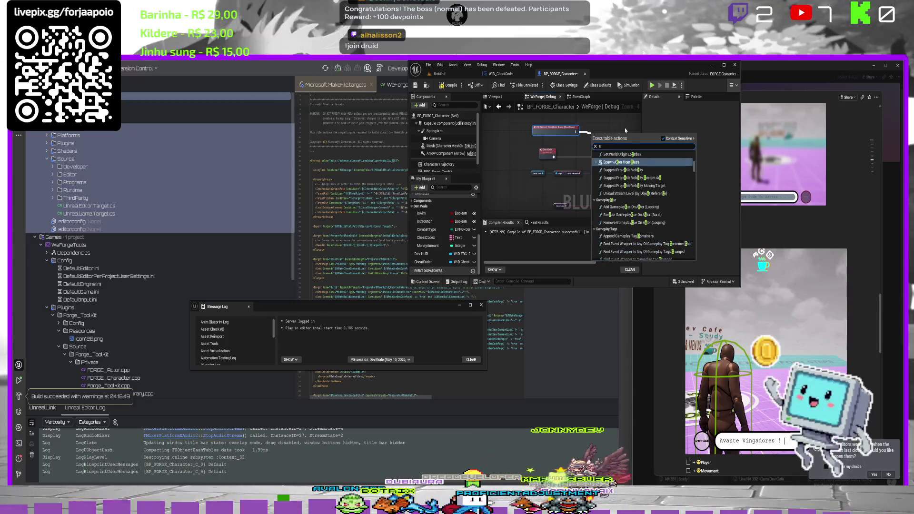
type("heck")
key("Return")
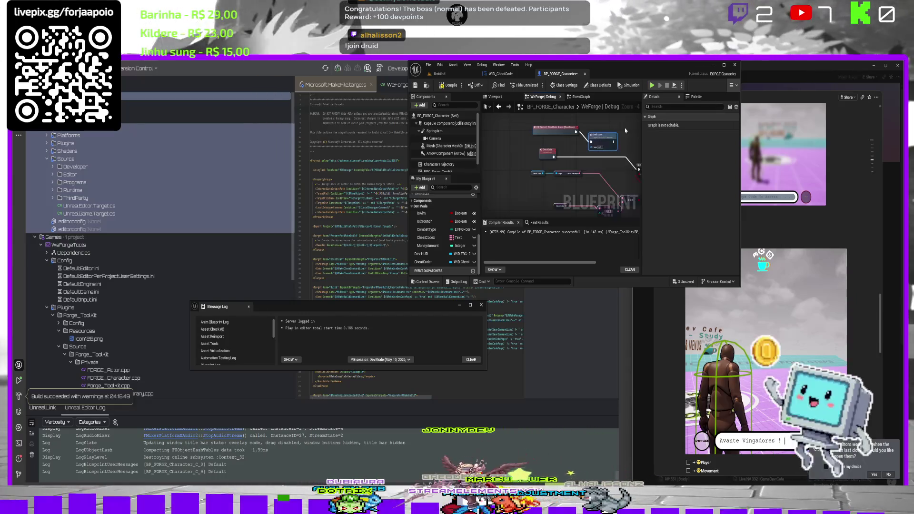
left_click(439, 74)
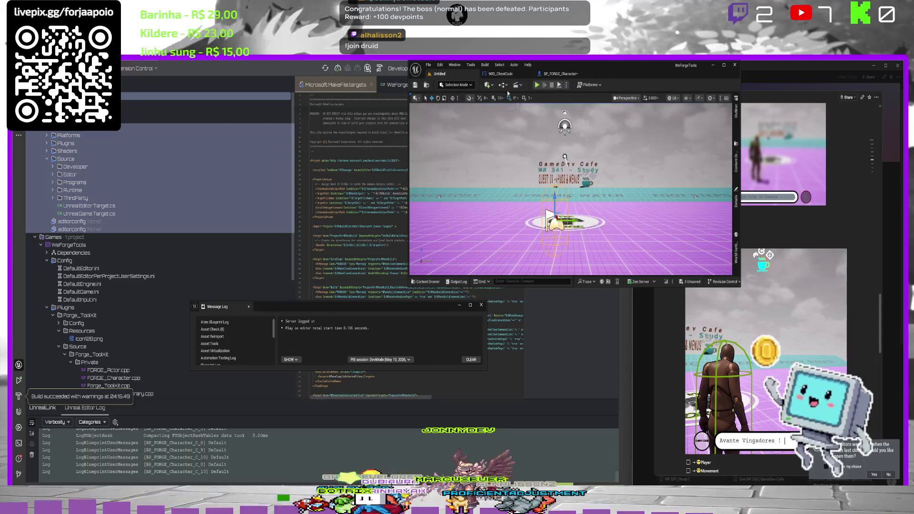
left_click(536, 85)
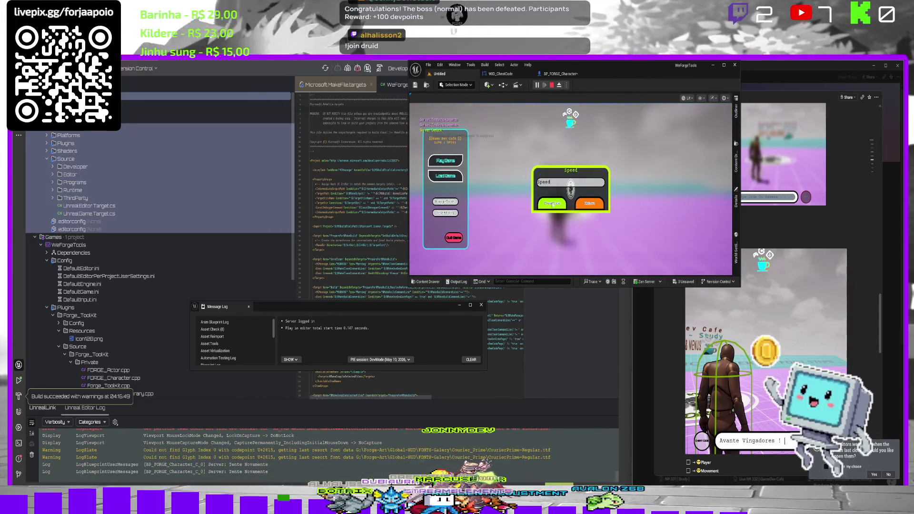
Restart the play session and submit the cheat code twice.
key("Escape")
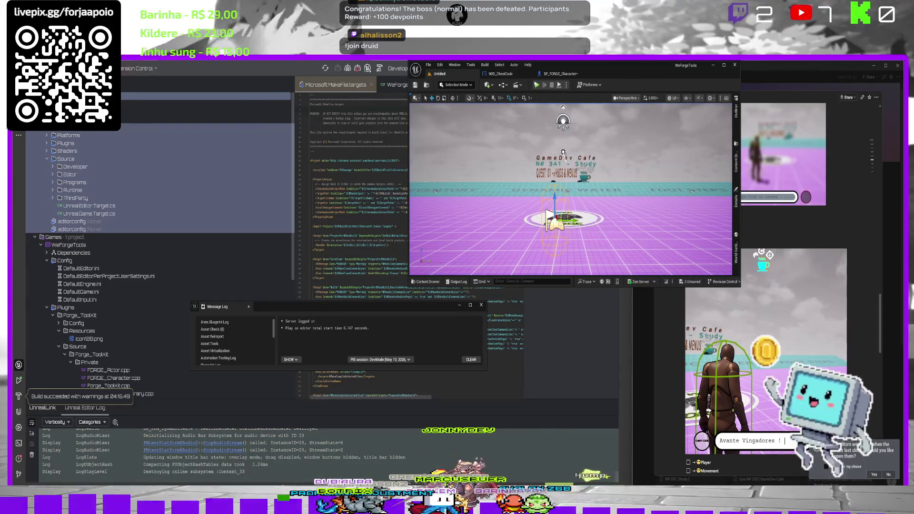
key("alt+p")
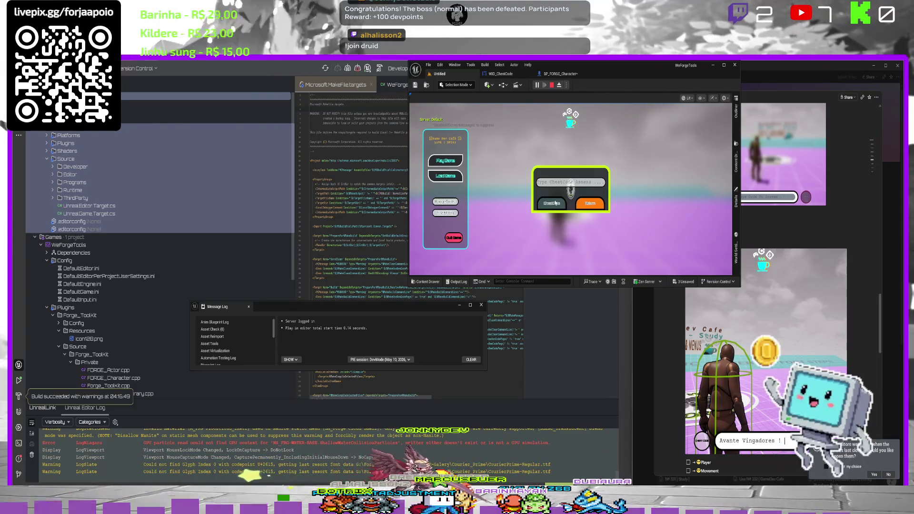
left_click(552, 203)
left_click(552, 203)
left_click(552, 203)
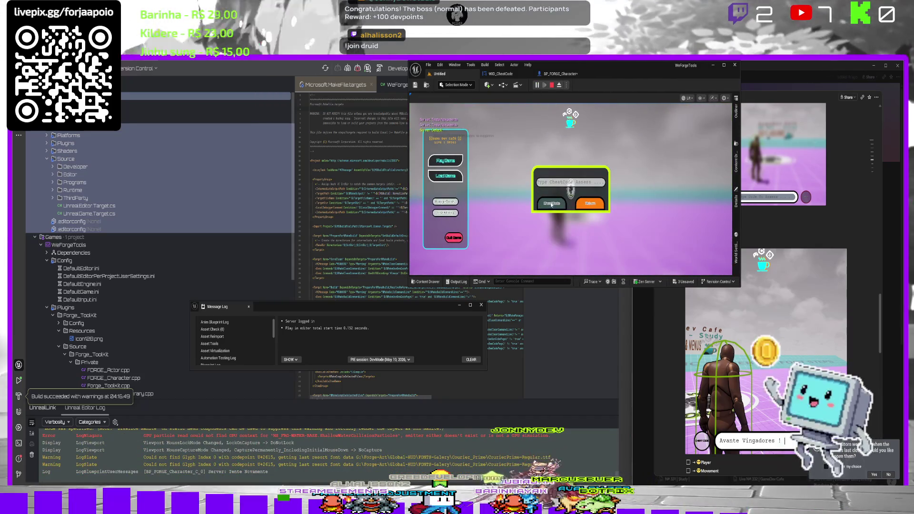
left_click(550, 205)
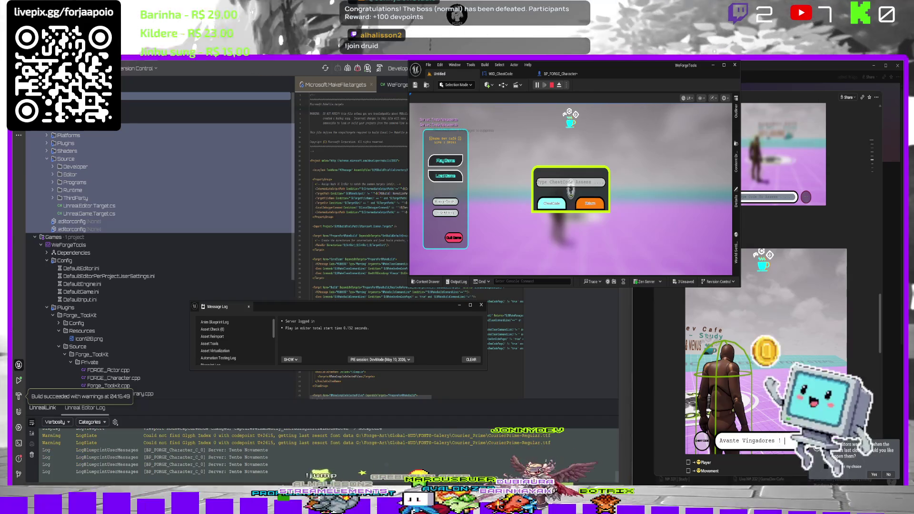
Submit Speed twice (Tente Novamente), then stop playing and return to BP_FORGE_Character.
type("Speed")
left_click(551, 204)
left_click(552, 203)
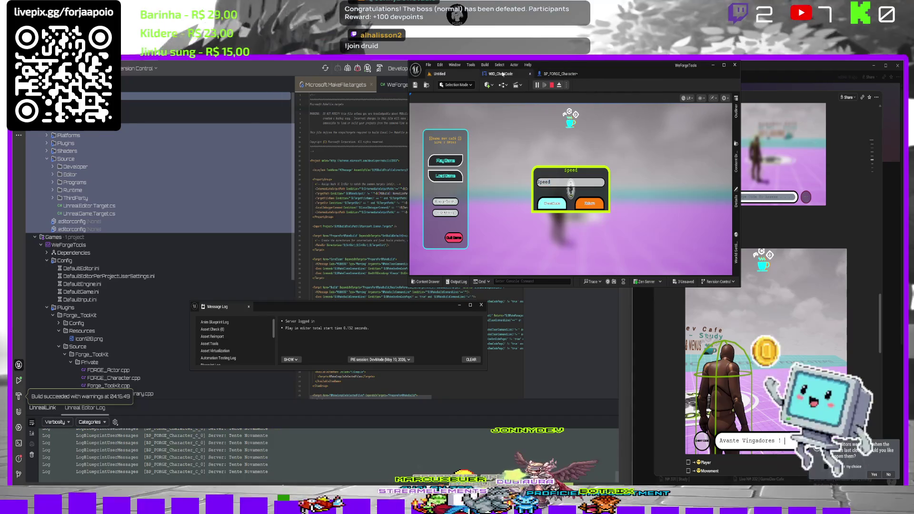
key("Escape")
left_click(560, 74)
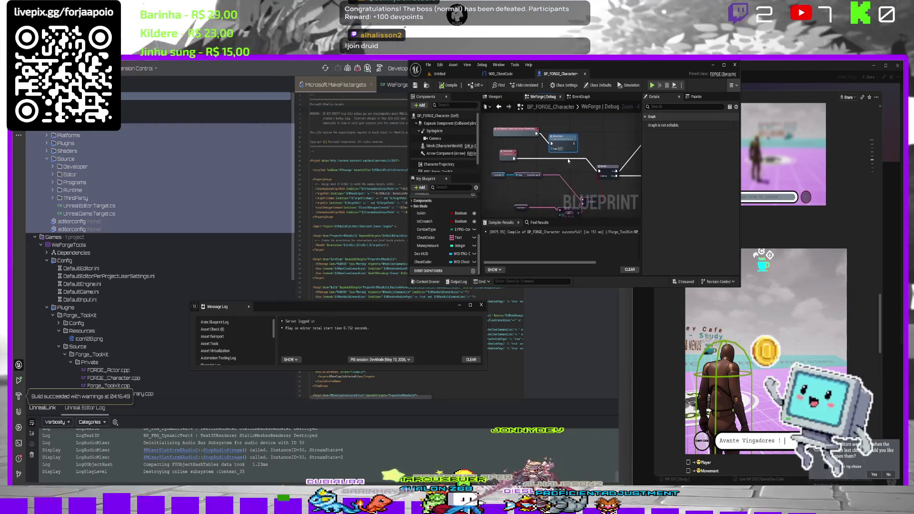
Compile BP_FORGE_Character and start a play session from the level.
mouse_move(597, 144)
left_mouse_down()
mouse_move(545, 144)
mouse_move(564, 144)
left_mouse_up()
key("F7")
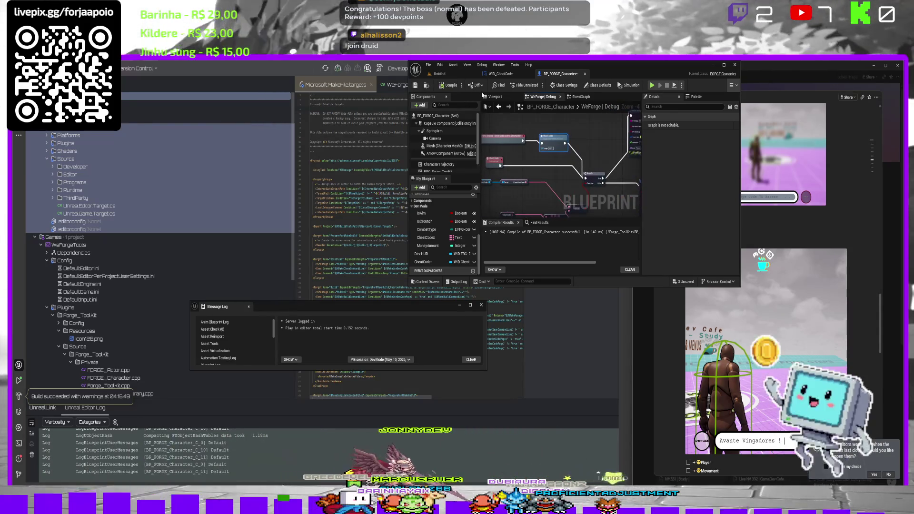
left_click(448, 74)
left_click(537, 85)
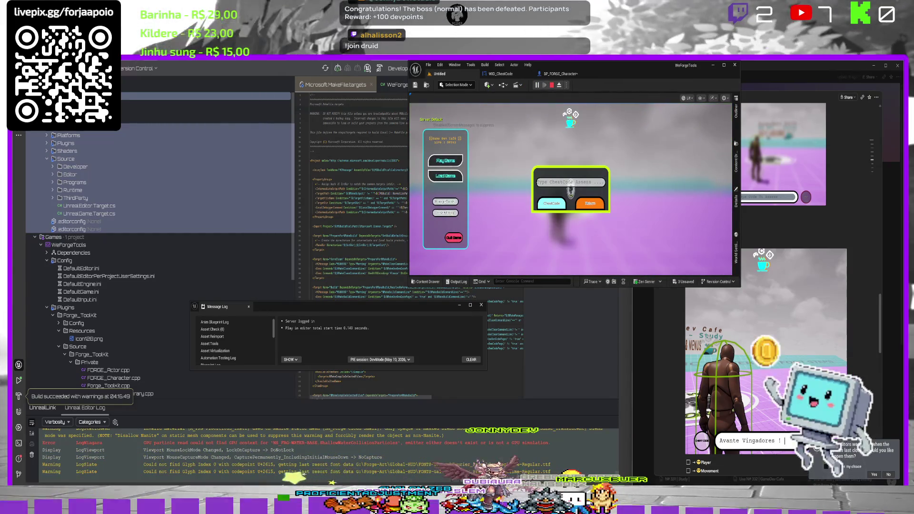
Submit the Speed cheat code seven times, then stop and restart the play session.
left_click(558, 206)
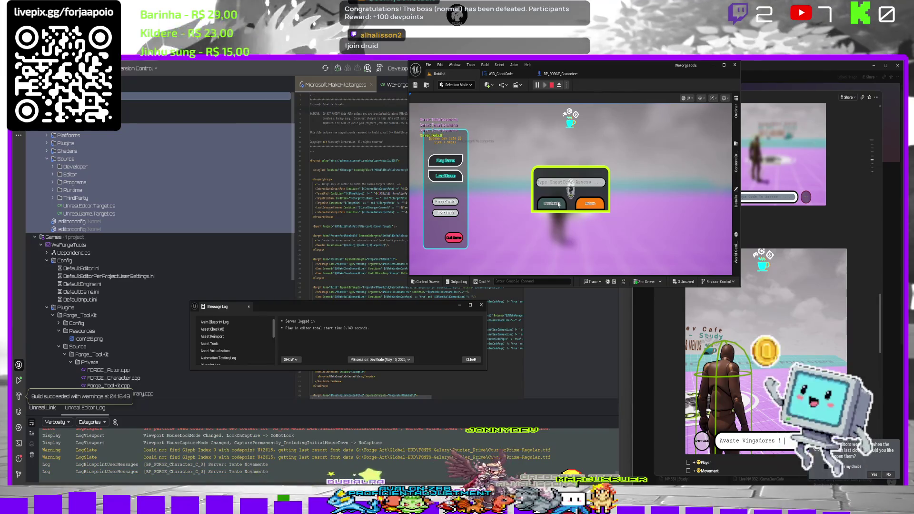
left_click(558, 204)
left_click(551, 205)
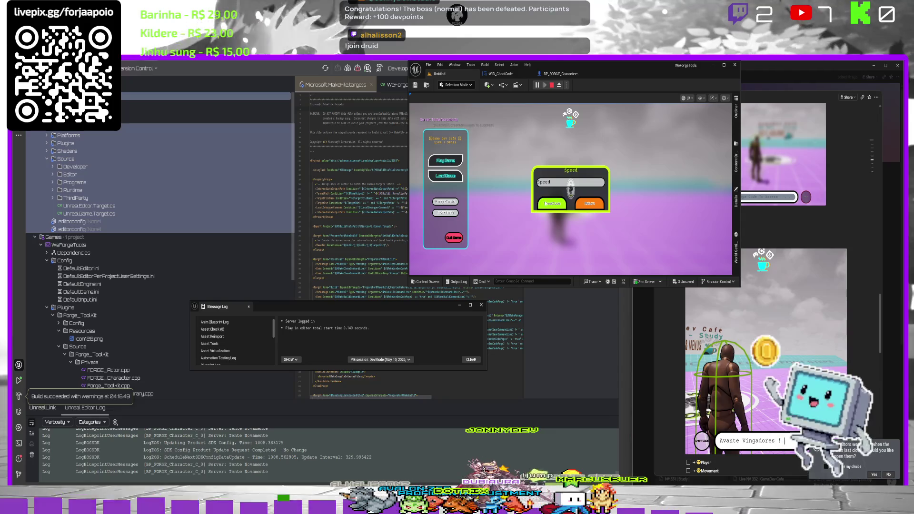
left_click(551, 204)
left_click(549, 206)
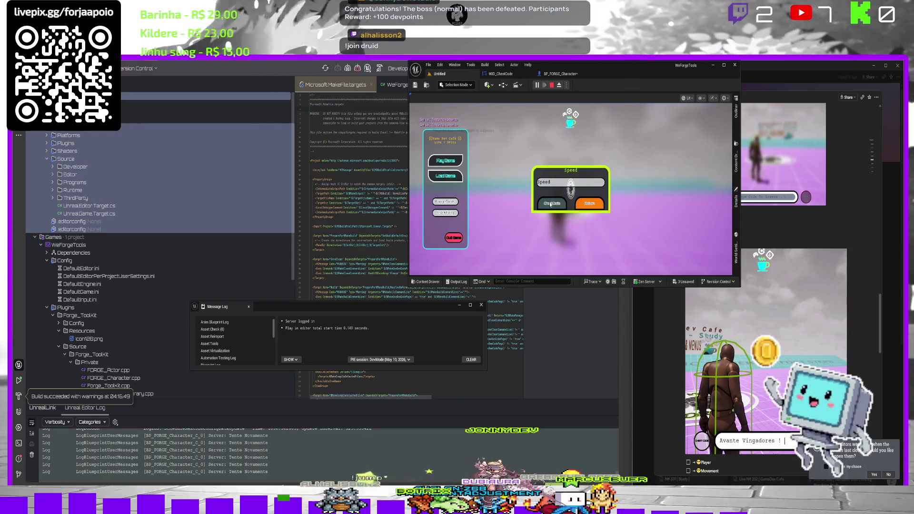
left_click(551, 204)
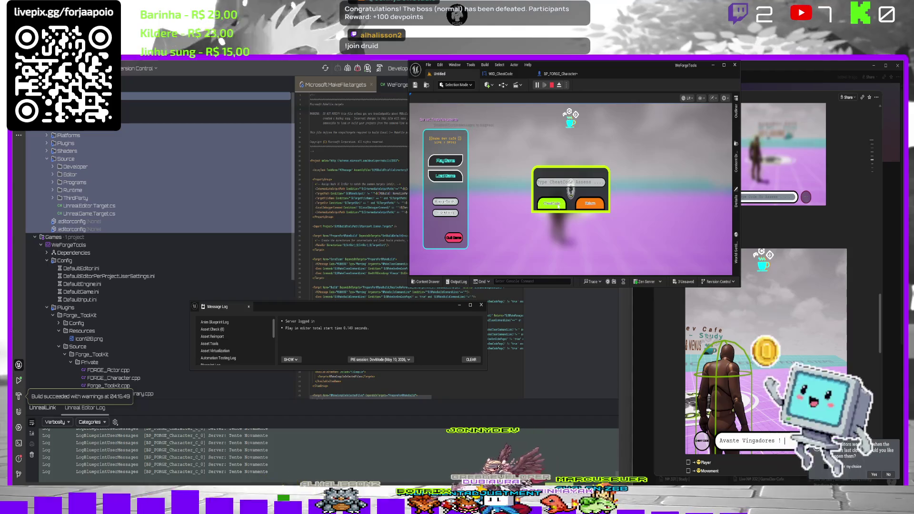
left_click(559, 206)
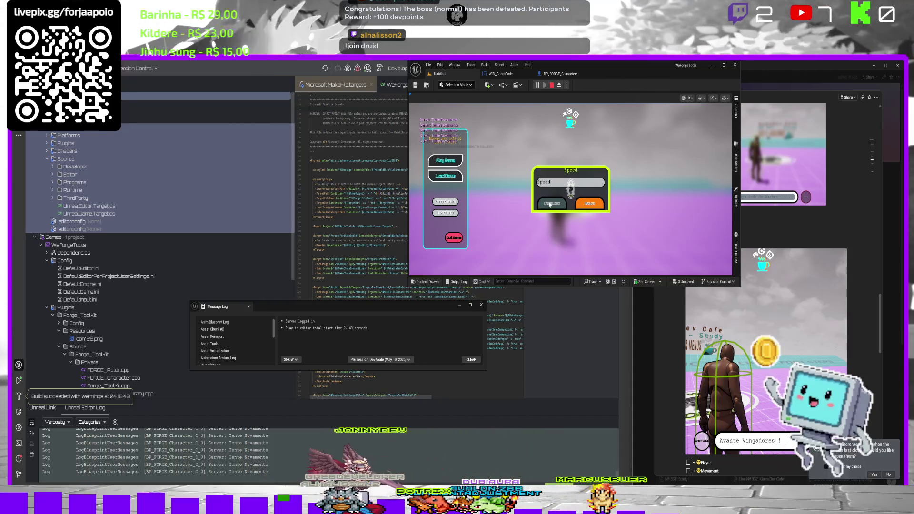
left_click(552, 84)
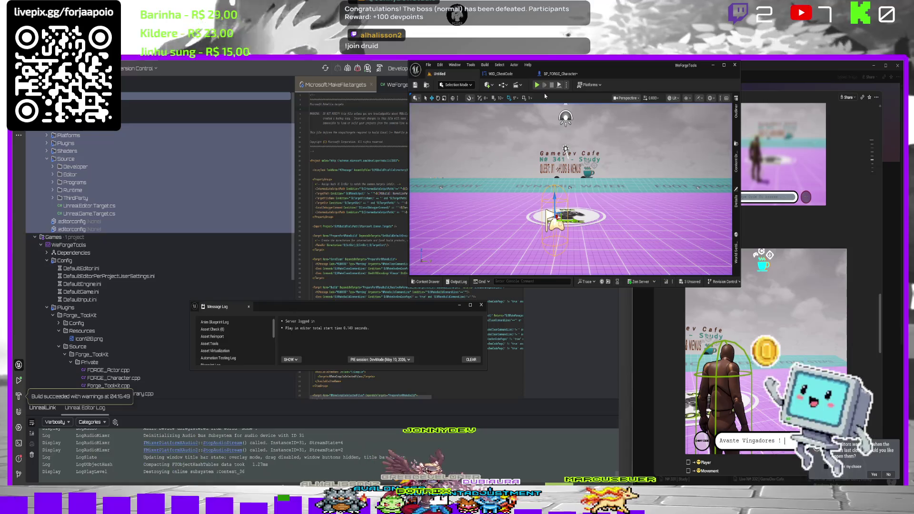
left_click(536, 85)
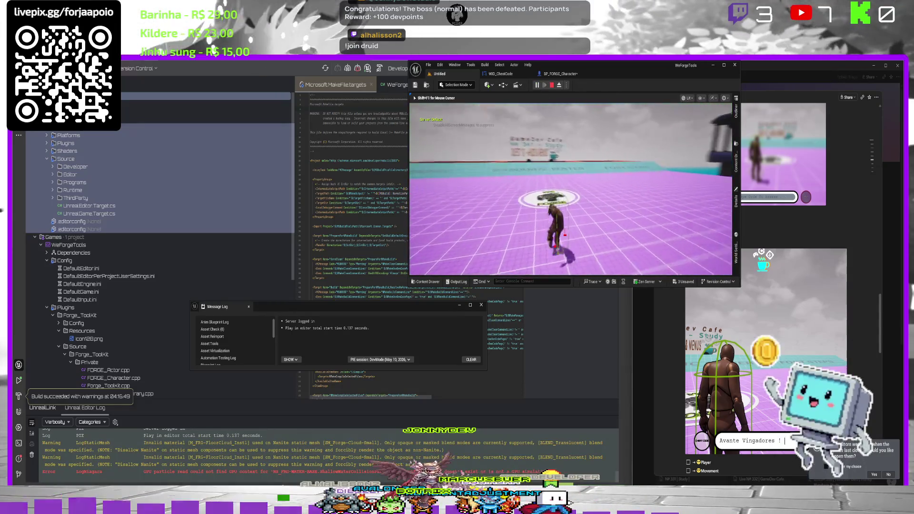
Bring up the cheat widget with W, submit Speed, and stop playing.
key("w")
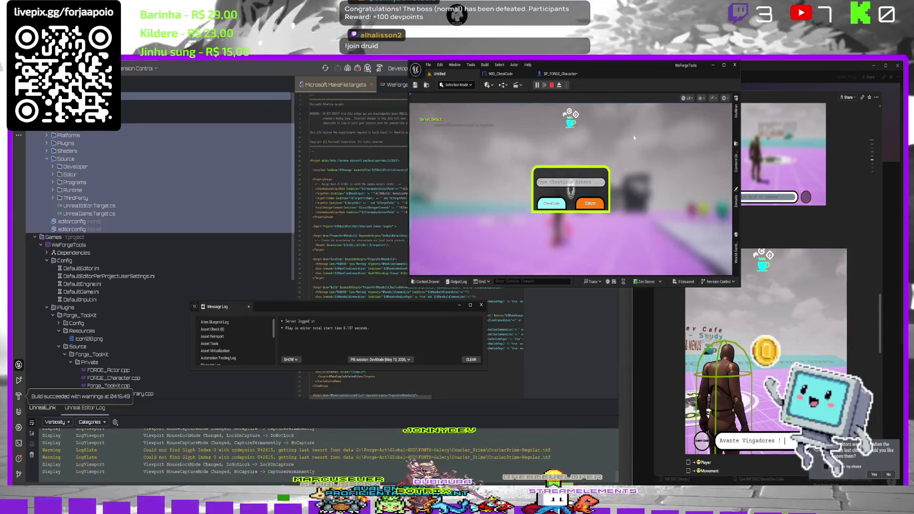
left_click(554, 202)
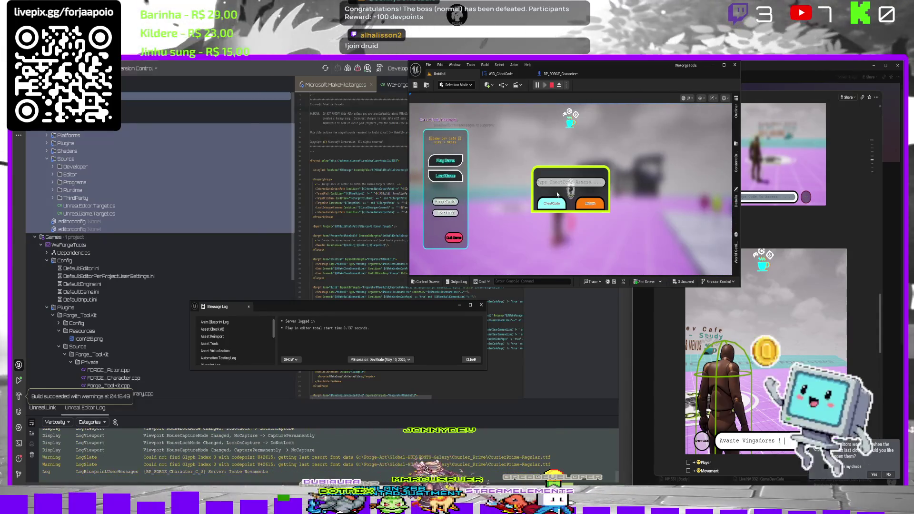
key("Return")
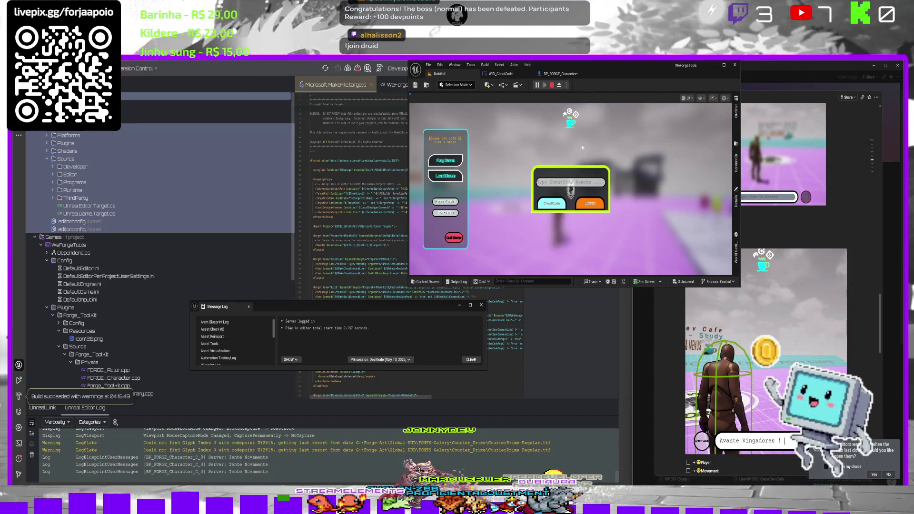
left_click(552, 85)
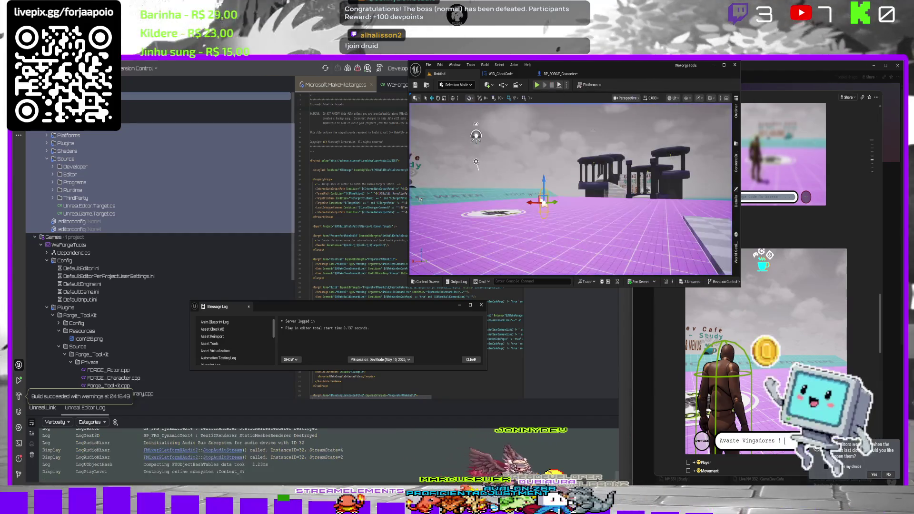
Start another session, type and submit Speed, then stop and open BP_FORGE_Character.
left_click(536, 85)
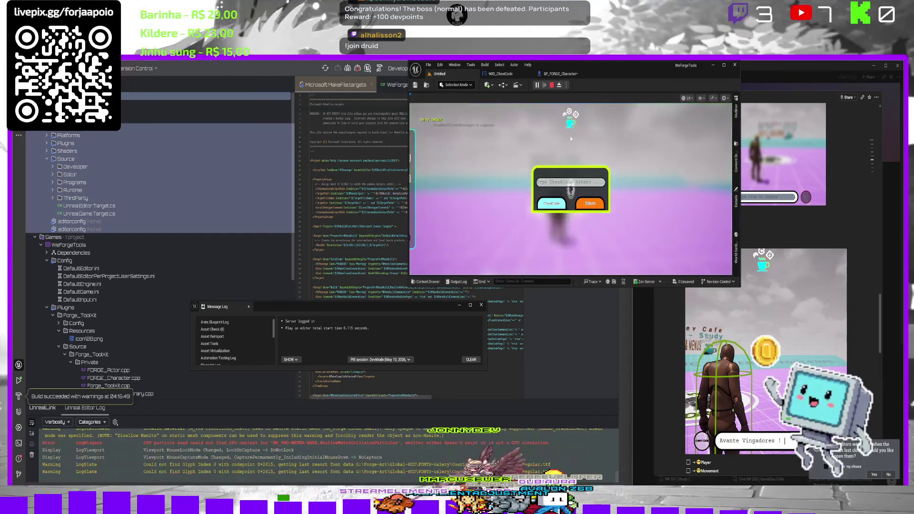
type("Speed")
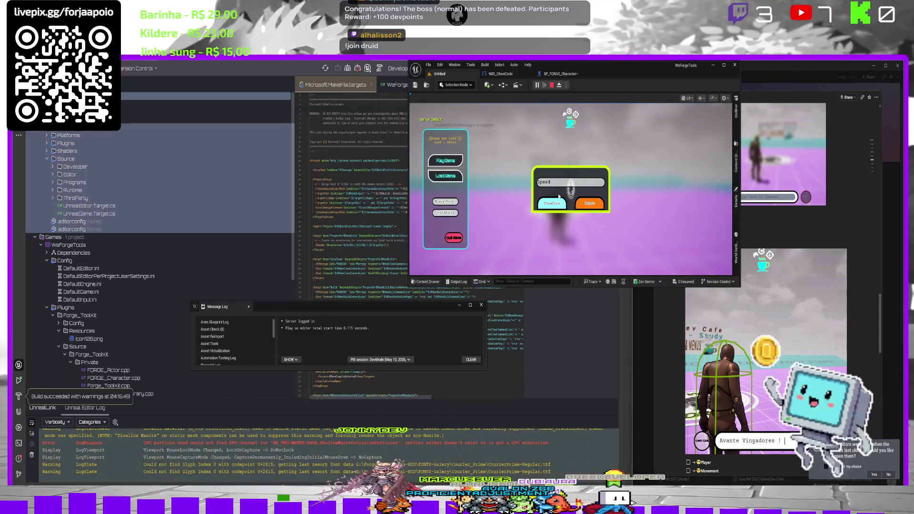
left_click(560, 202)
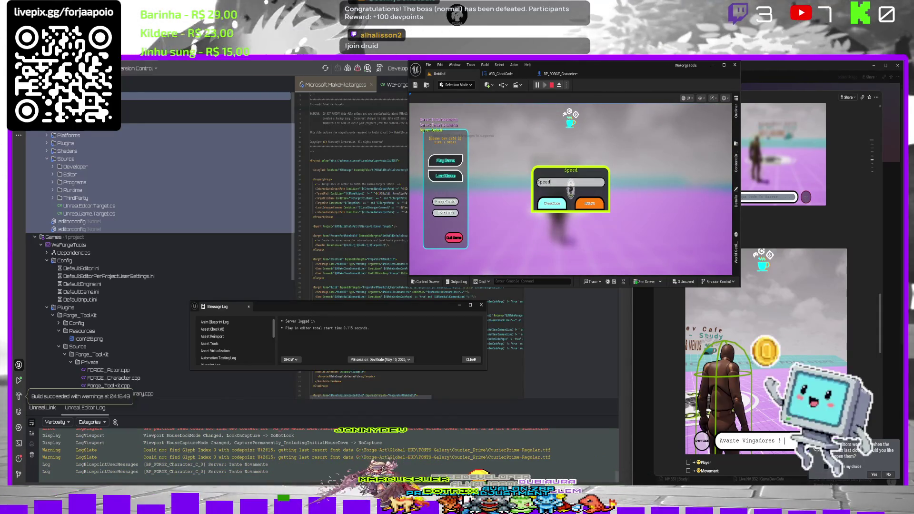
key("Escape")
left_click(561, 74)
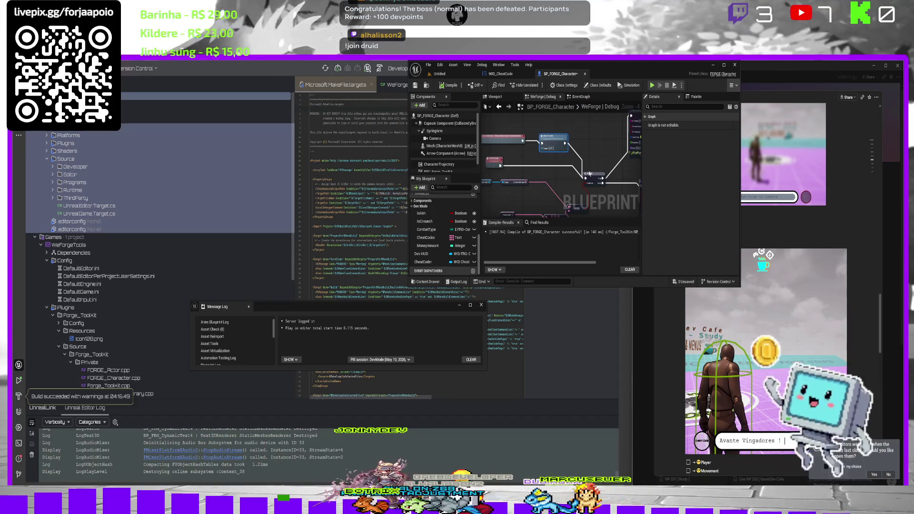
Pan BP_FORGE_Character's graph around the Branch node and select a small node.
scroll(590, 174, "down", 1)
scroll(577, 169, "up", 1)
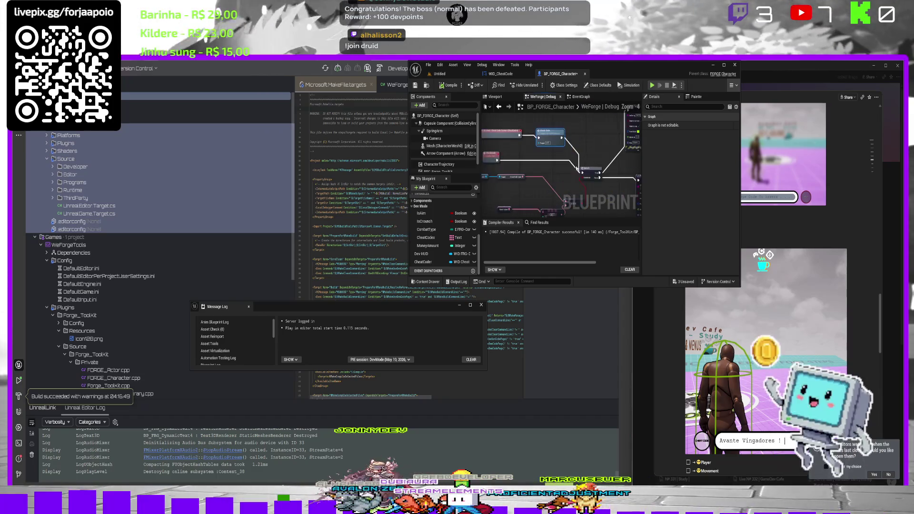
scroll(577, 168, "down", 1)
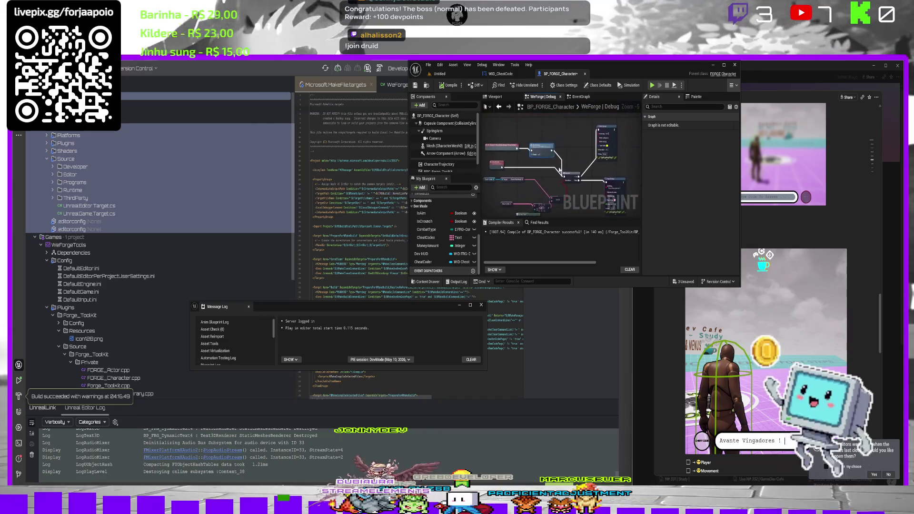
left_click_drag(560, 170, 551, 149)
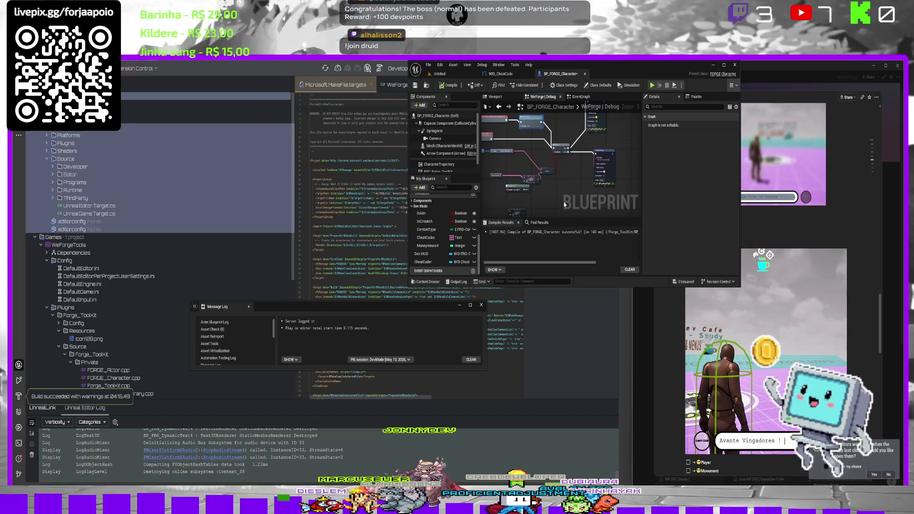
left_click_drag(564, 205, 568, 214)
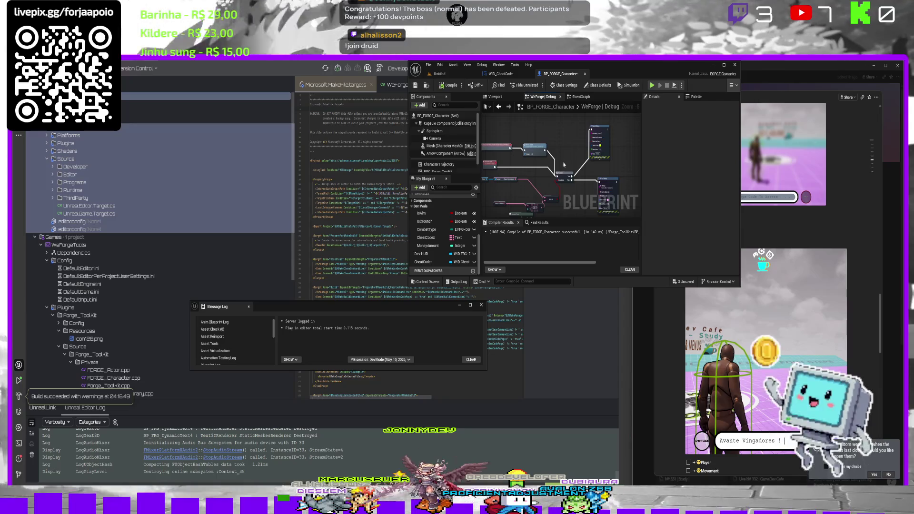
scroll(571, 156, "up", 1)
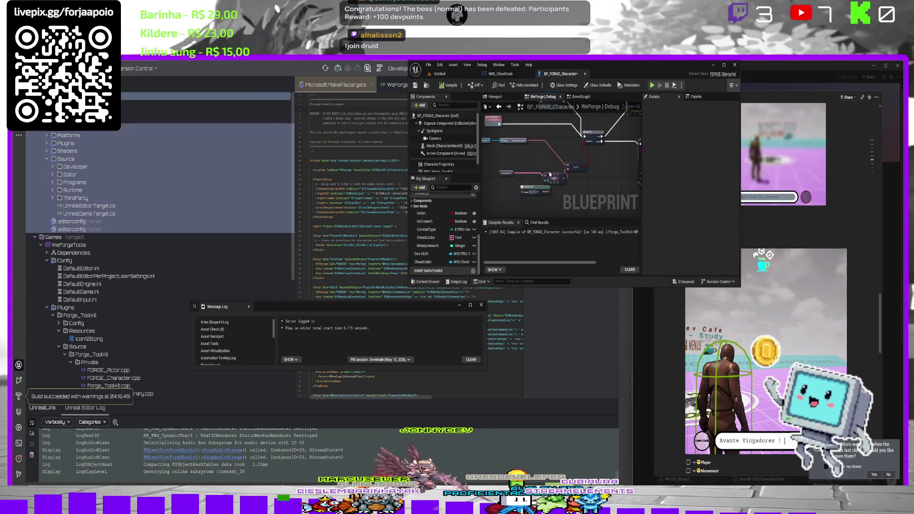
left_click(533, 189)
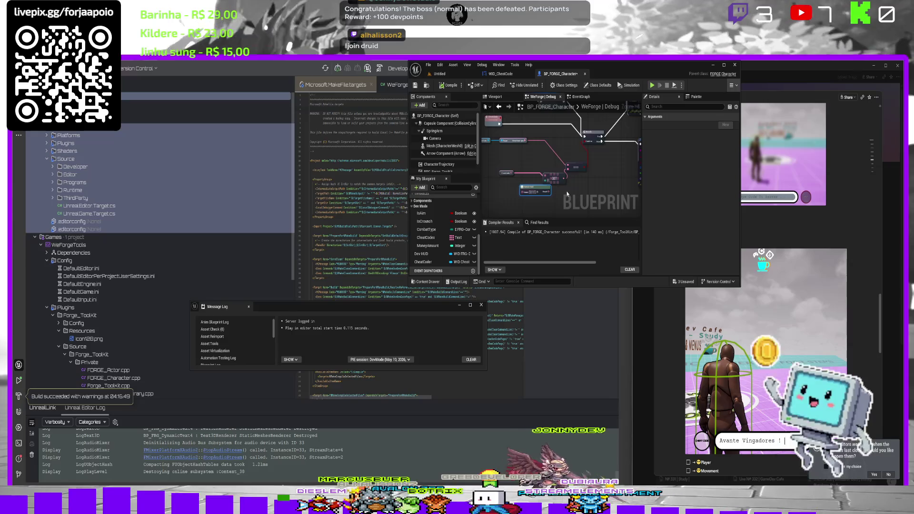
Inspect the CheatCodex and CheatCodeInput variables' properties in Details.
left_click(504, 173)
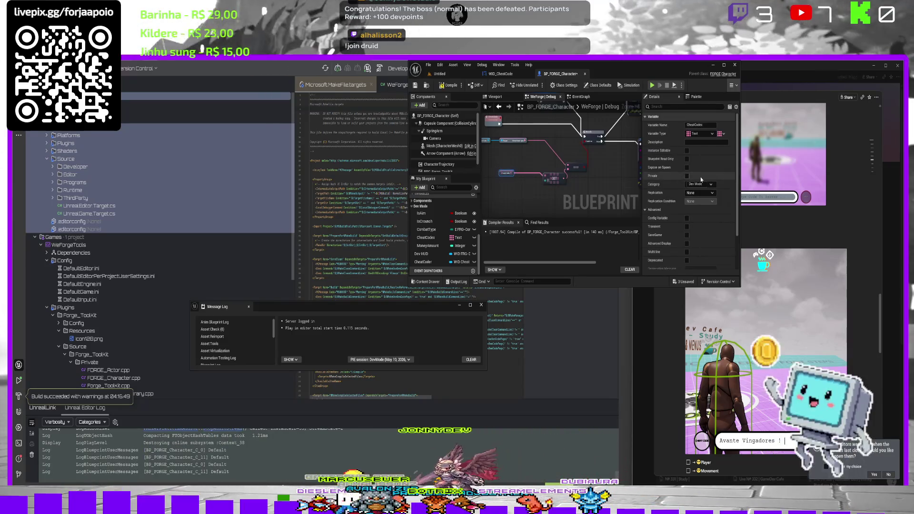
scroll(701, 179, "down", 3)
scroll(705, 157, "up", 3)
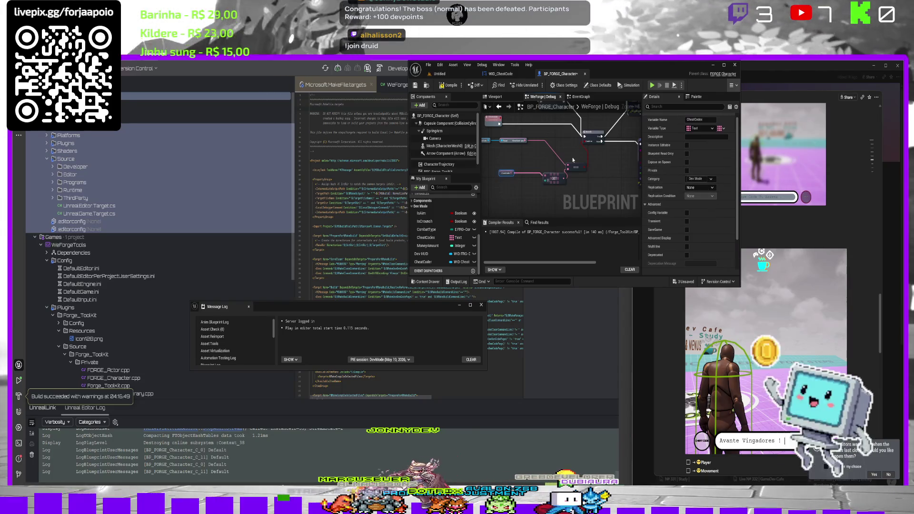
scroll(580, 167, "up", 2)
left_click(536, 157)
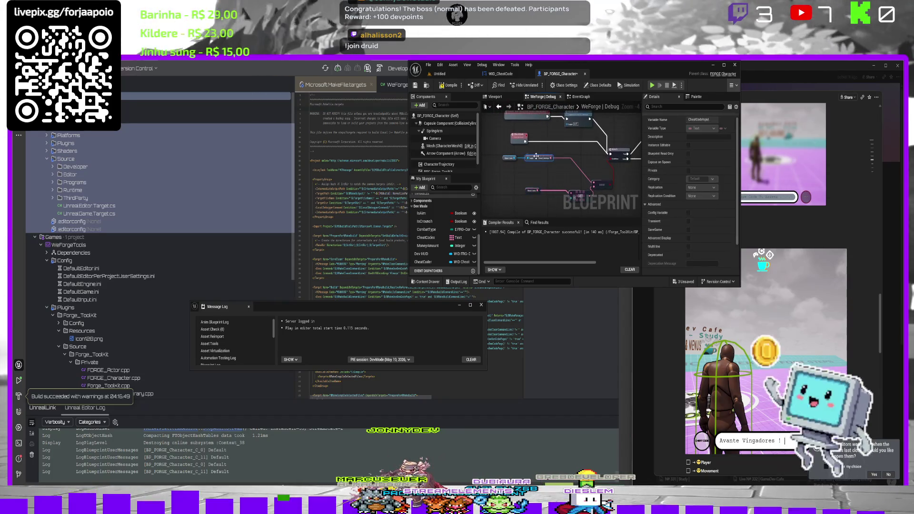
scroll(687, 166, "down", 2)
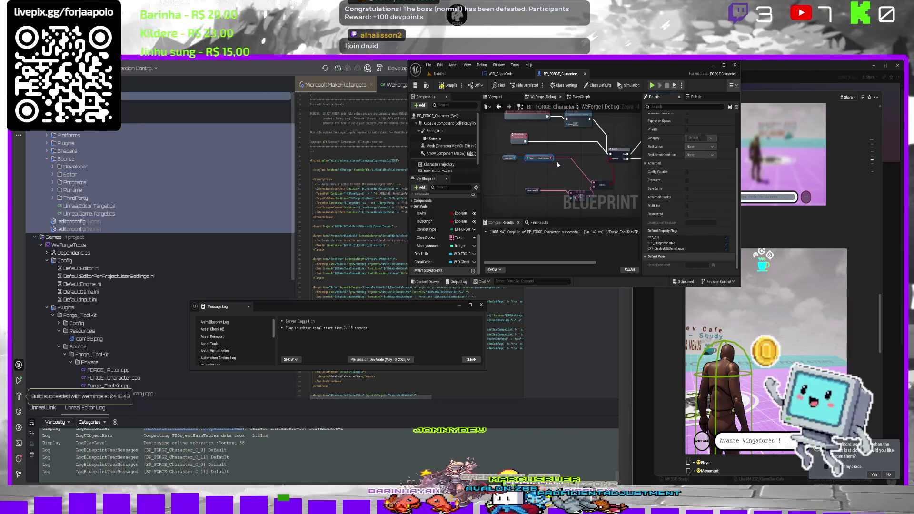
scroll(698, 268, "up", 1)
left_click_drag(559, 174, 570, 145)
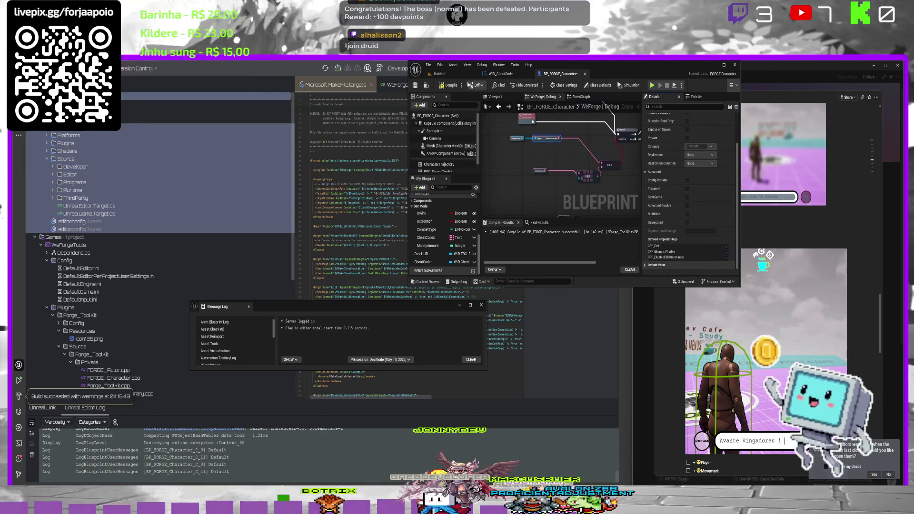
Compile BP_FORGE_Character successfully in 130 ms and switch to WID_CheatCode.
key("F7")
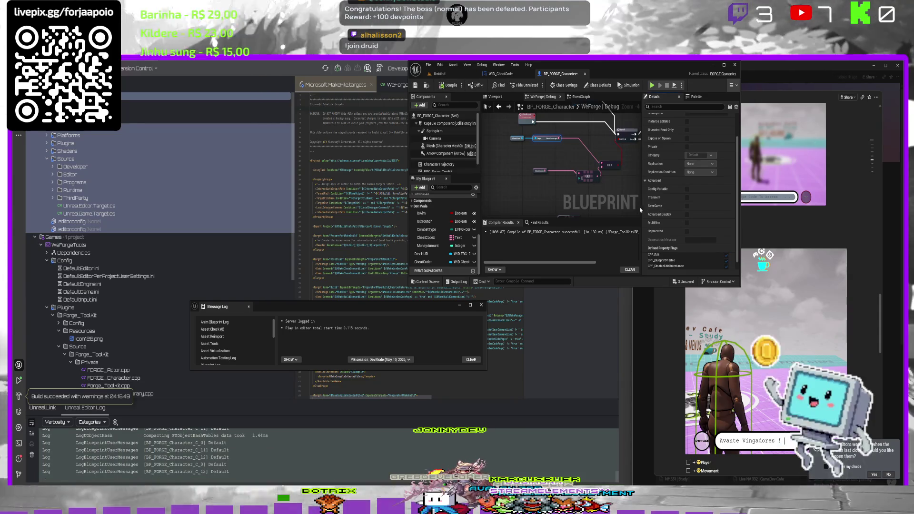
scroll(693, 232, "down", 1)
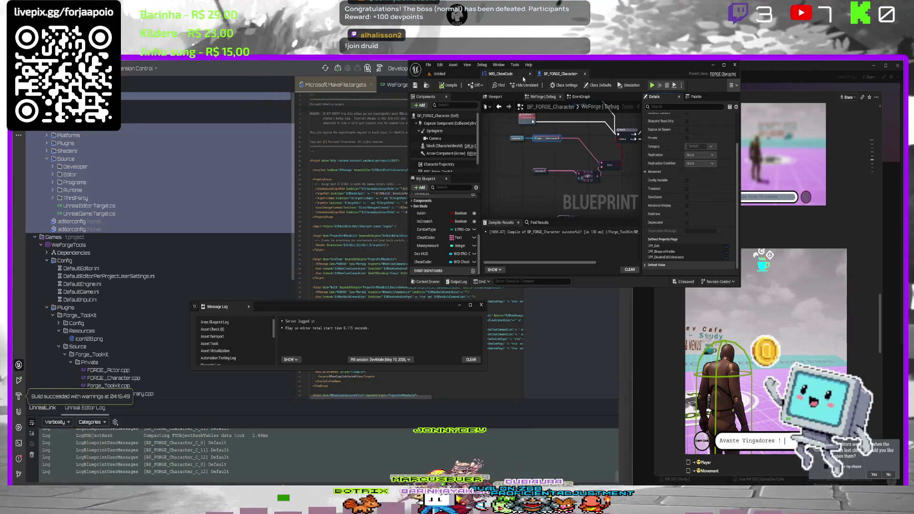
left_click(500, 74)
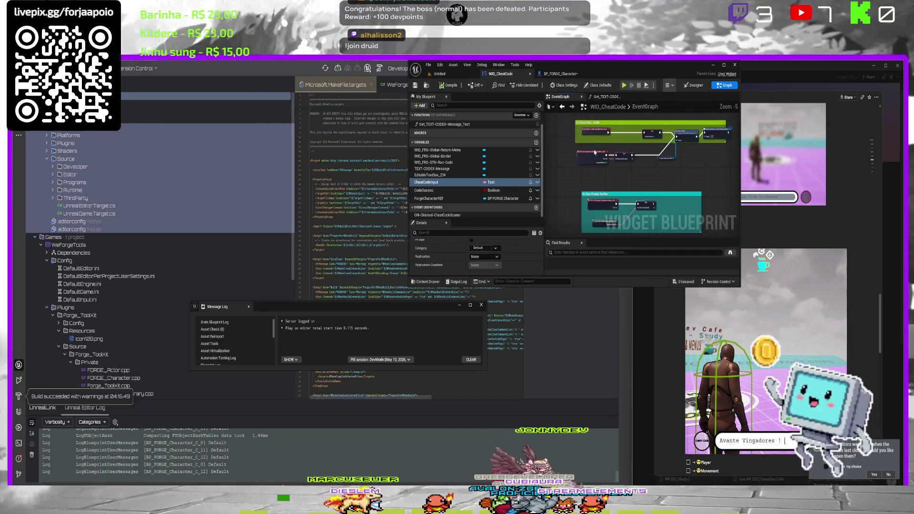
Select the SET Cheat Code Input node in WID_CheatCode's event graph.
scroll(598, 145, "up", 3)
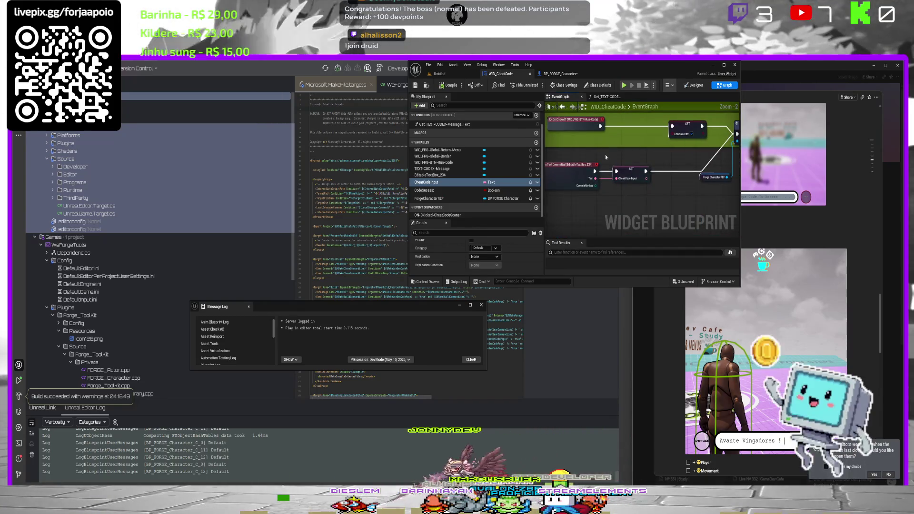
scroll(616, 166, "down", 1)
scroll(635, 153, "up", 1)
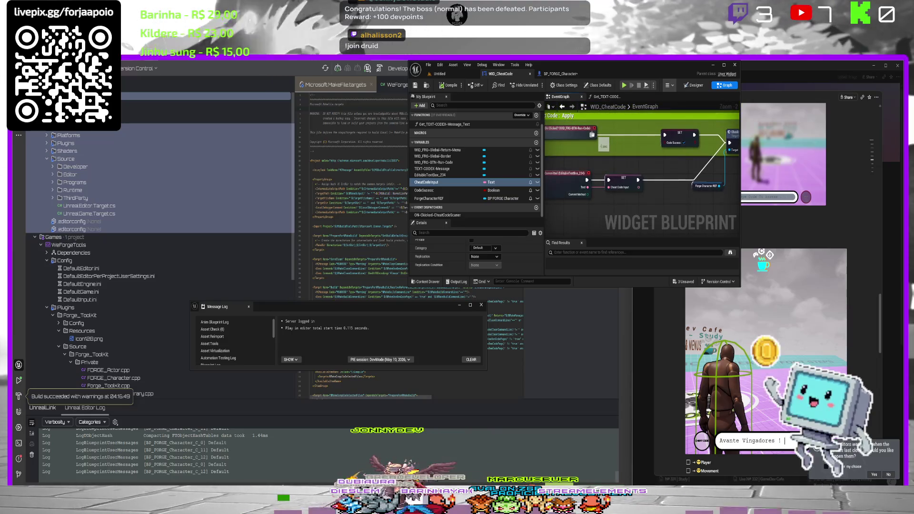
scroll(657, 138, "down", 1)
left_click(625, 129)
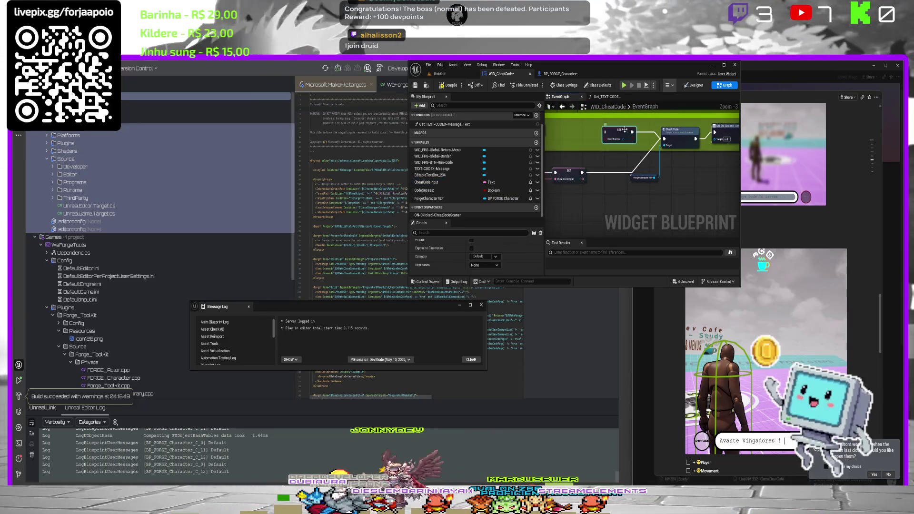
scroll(642, 133, "down", 2)
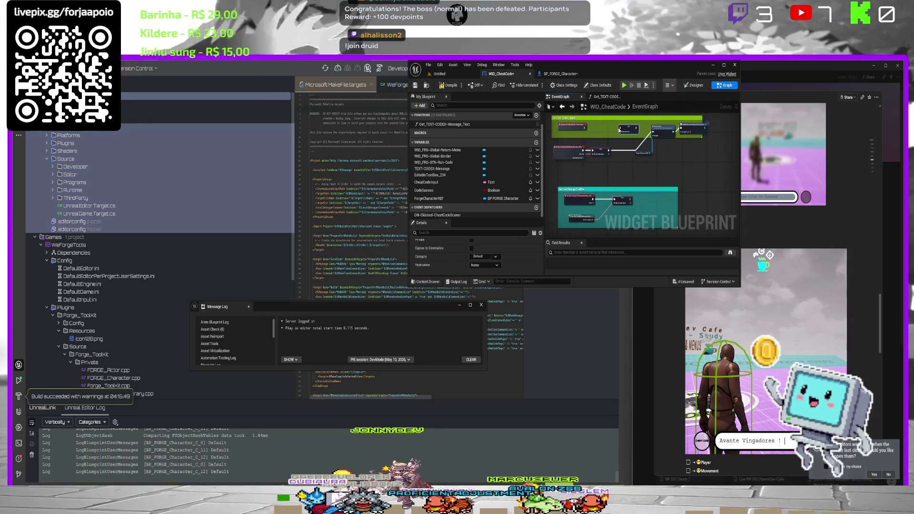
scroll(586, 125, "up", 2)
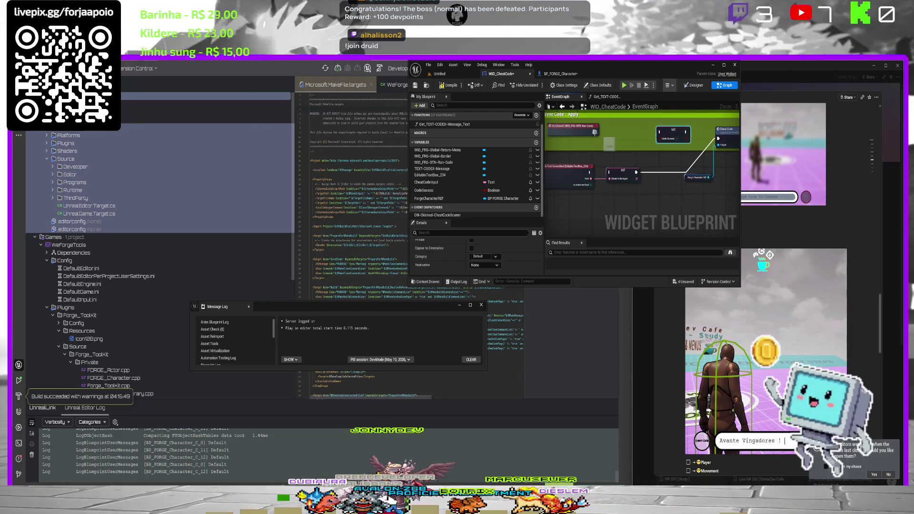
Break the old Text wire and connect On Text Committed's Text and exec into SET.
left_click_drag(665, 132, 657, 135)
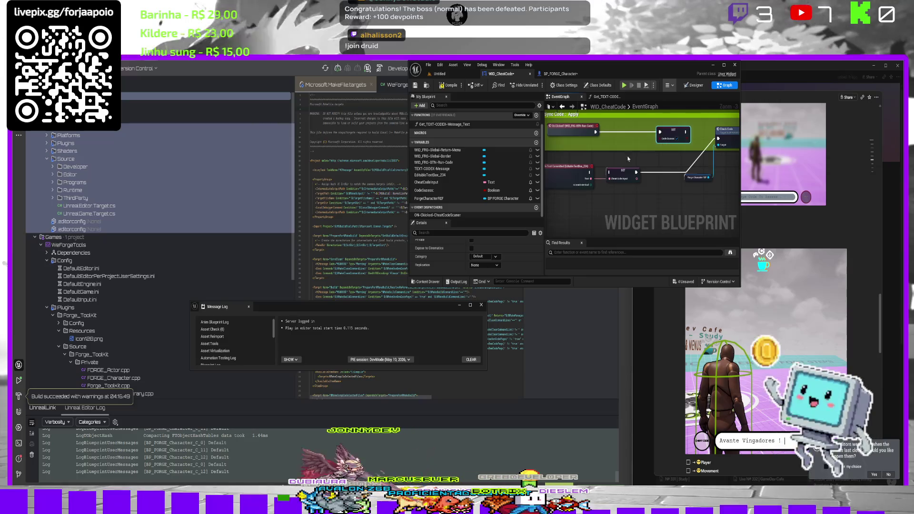
left_click(596, 180, "alt")
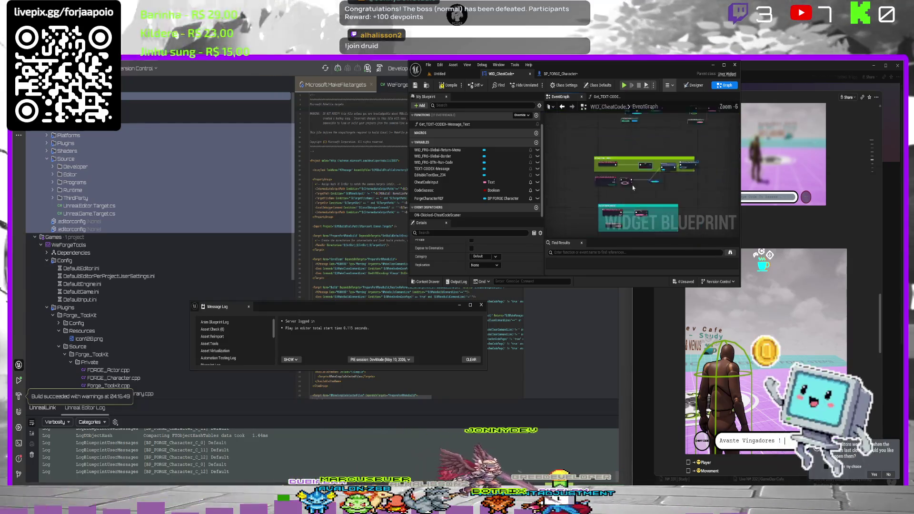
scroll(608, 157, "up", 1)
left_click_drag(609, 157, 631, 156)
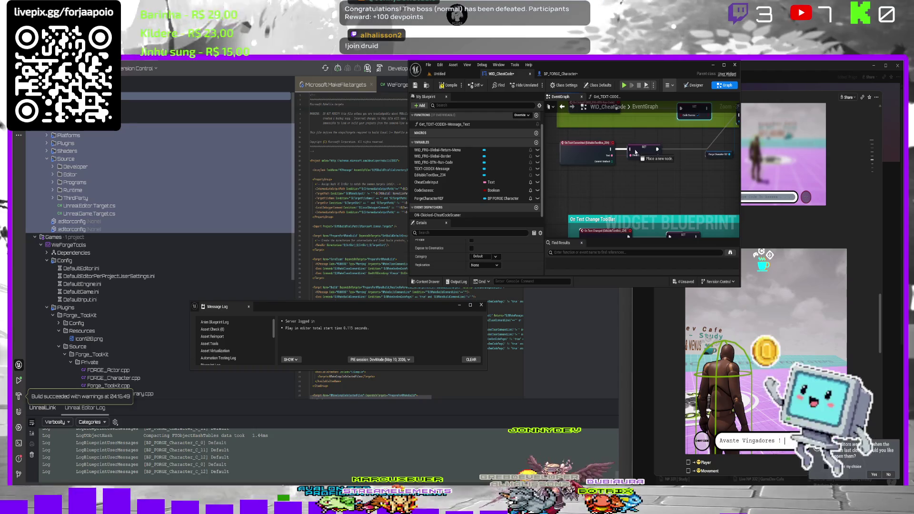
mouse_move(635, 151)
left_mouse_down()
mouse_move(624, 170)
mouse_move(662, 186)
left_mouse_up()
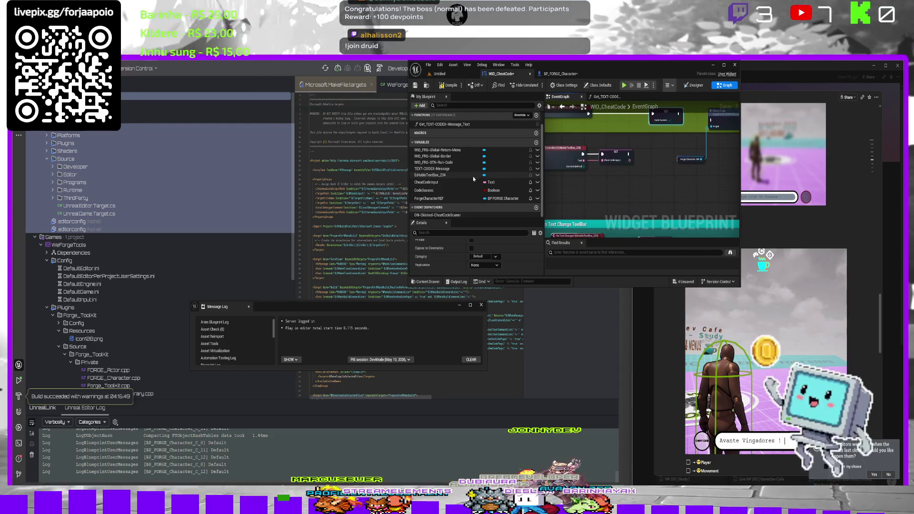
Select the CheatCodeInput variable and review its Details.
left_click(452, 182)
scroll(465, 254, "down", 3)
scroll(453, 257, "down", 5)
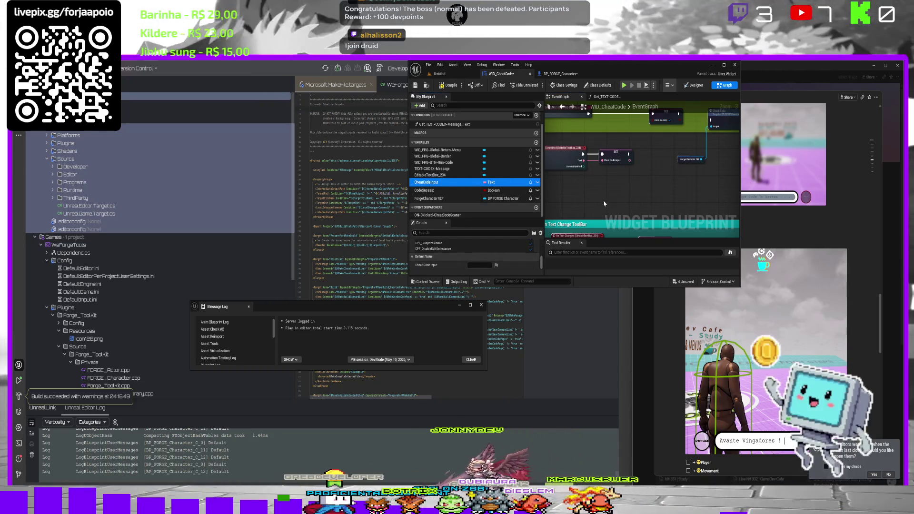
left_click(449, 85)
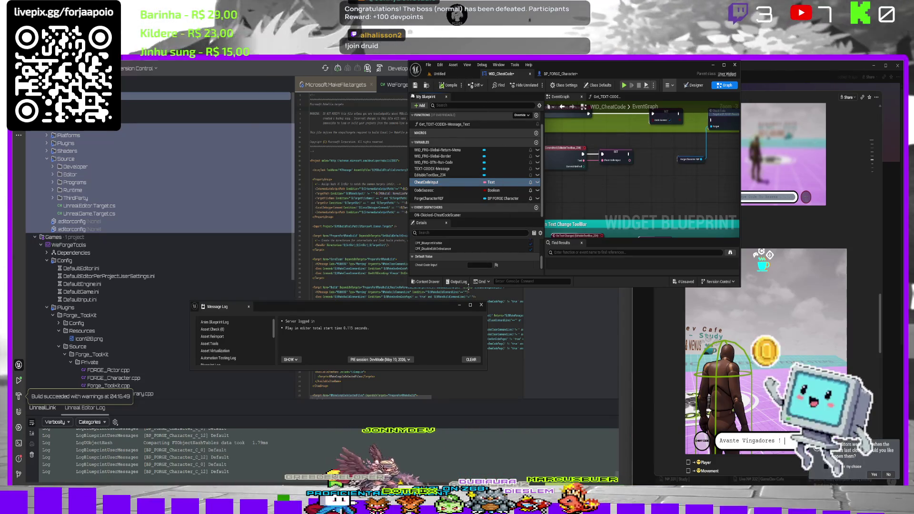
Check CheatCodeInput's default value and its string-table localization options, then dismiss them.
left_click(481, 265)
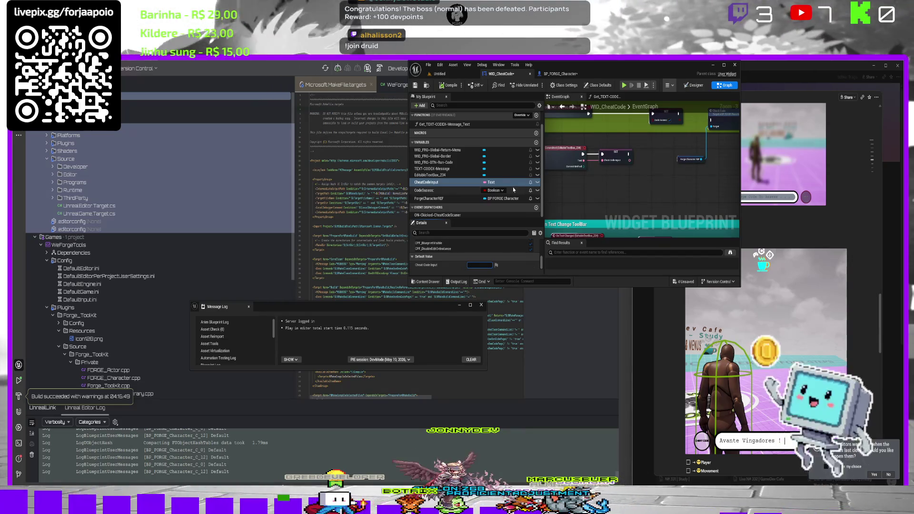
left_click(497, 266)
left_click(532, 292)
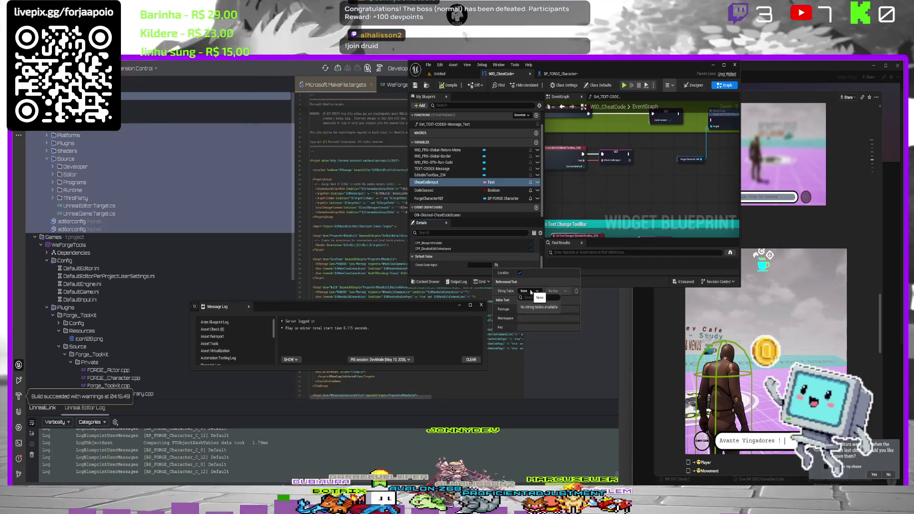
key("Escape")
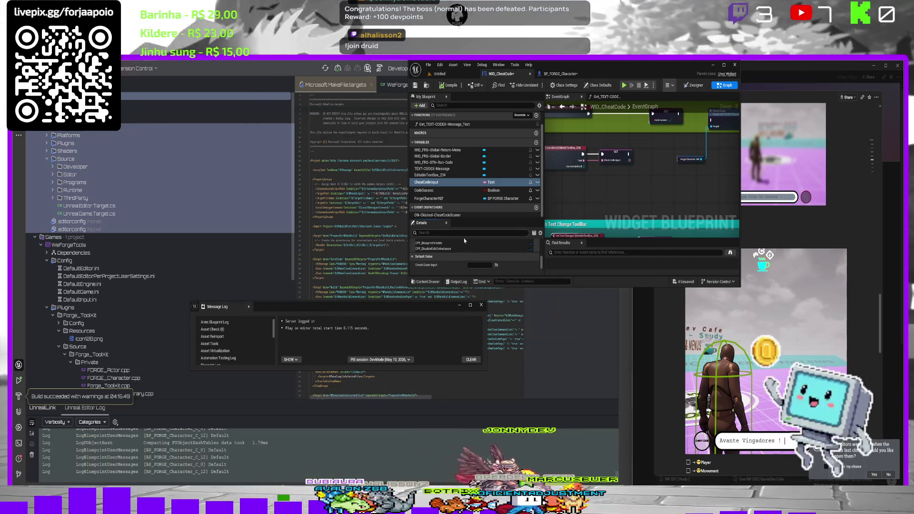
scroll(457, 260, "up", 5)
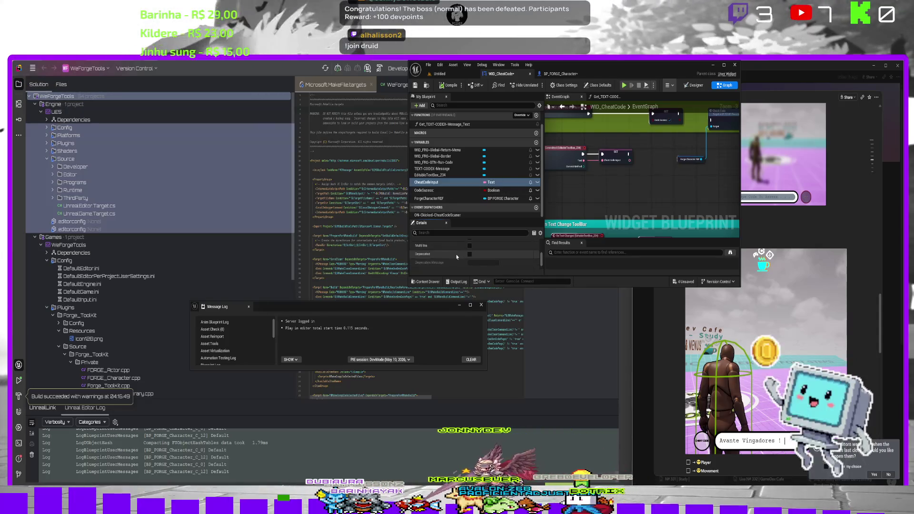
scroll(458, 260, "up", 1)
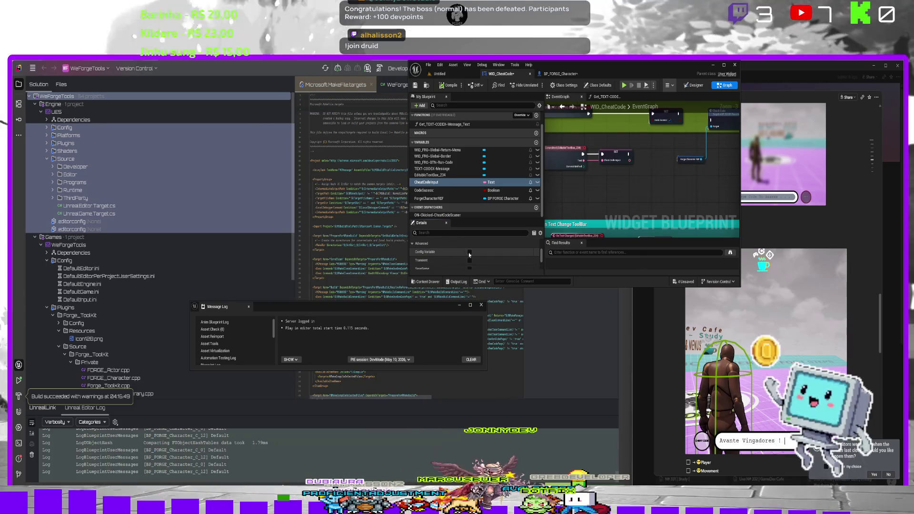
scroll(446, 258, "down", 3)
scroll(457, 261, "up", 3)
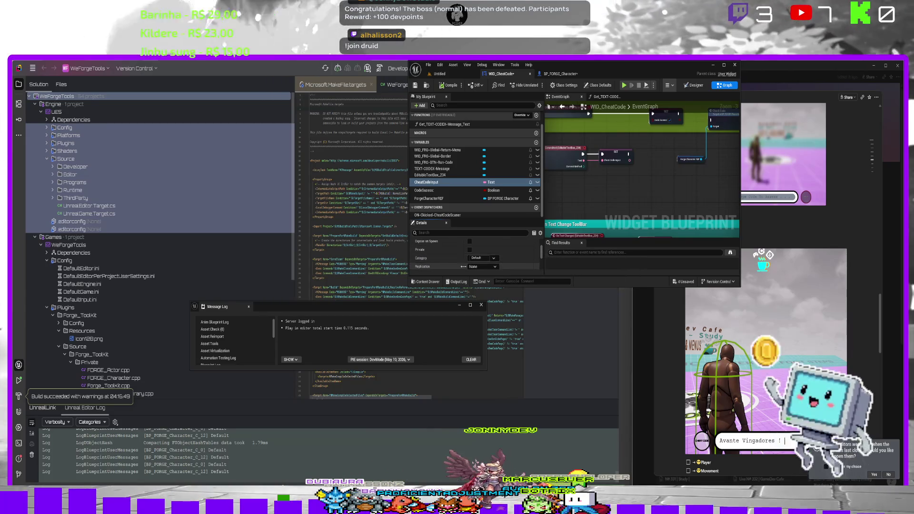
scroll(448, 261, "up", 3)
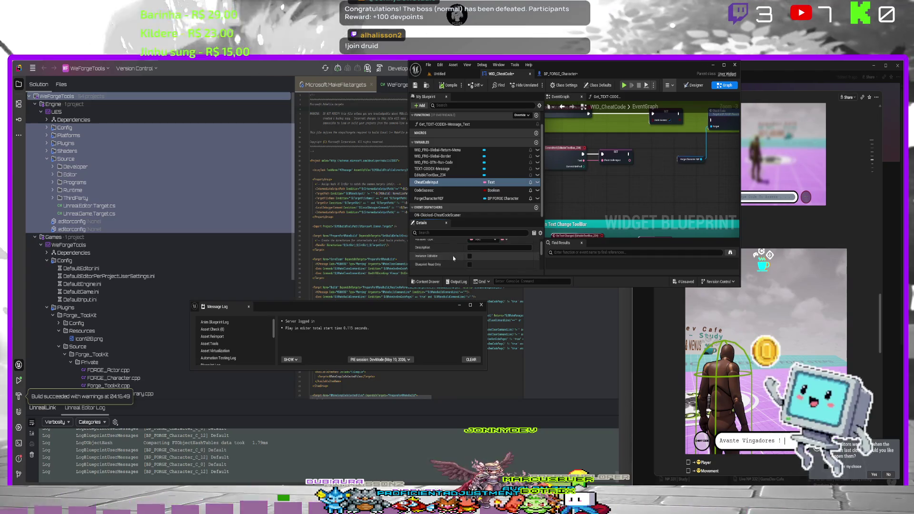
Open CheatCodeInput's variable type list and close it, keeping the Text type.
left_click(481, 261)
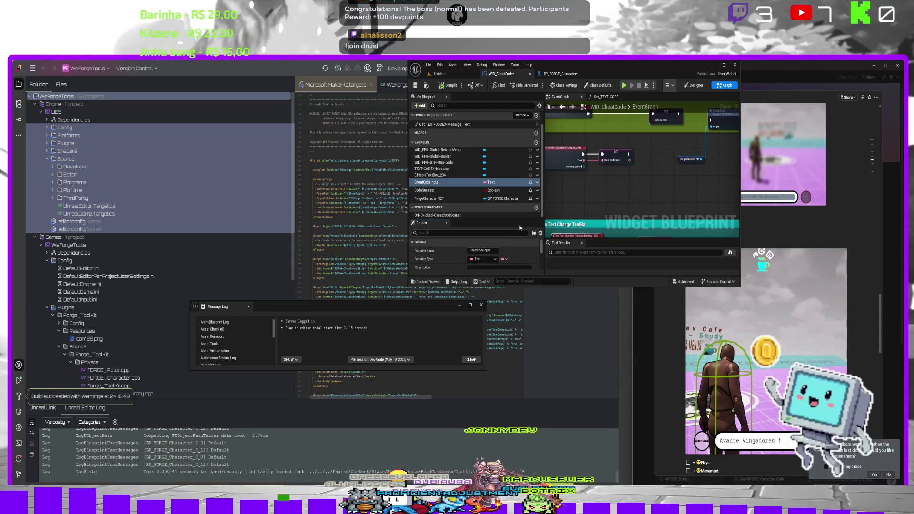
left_click(498, 260)
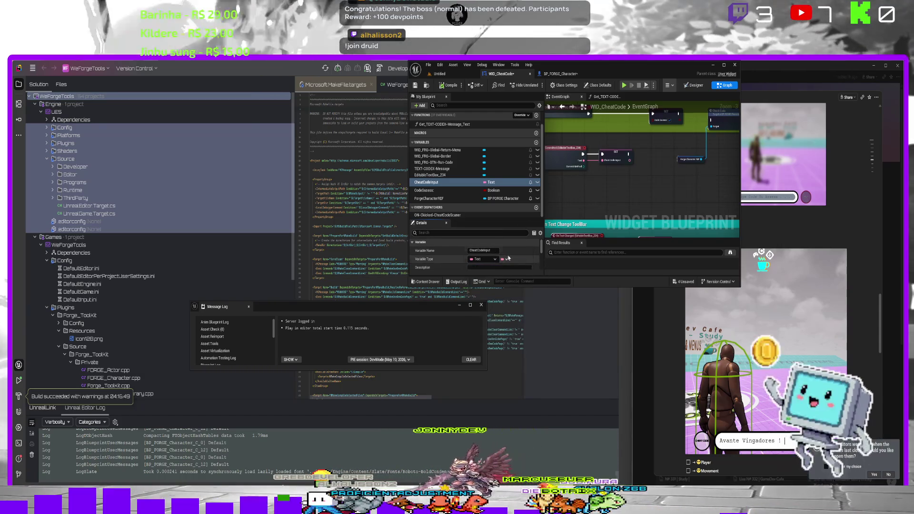
scroll(626, 190, "down", 1)
left_click(627, 189)
Delete the stray node from the graph and start a test play session.
scroll(626, 190, "down", 1)
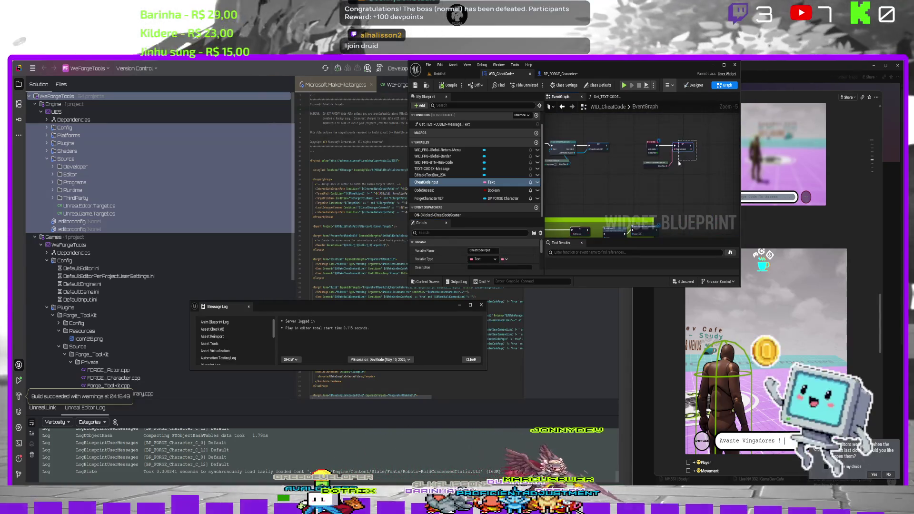
left_click(673, 168)
key("Delete")
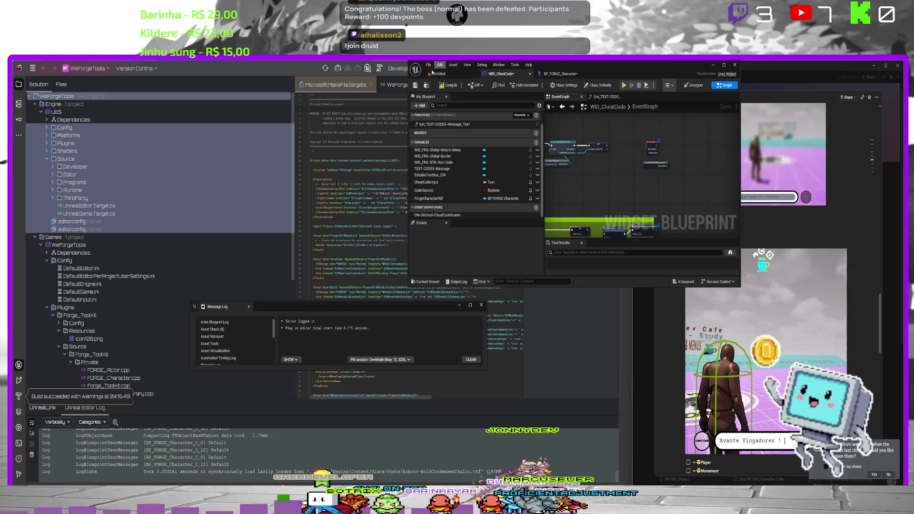
left_click(450, 85)
Play-test the game, enter the speed cheat in the cheat widget, submit it, then stop play.
key("alt+p")
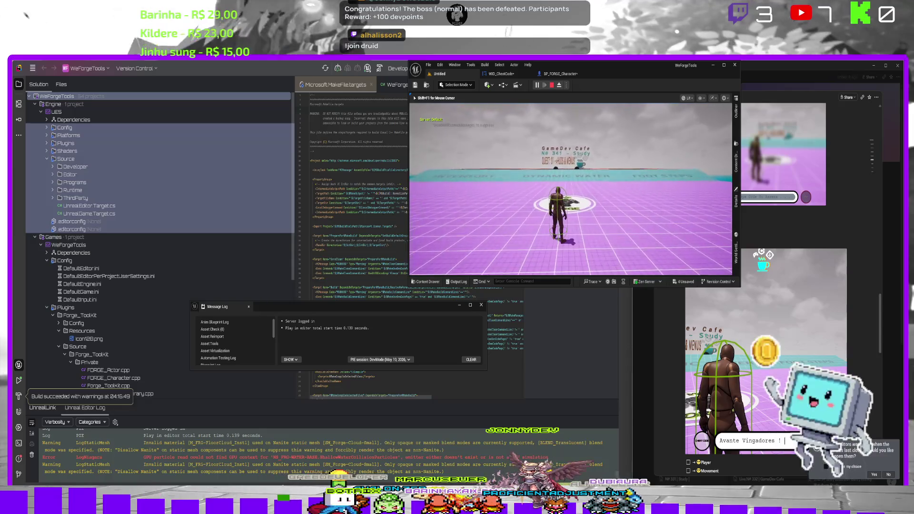
key("e")
left_click(540, 182)
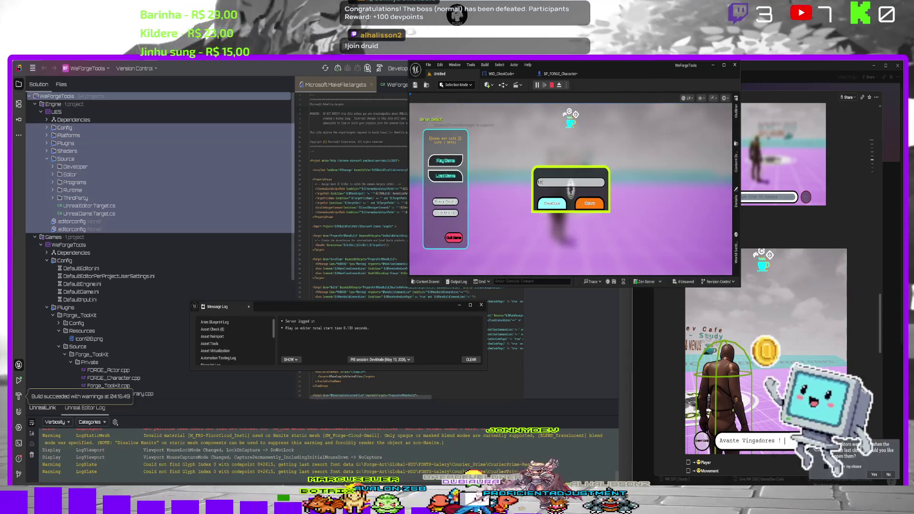
type("rdy")
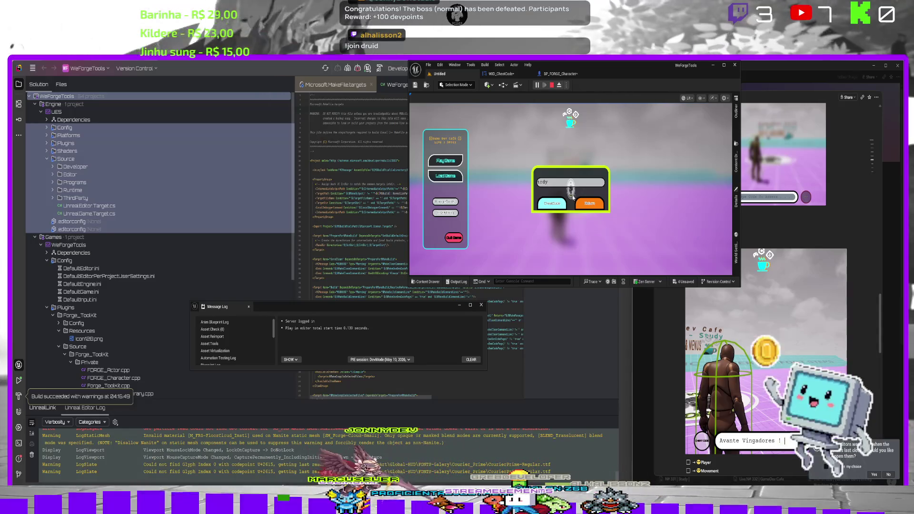
left_click(550, 207)
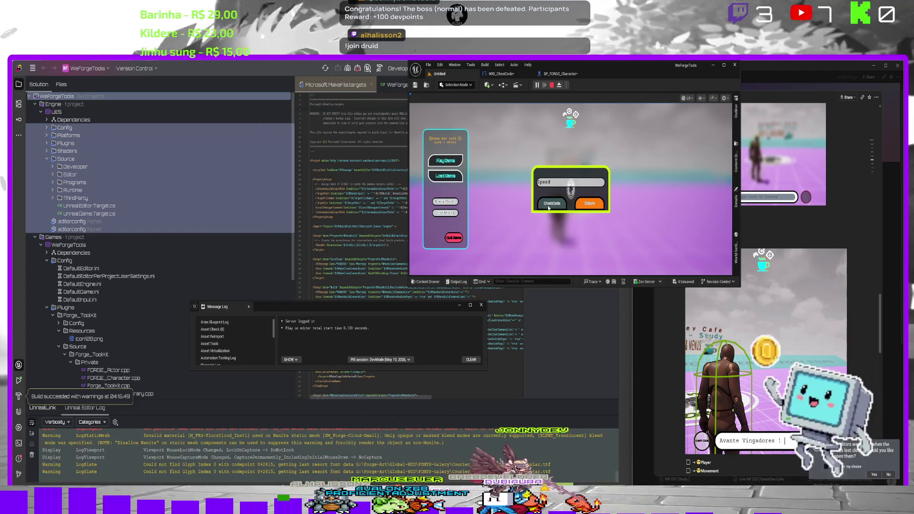
key("Escape")
left_click(511, 74)
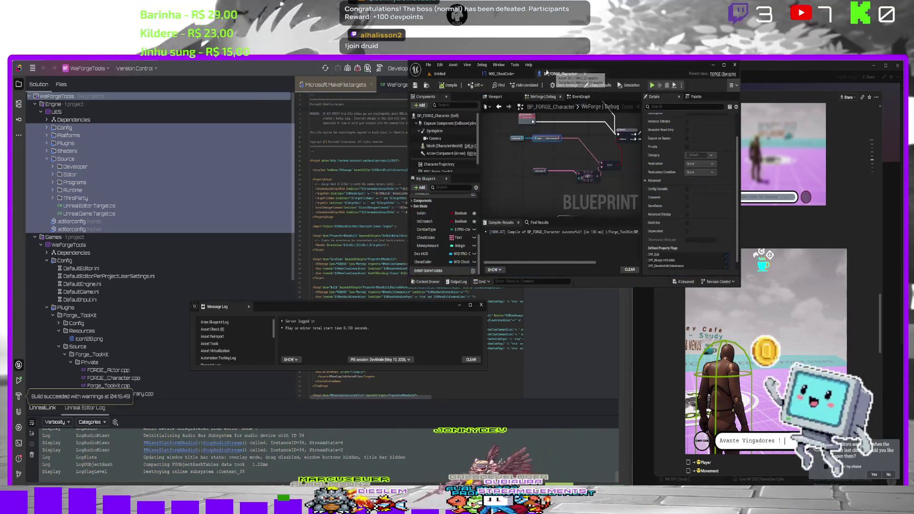
Play the level again and resubmit the speed cheat, which answers Tente Novamente, then stop.
scroll(647, 182, "up", 1)
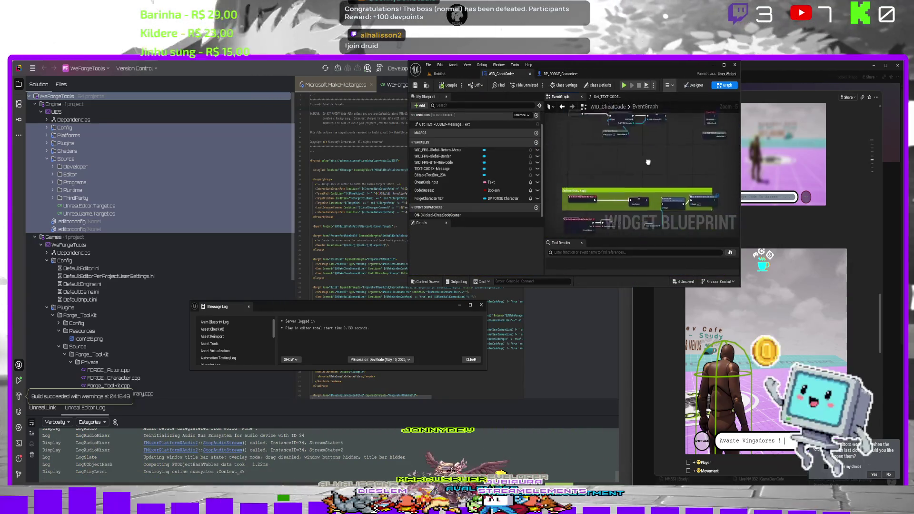
scroll(647, 182, "up", 1)
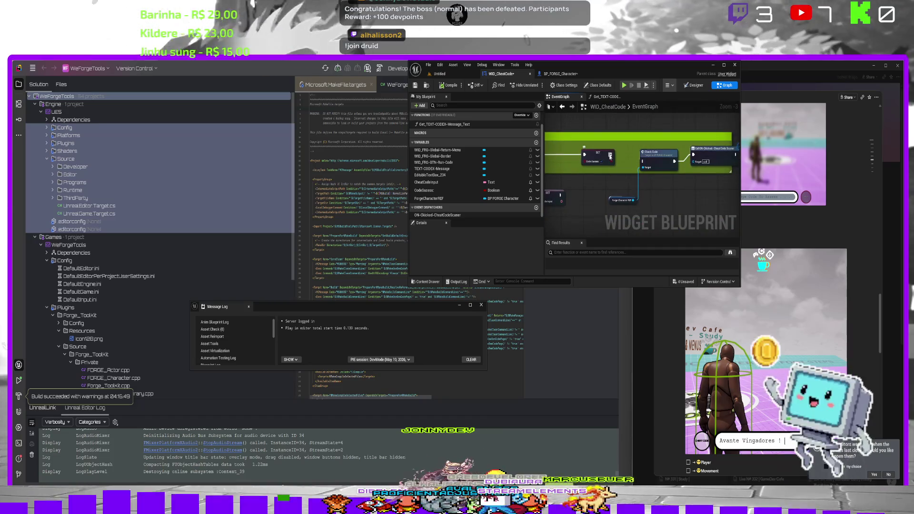
left_click(448, 75)
left_click(537, 84)
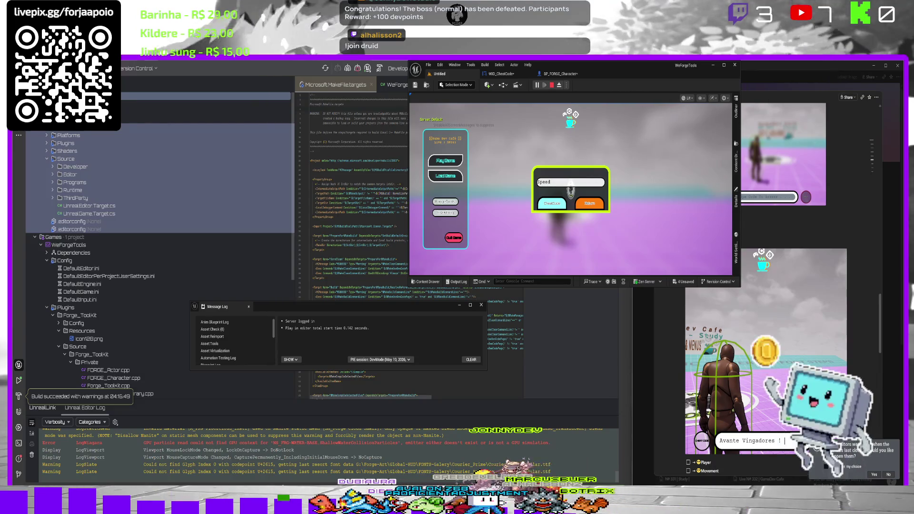
left_click(543, 204)
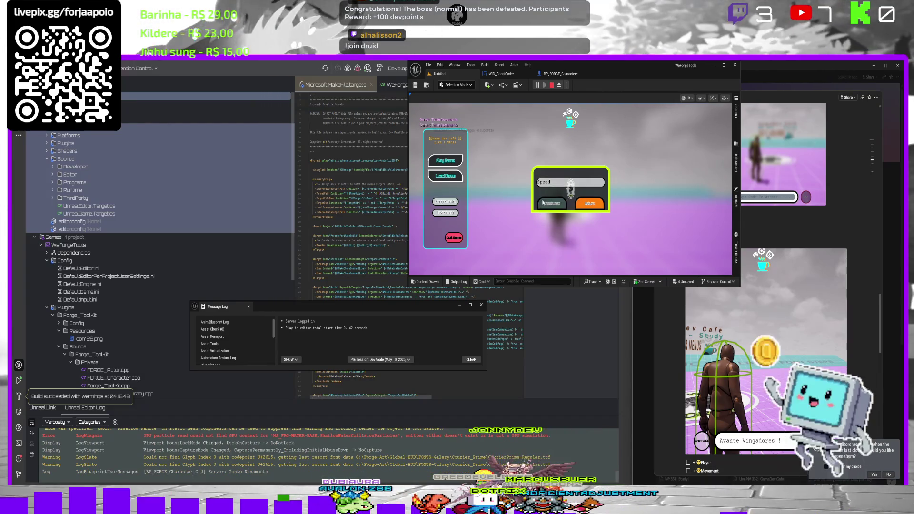
key("Escape")
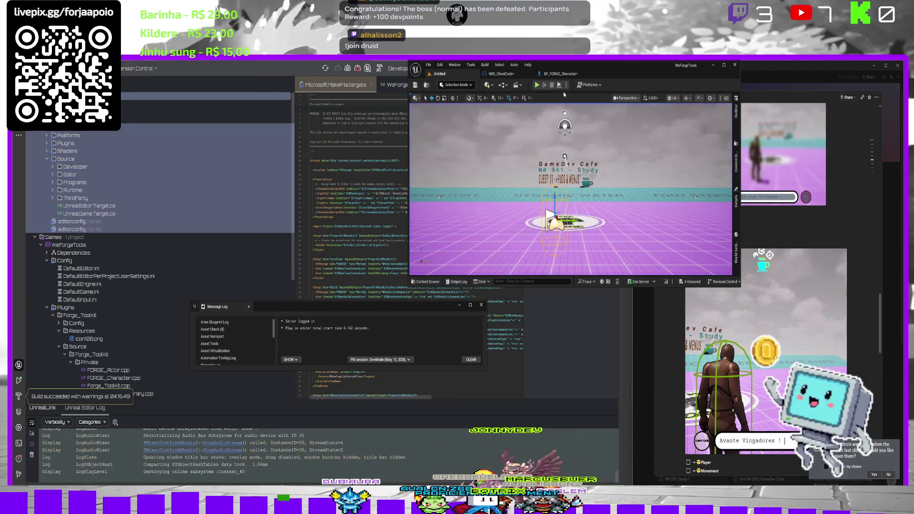
left_click(557, 74)
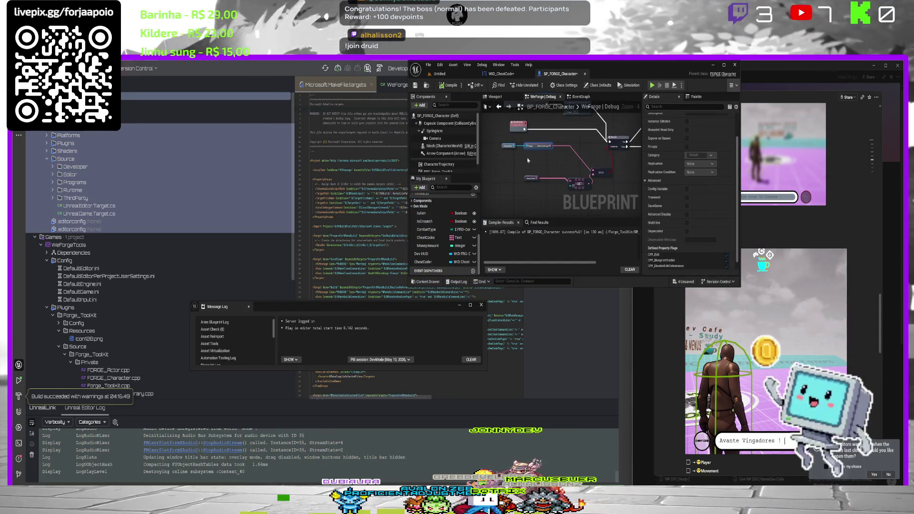
Check the CheatCodex variable's default values and compile BP_FORGE_Character.
left_click(427, 238)
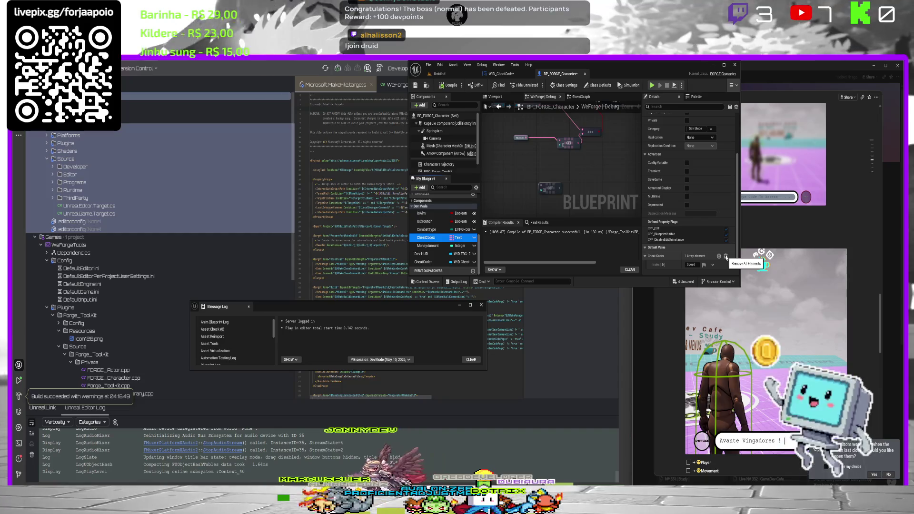
scroll(714, 247, "up", 1)
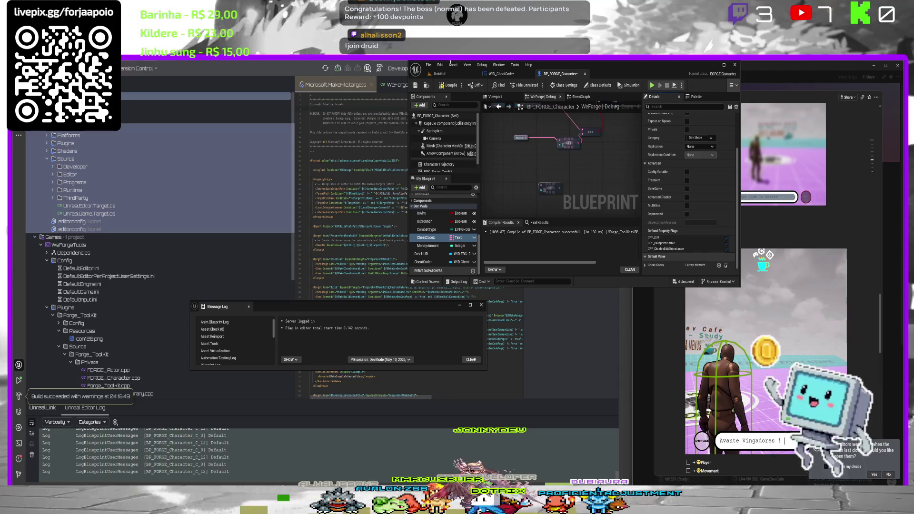
left_click(441, 87)
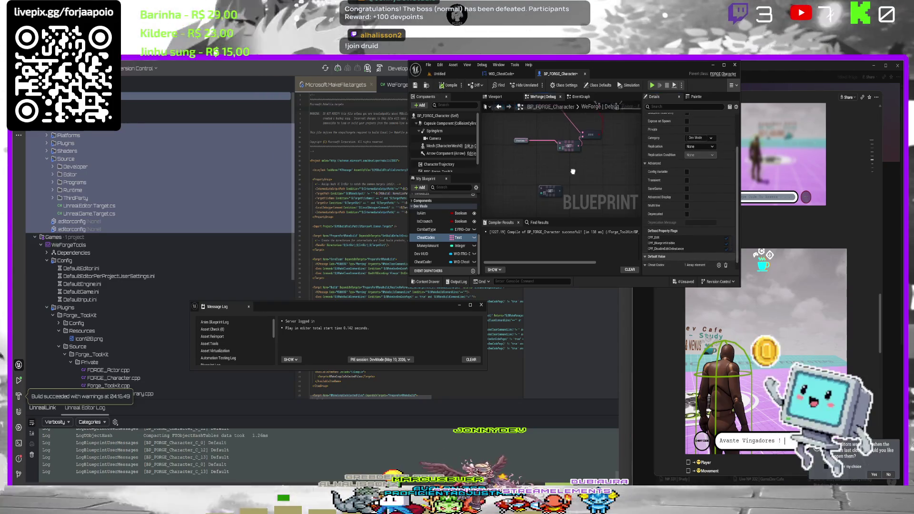
scroll(547, 184, "down", 3)
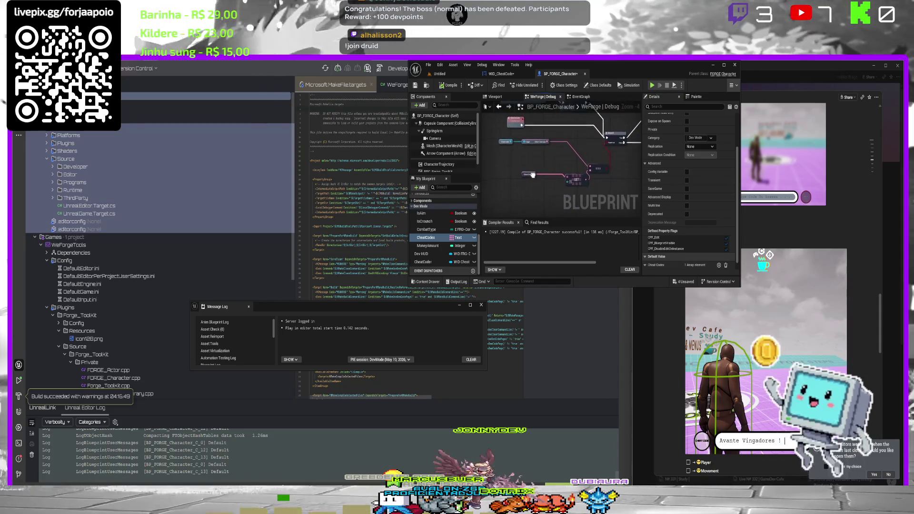
Drag the CheatCodex variable into the event graph as a Get CheatCodex node.
left_click(529, 171)
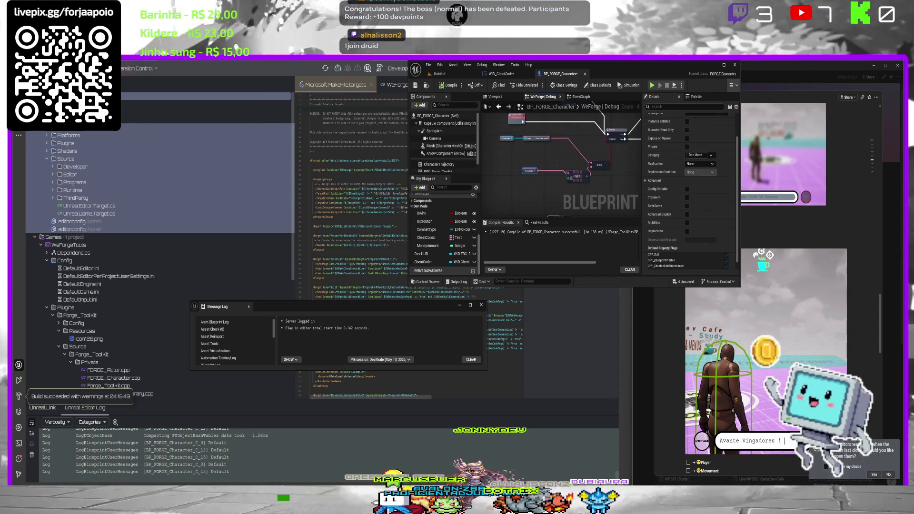
left_click(419, 263)
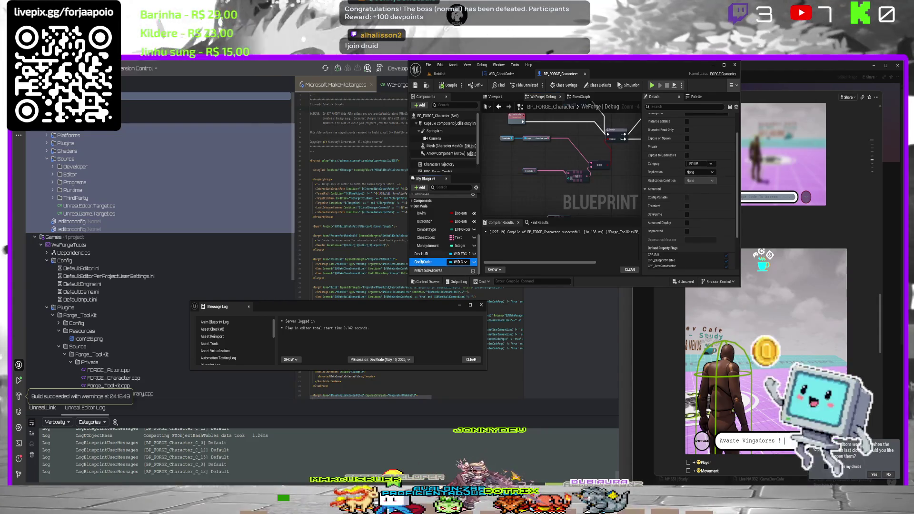
scroll(448, 246, "up", 3)
scroll(448, 246, "down", 3)
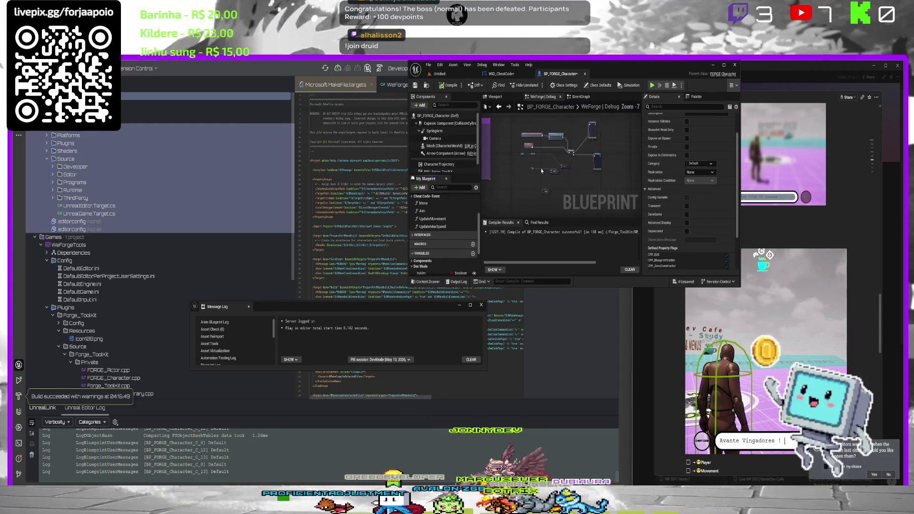
left_click(548, 183)
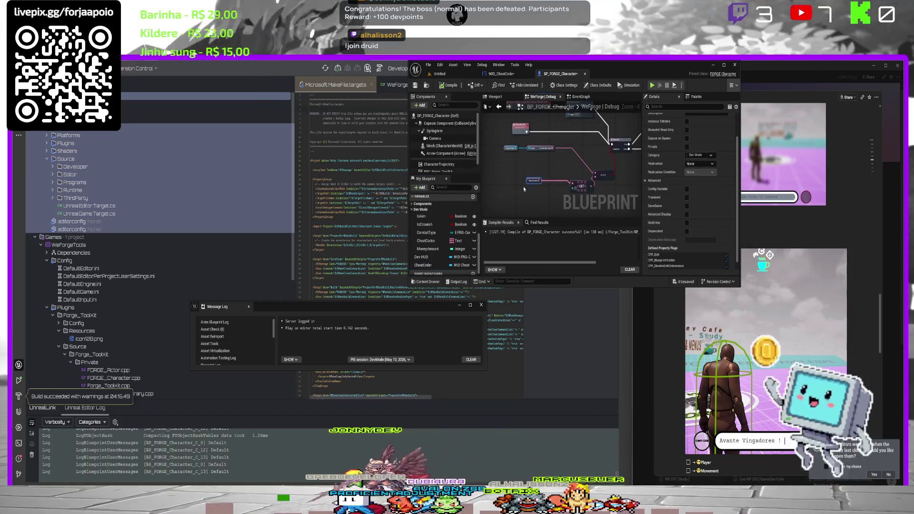
mouse_move(553, 200)
left_mouse_down()
mouse_move(548, 188)
mouse_move(556, 177)
left_mouse_up()
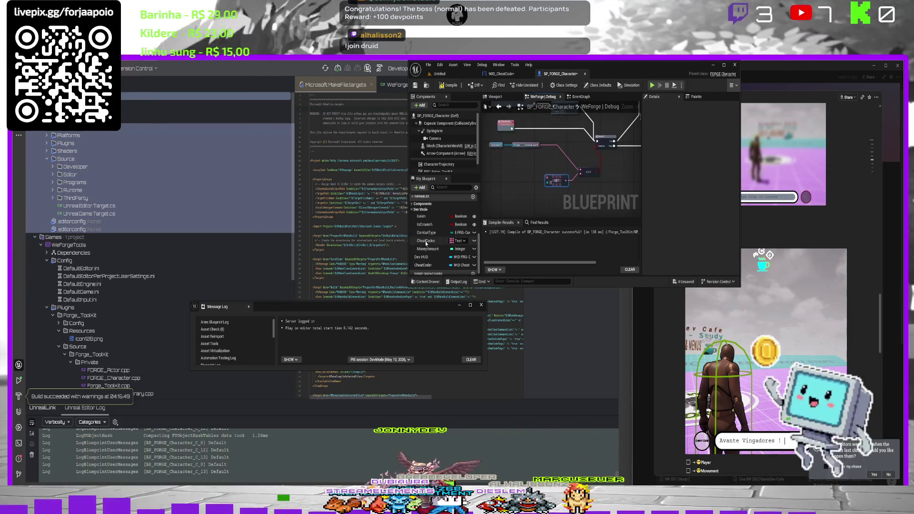
left_click(426, 242)
left_click_drag(426, 241, 514, 187)
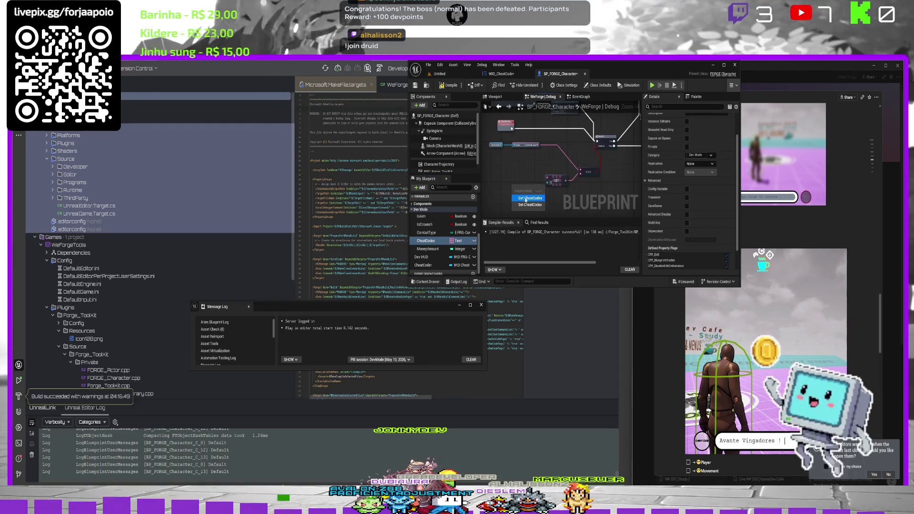
left_click(527, 200)
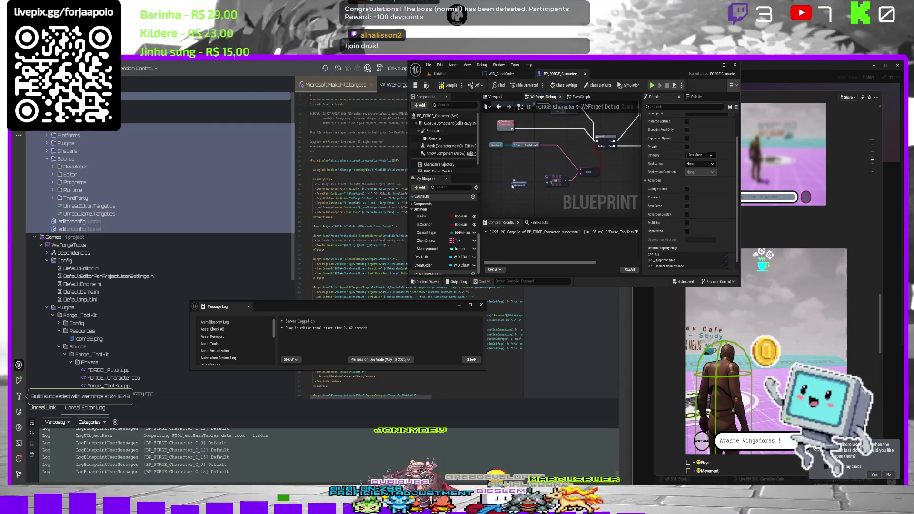
left_click(512, 187)
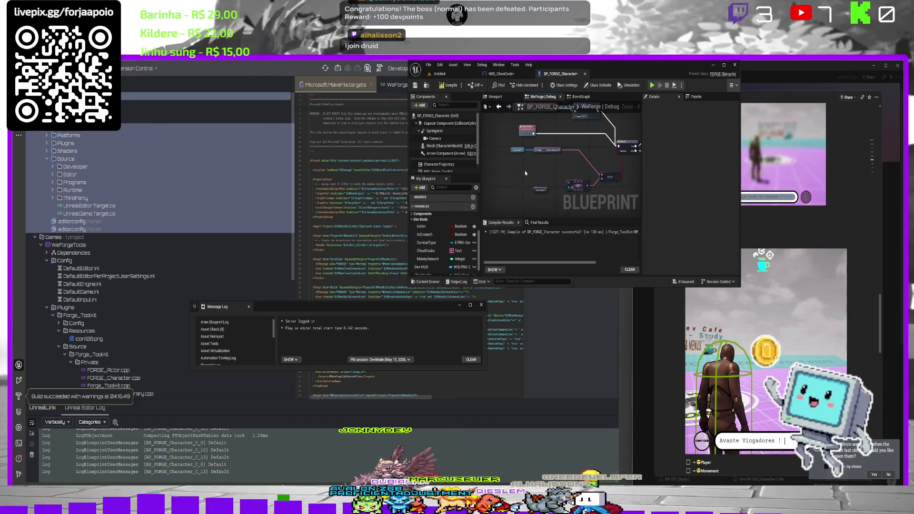
scroll(443, 229, "up", 5)
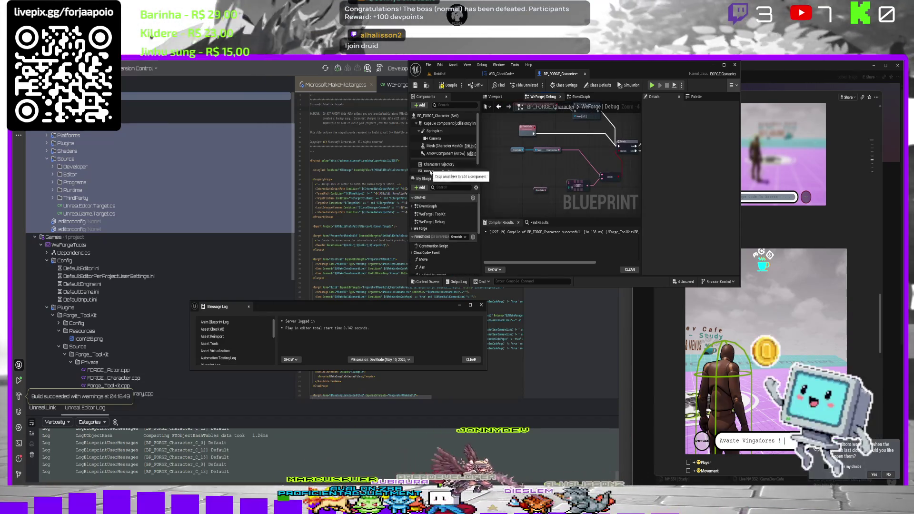
Add a Get HUD-Cheat Code node from the Forge ToolKit component.
left_click(431, 172)
left_click_drag(507, 181, 540, 179)
type("ch")
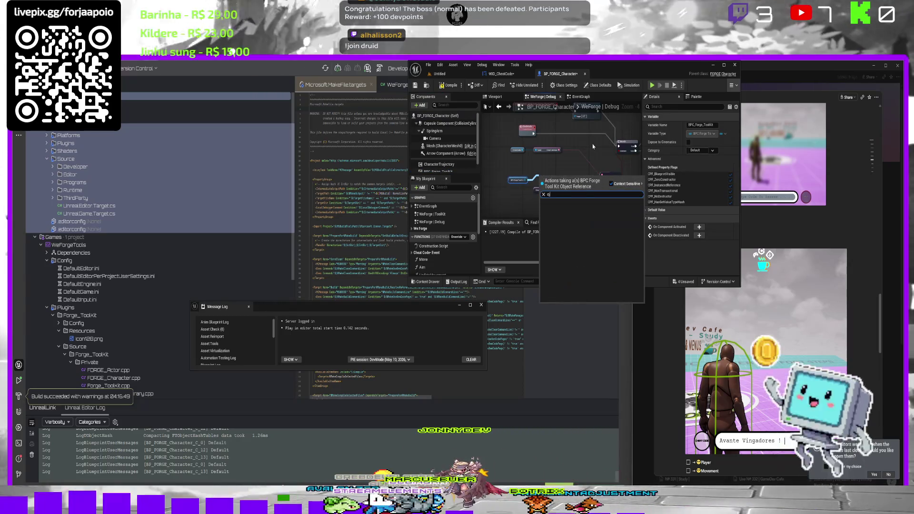
type("e")
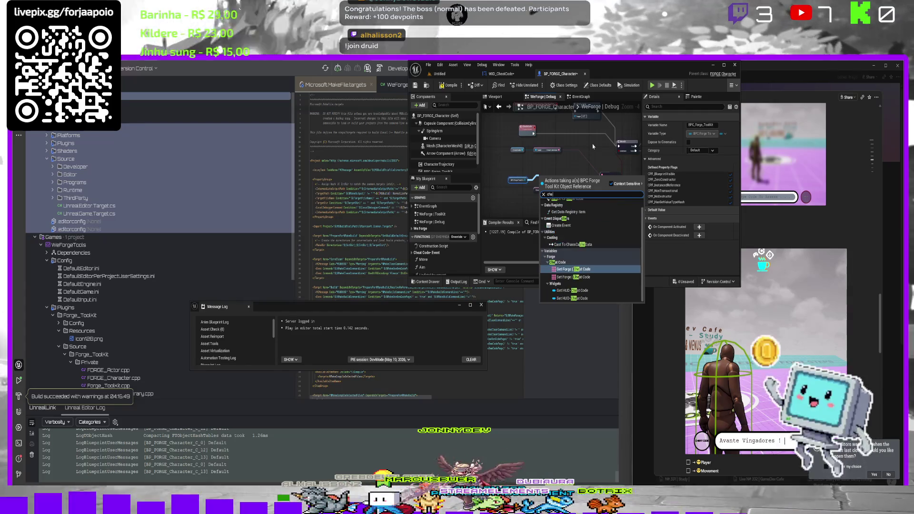
key("Down")
key("Down")
key("Down")
key("Return")
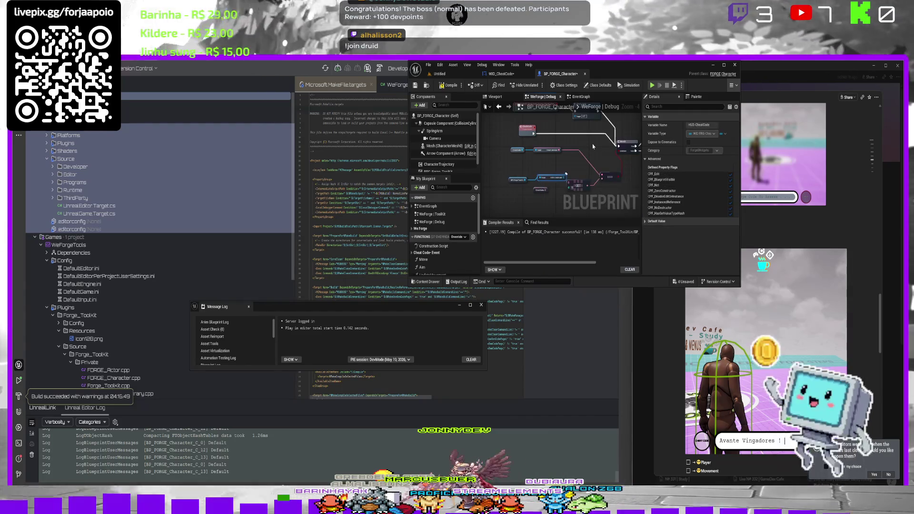
Add a Set Cheat Code Input Text node from the HUD-Cheat Code reference.
mouse_move(565, 185)
left_mouse_down()
mouse_move(614, 181)
mouse_move(584, 172)
left_mouse_up()
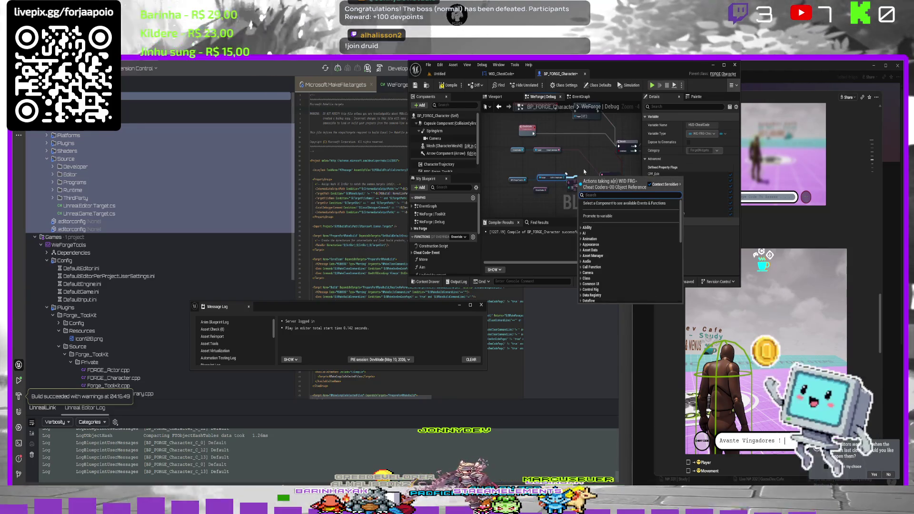
type("code")
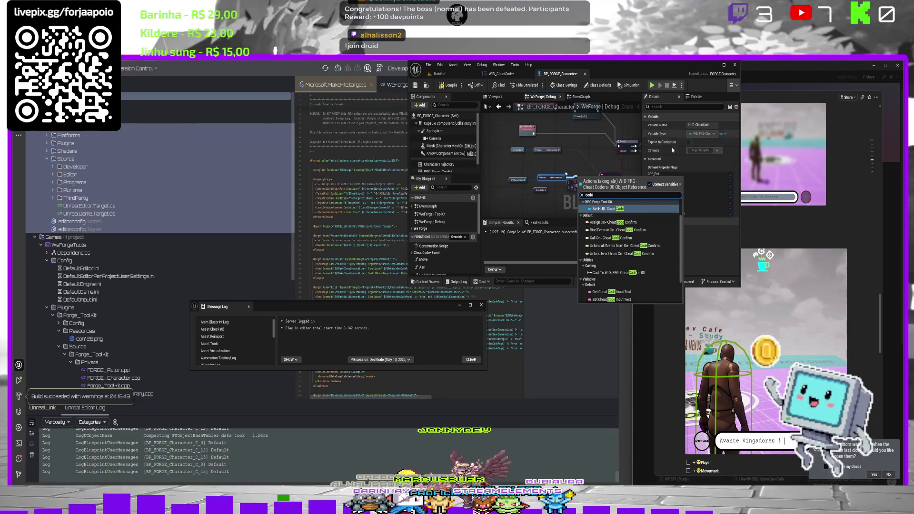
left_click(617, 299)
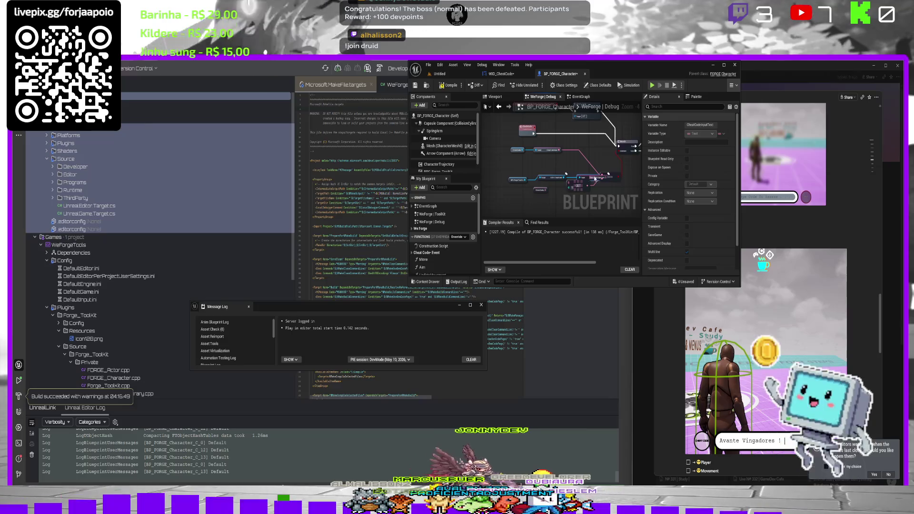
scroll(578, 165, "up", 4)
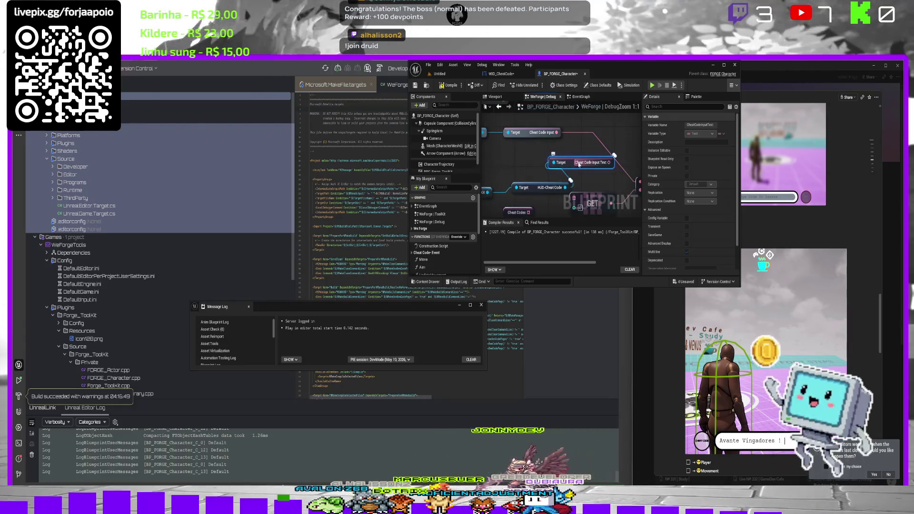
mouse_move(569, 161)
left_mouse_down()
mouse_move(557, 196)
mouse_move(581, 130)
left_mouse_up()
Delete the Set Cheat Code Input Text node and pull a new wire from HUD-Cheat Code.
scroll(445, 229, "down", 3)
scroll(672, 216, "down", 4)
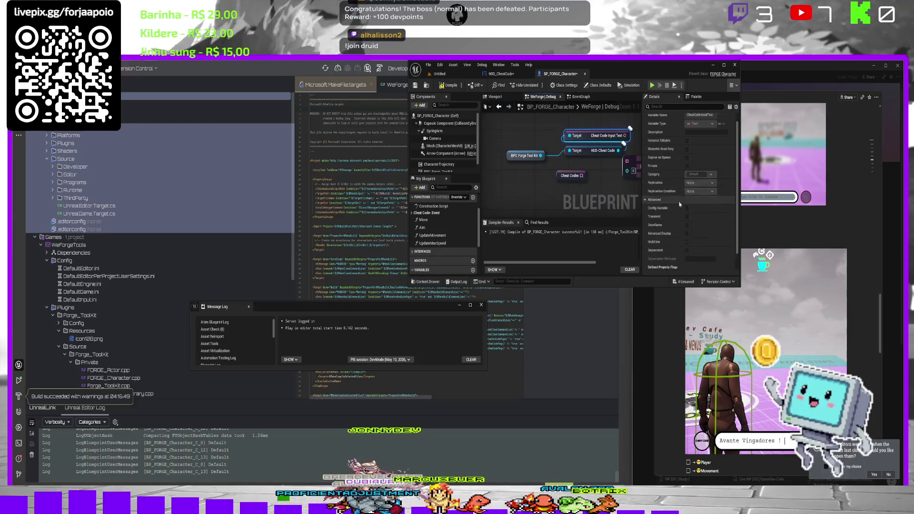
scroll(681, 251, "down", 1)
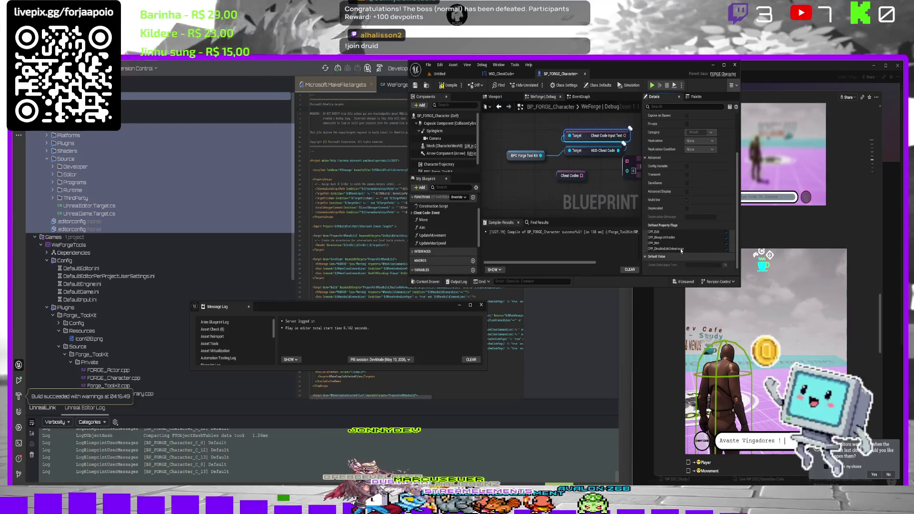
left_click_drag(592, 133, 565, 150)
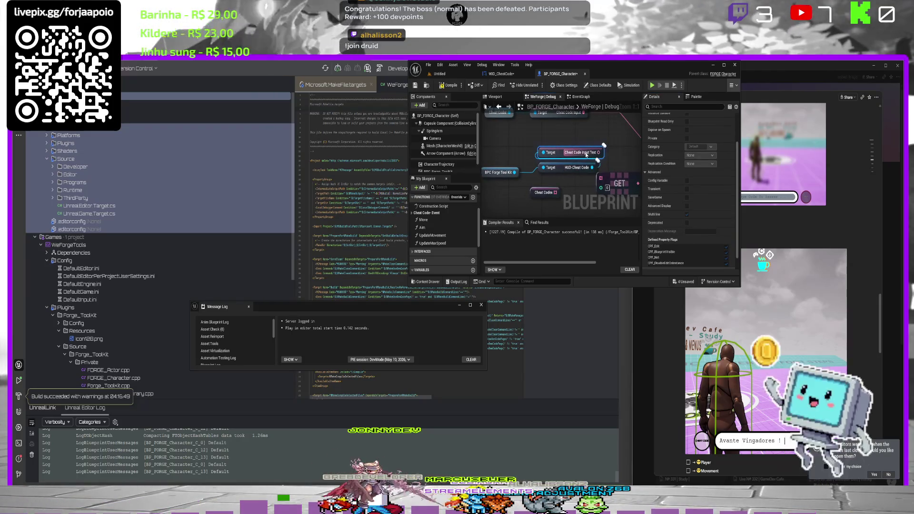
key("Delete")
left_click_drag(592, 168, 604, 163)
Searching 'cheat', replace a mistakenly added SET node with a Get Cheat Code Input Text node.
type("cheat")
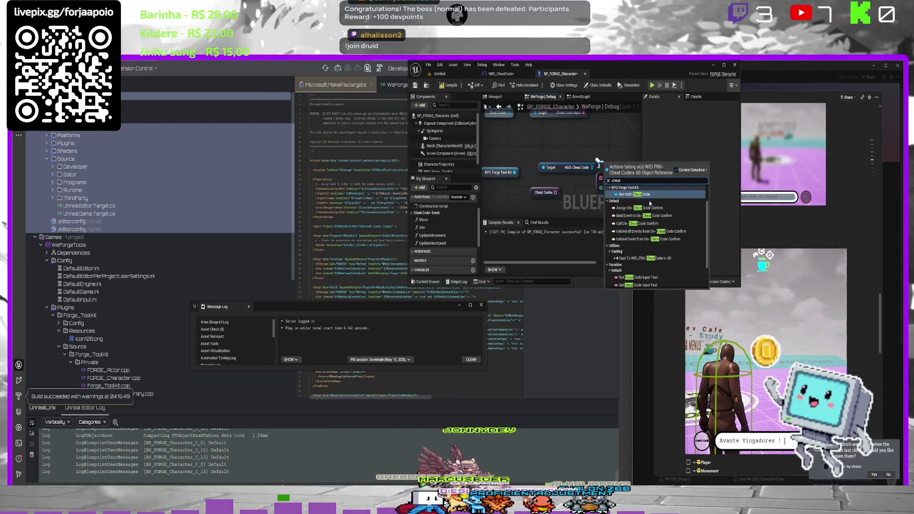
left_click(648, 285)
mouse_move(616, 173)
left_mouse_down()
mouse_move(568, 194)
mouse_move(582, 149)
mouse_move(557, 164)
left_mouse_up()
key("Delete")
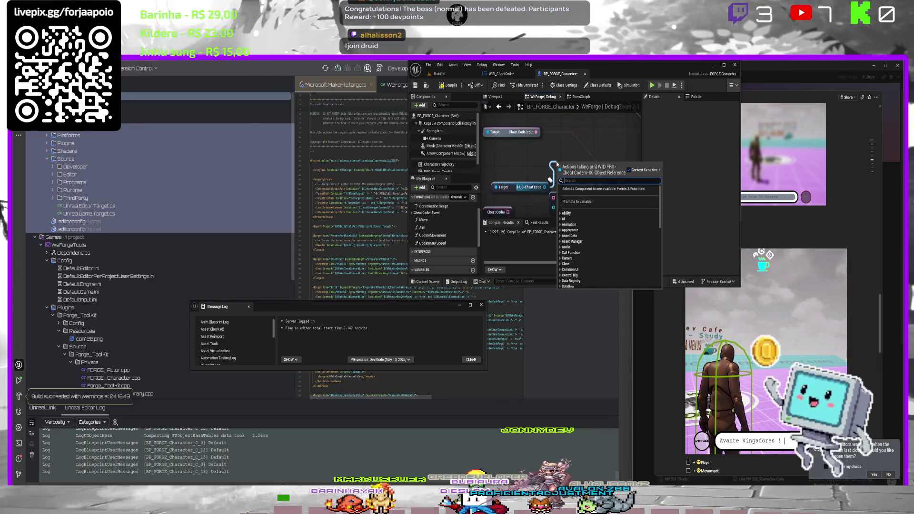
type("che")
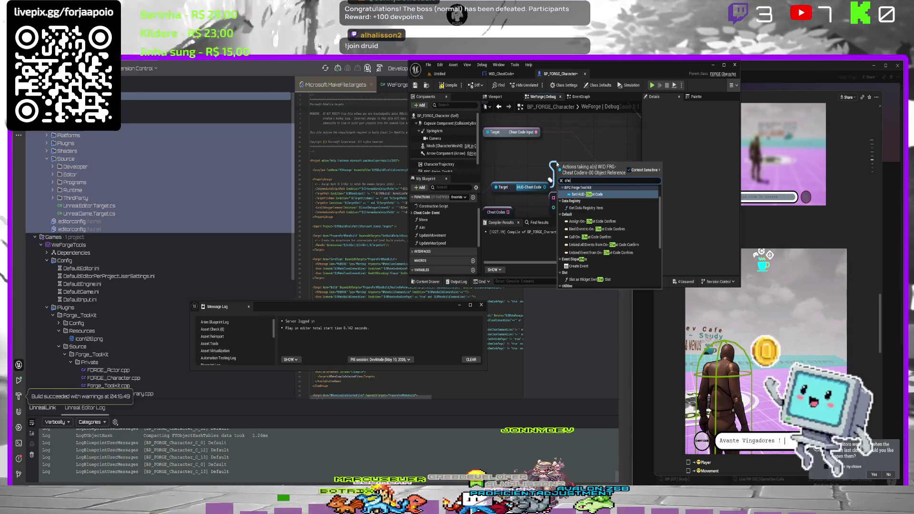
scroll(614, 257, "down", 3)
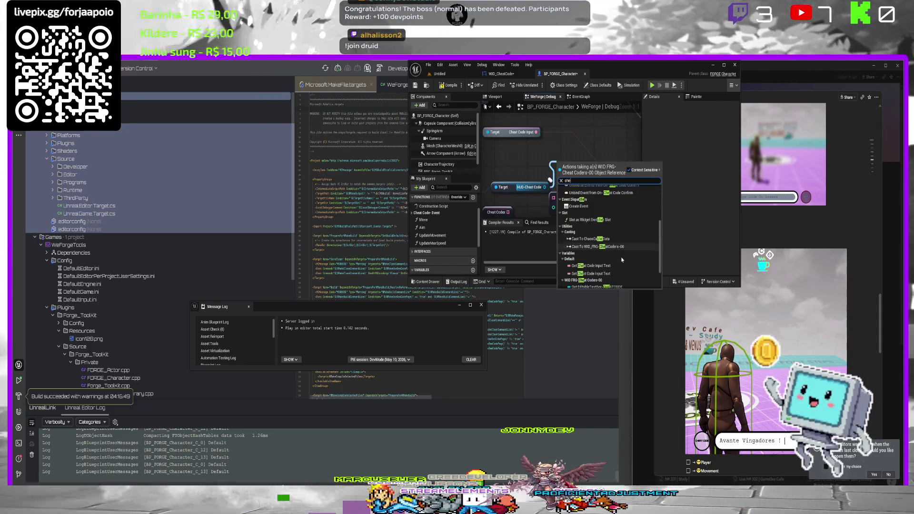
scroll(616, 270, "down", 2)
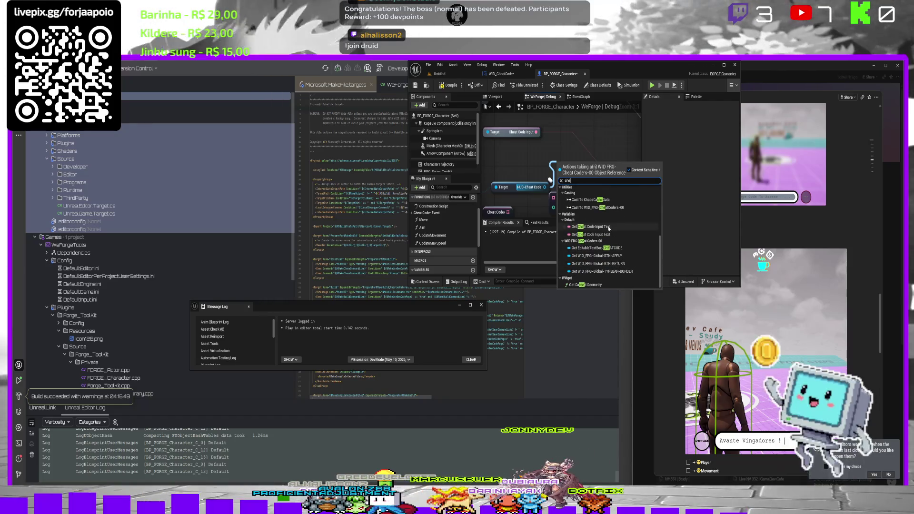
left_click(608, 229)
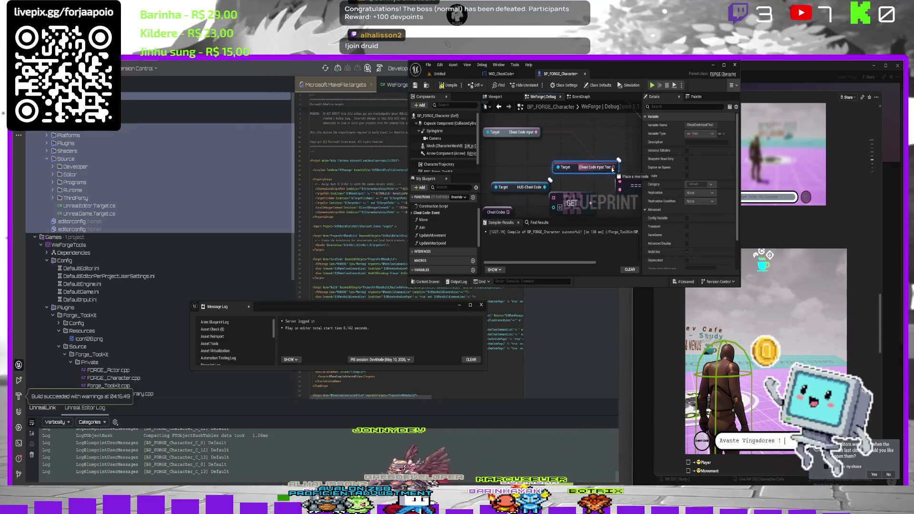
scroll(613, 169, "down", 3)
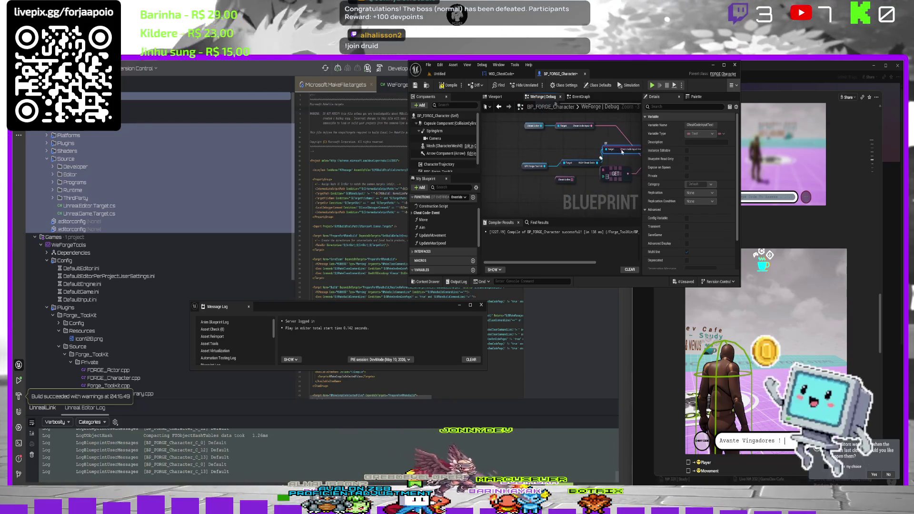
Position the Cheat Code Input Text getter, remove Make Array, and wire the getter into GET.
left_click_drag(569, 155, 521, 154)
mouse_move(581, 153)
left_mouse_down()
mouse_move(545, 163)
mouse_move(569, 165)
mouse_move(578, 188)
left_mouse_up()
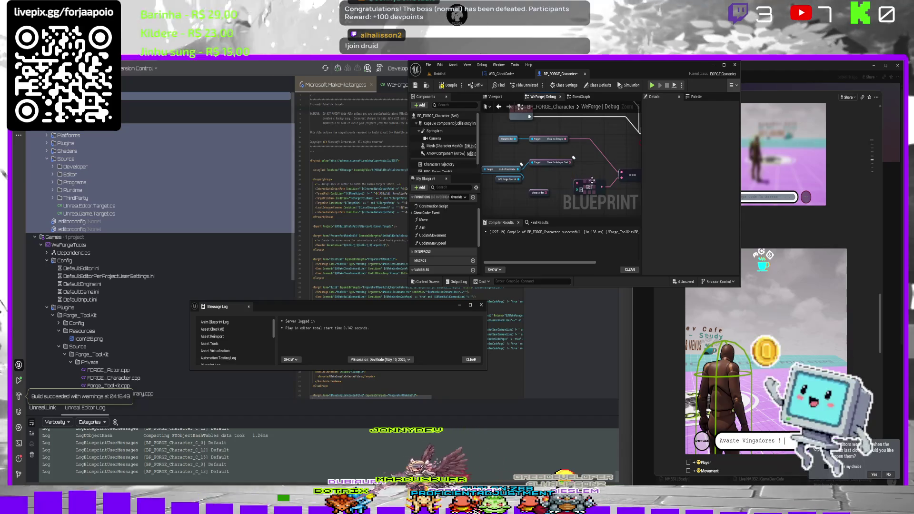
key("ctrl+z")
left_click_drag(571, 162, 620, 172)
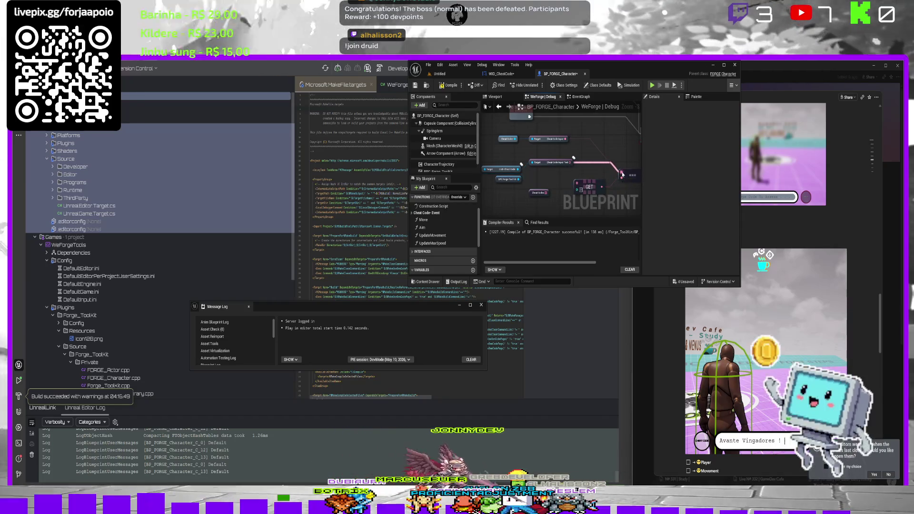
left_click(545, 190)
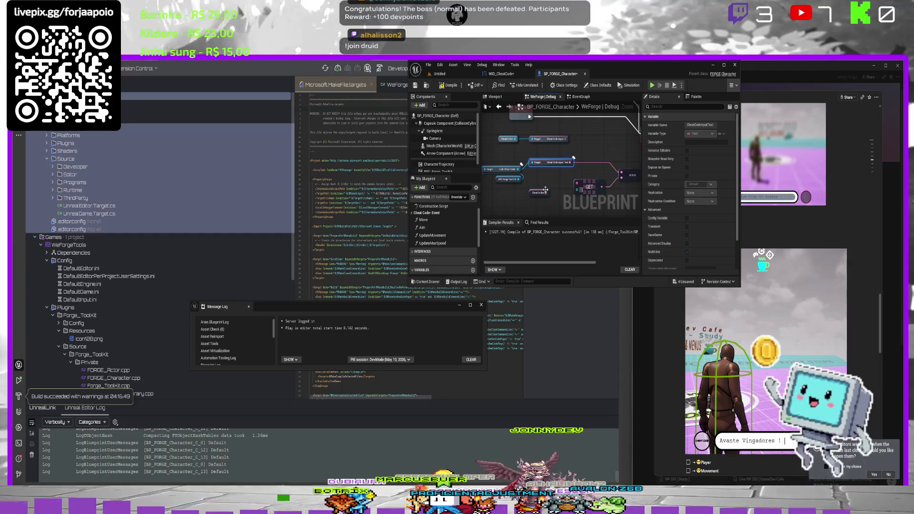
left_click_drag(575, 189, 575, 190)
key("Escape")
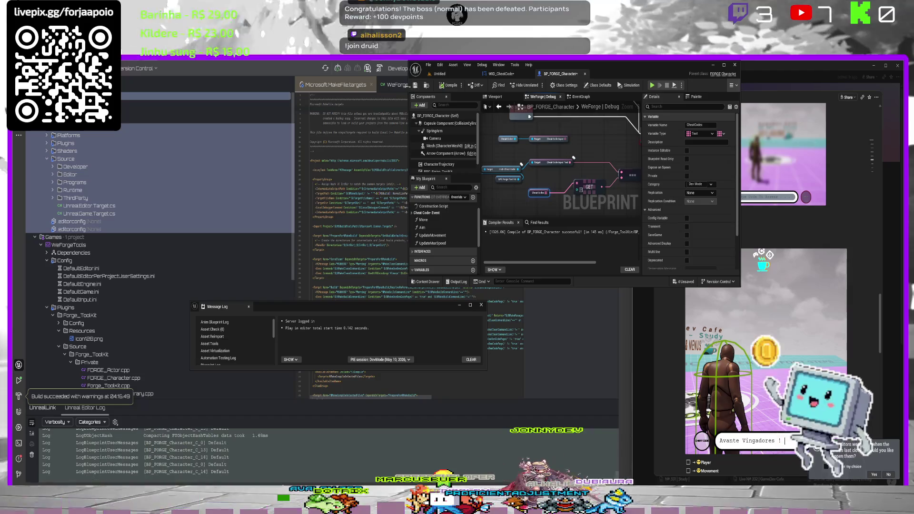
left_click(439, 74)
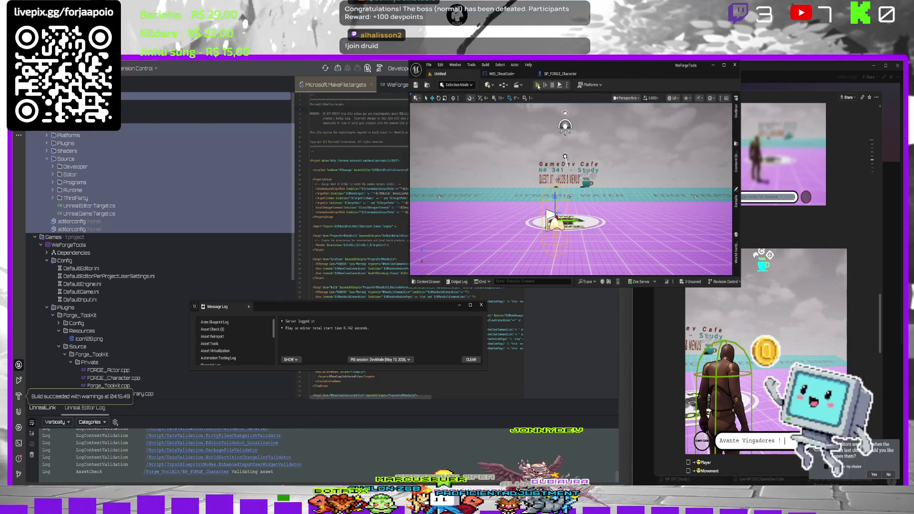
Play the level, submit the Speed cheat several times, then stop the session.
left_click(538, 85)
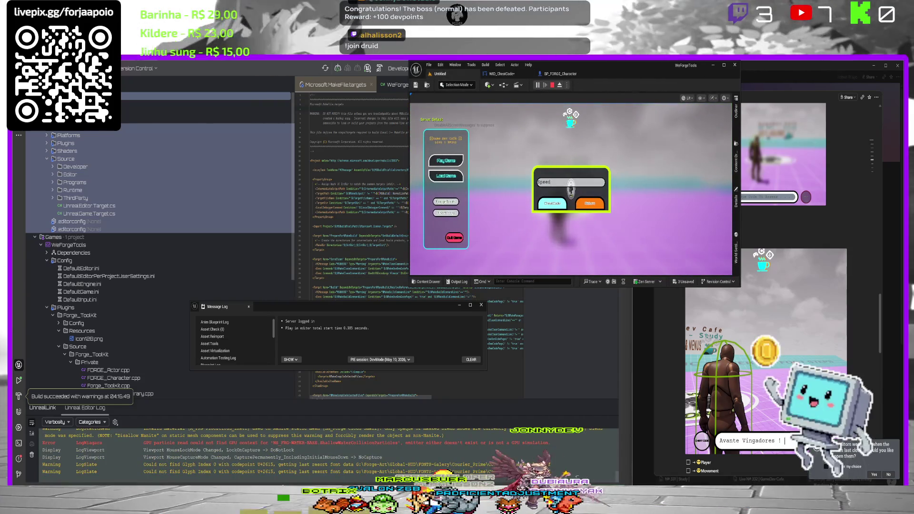
left_click(553, 205)
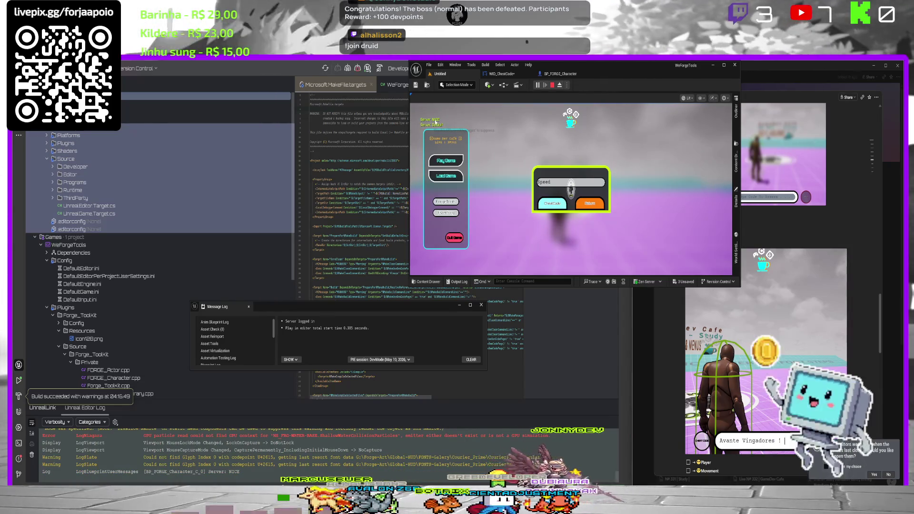
left_click(548, 202)
left_click(551, 204)
left_click(554, 206)
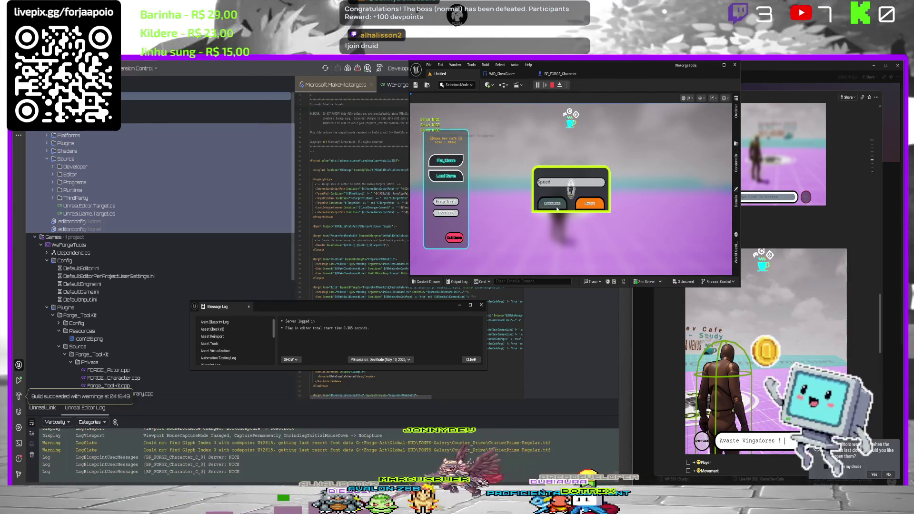
left_click(556, 207)
left_click(557, 208)
left_click(556, 208)
left_click(557, 208)
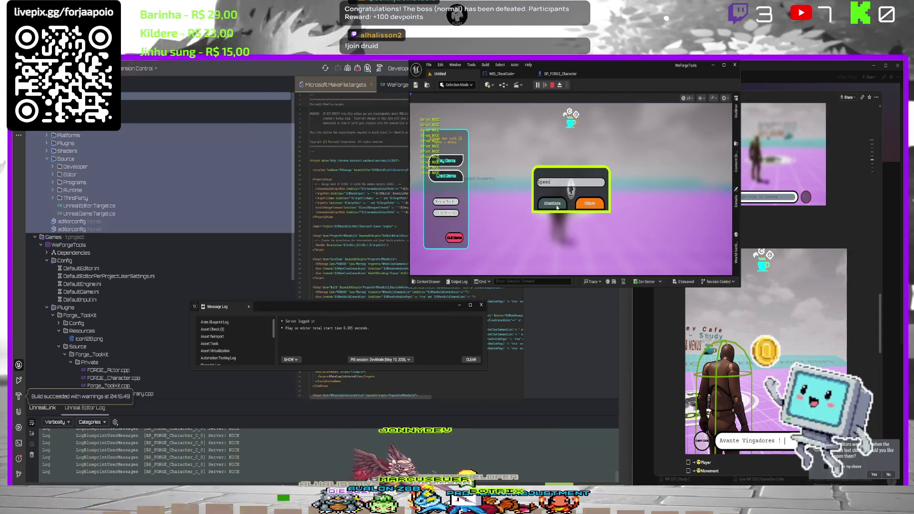
left_click(552, 84)
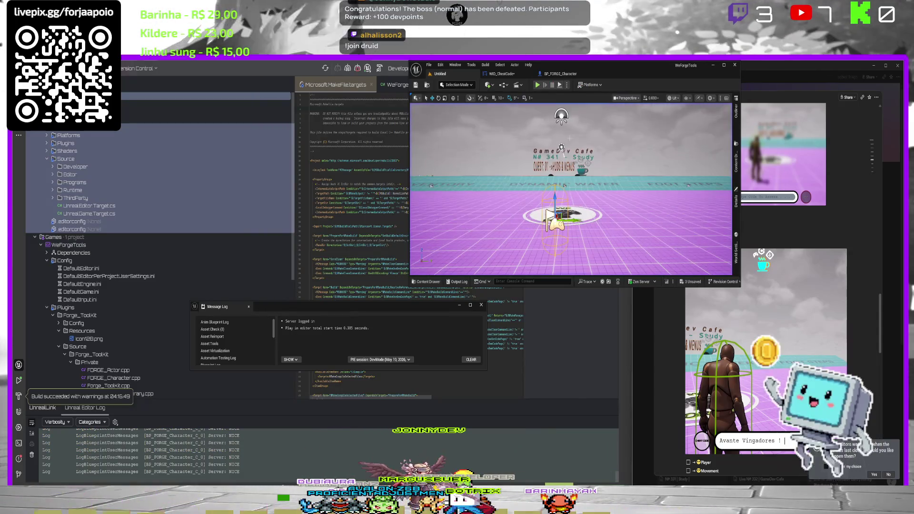
Play again, change the code to 'Speeds', submit it, and exit play.
left_click(537, 85)
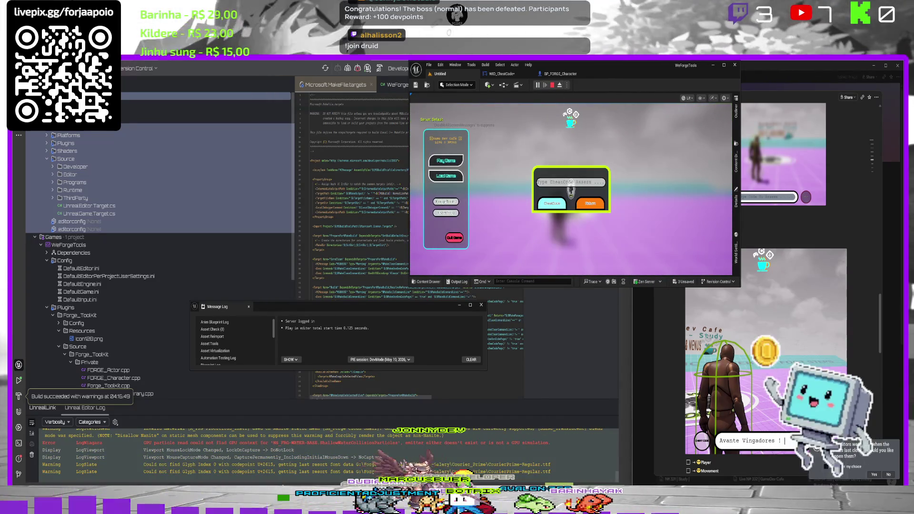
left_click(555, 202)
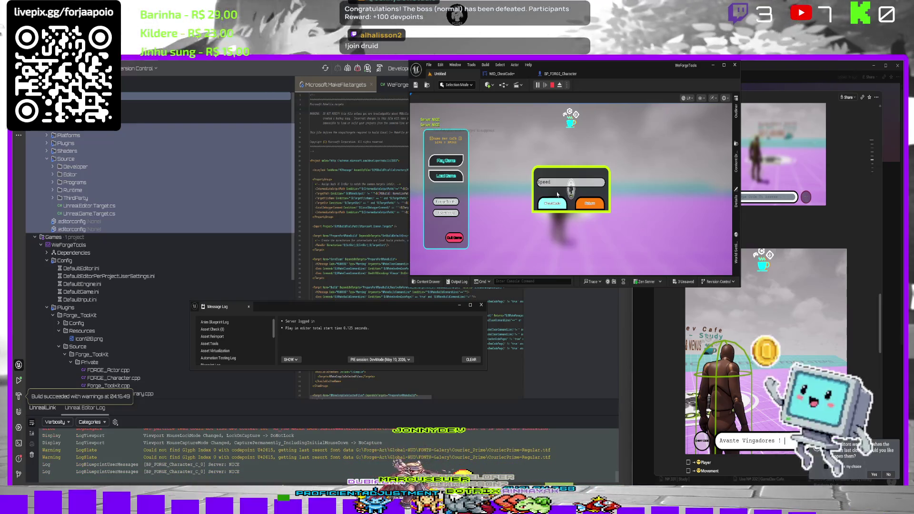
type("s")
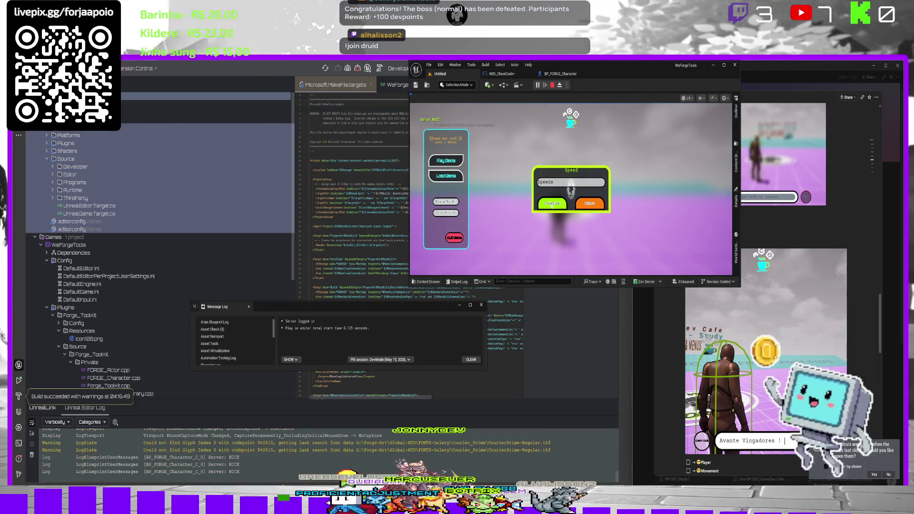
left_click(552, 205)
key("Escape")
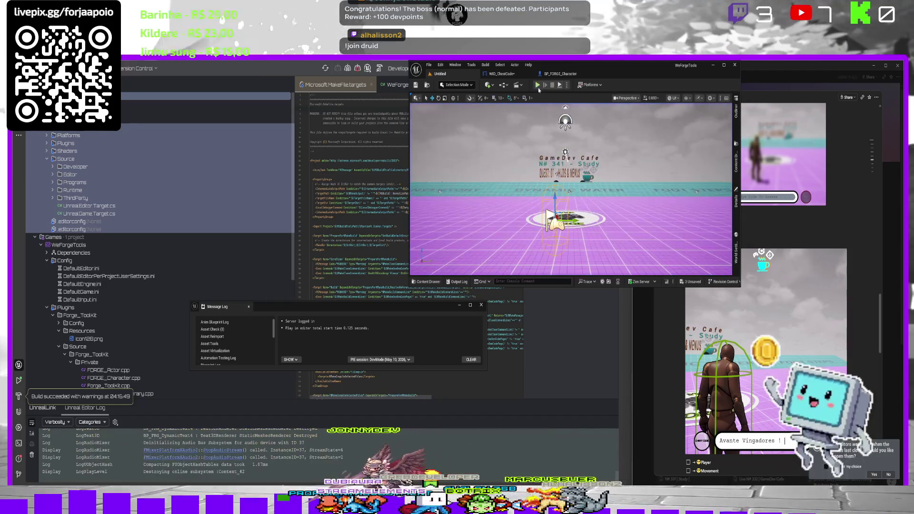
key("alt+p")
type("Speed")
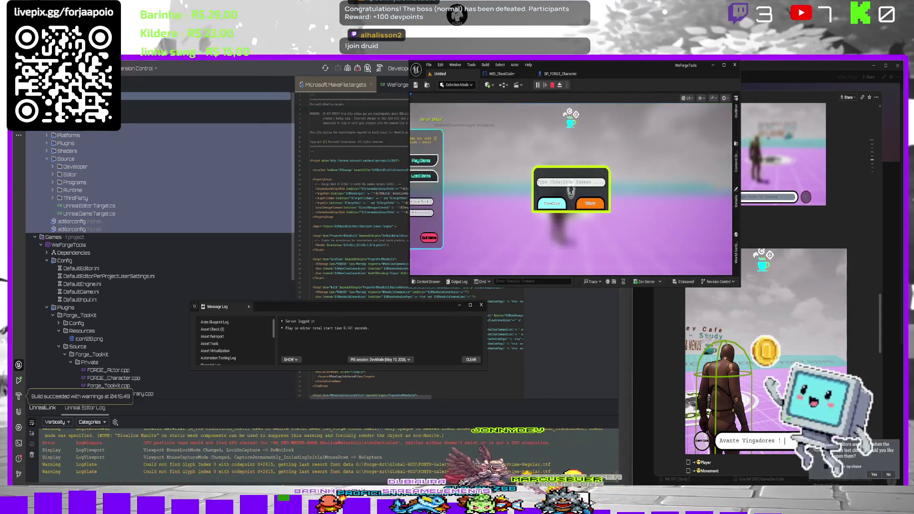
left_click(555, 201)
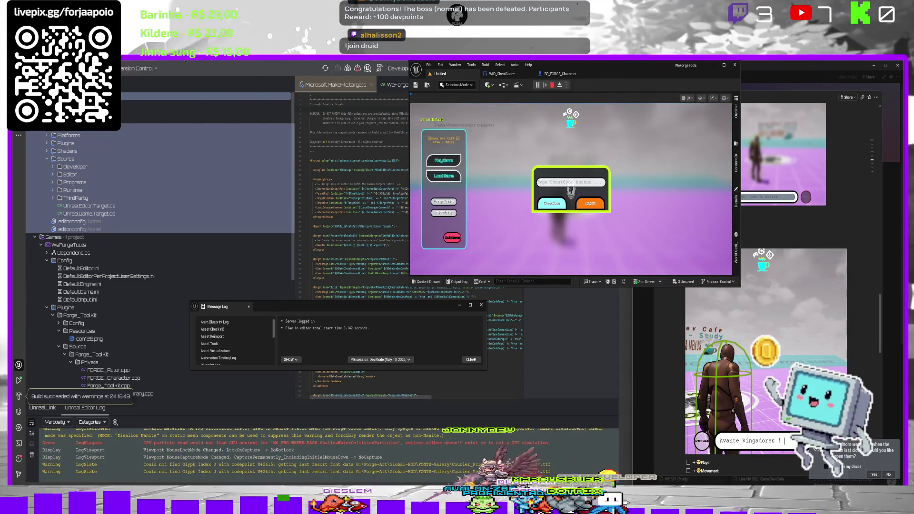
type("Speed")
key("Return")
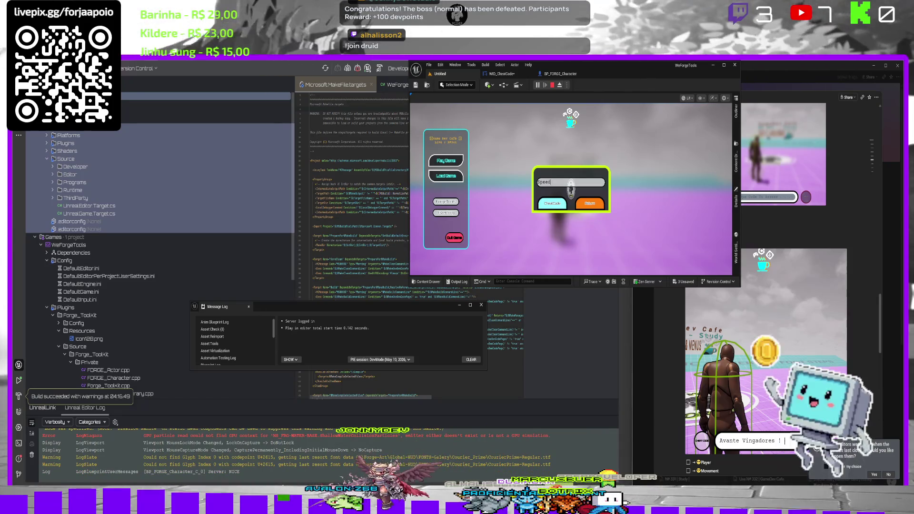
key("Return")
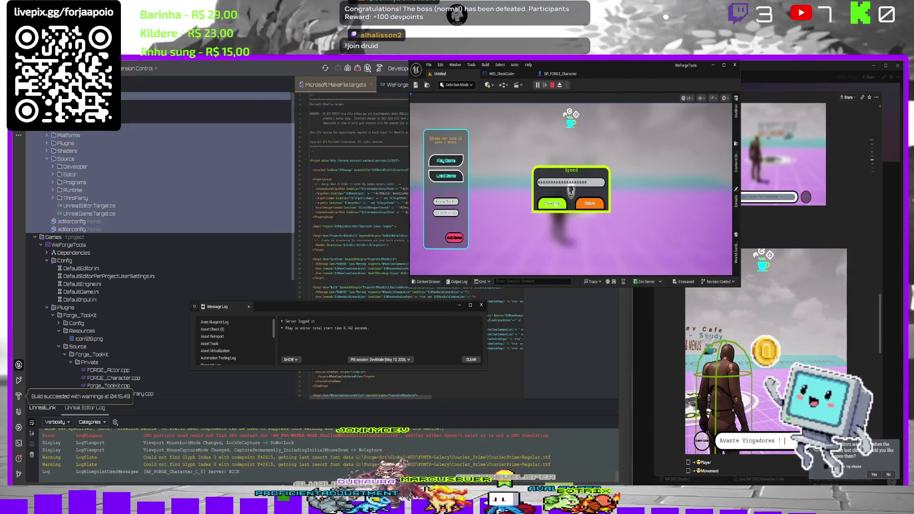
left_click(552, 85)
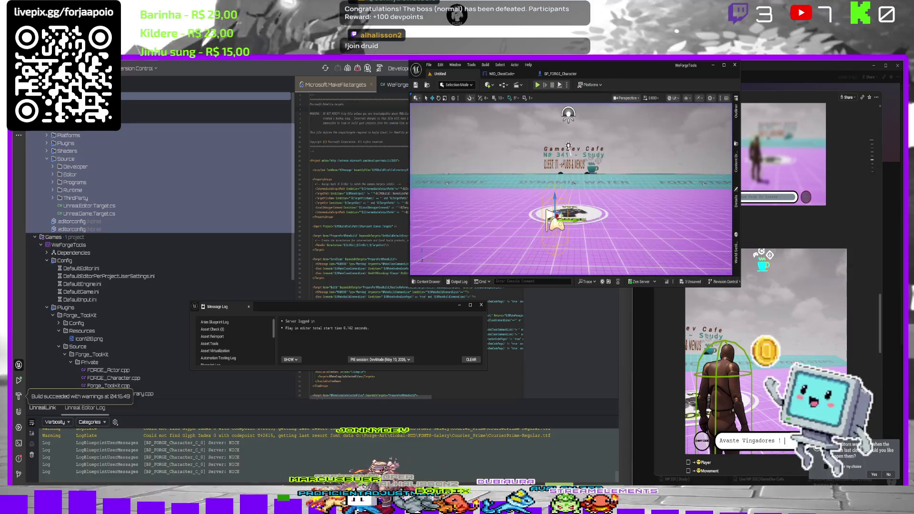
Add a Speed element to the CheatCodes default array and compile BP_FORGE_Character.
left_click(524, 74)
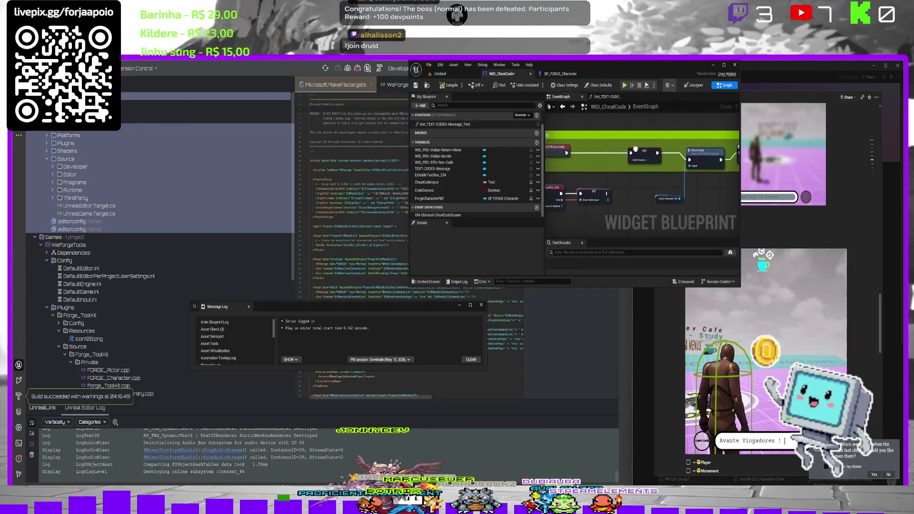
left_click(560, 74)
scroll(536, 172, "up", 3)
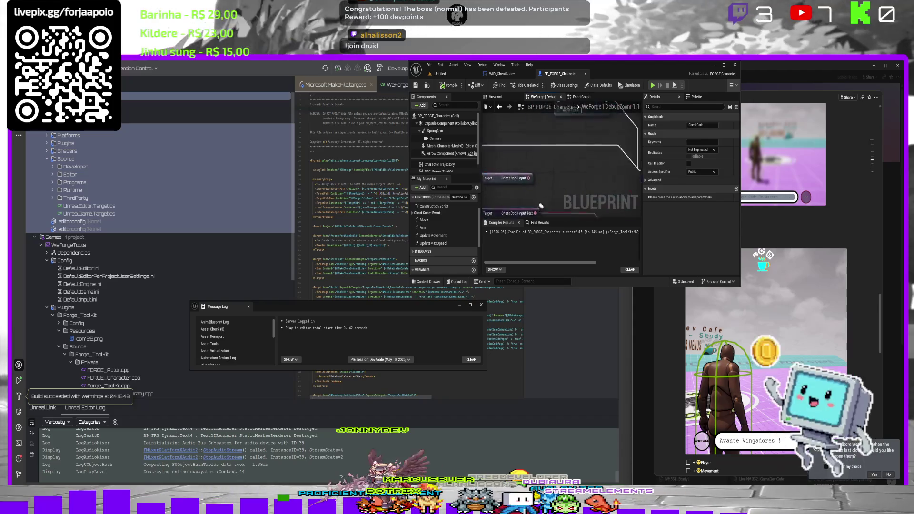
scroll(536, 172, "down", 1)
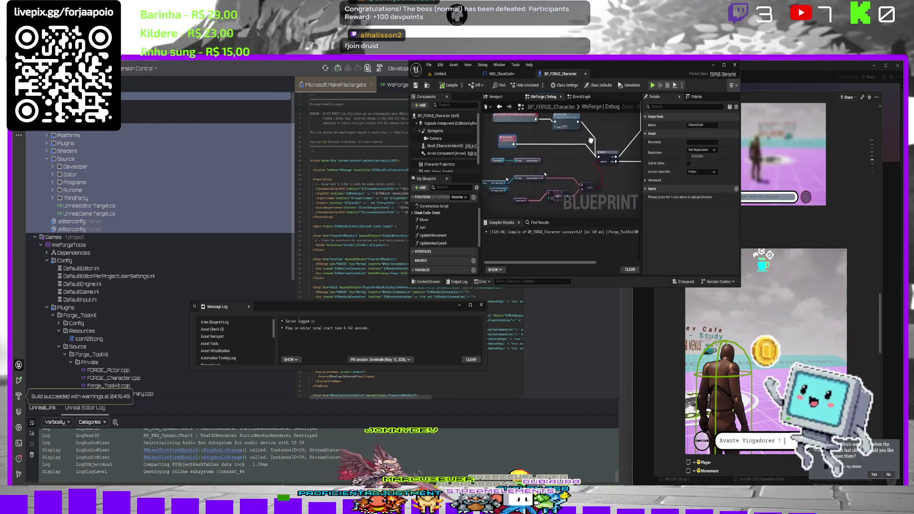
scroll(542, 164, "down", 1)
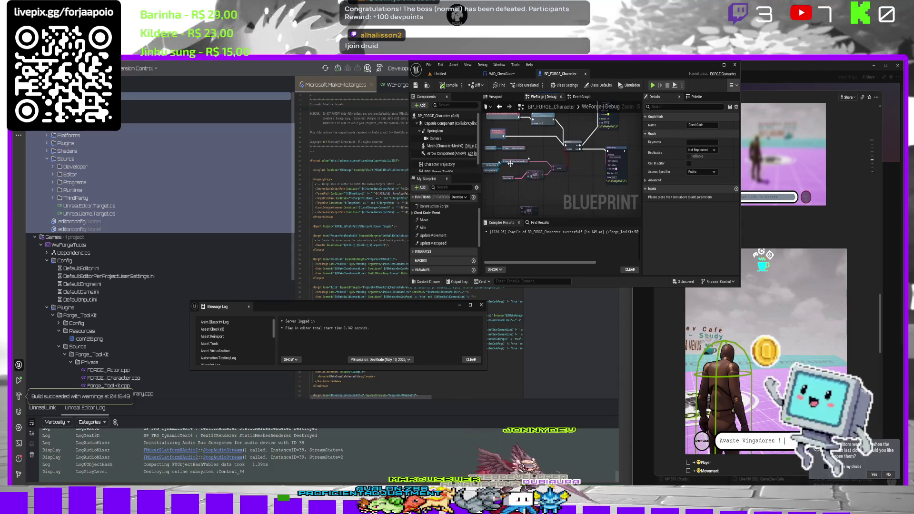
left_click(510, 164)
scroll(532, 166, "up", 1)
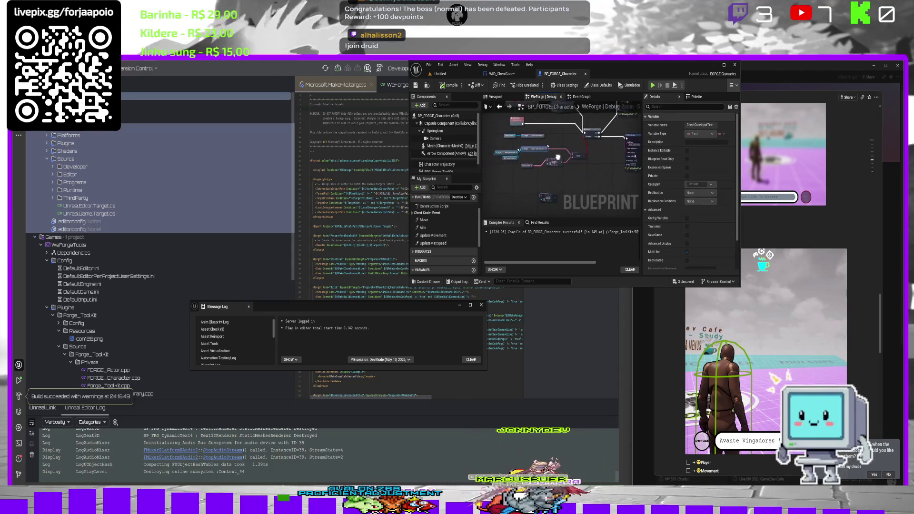
left_click(528, 164)
scroll(690, 214, "down", 3)
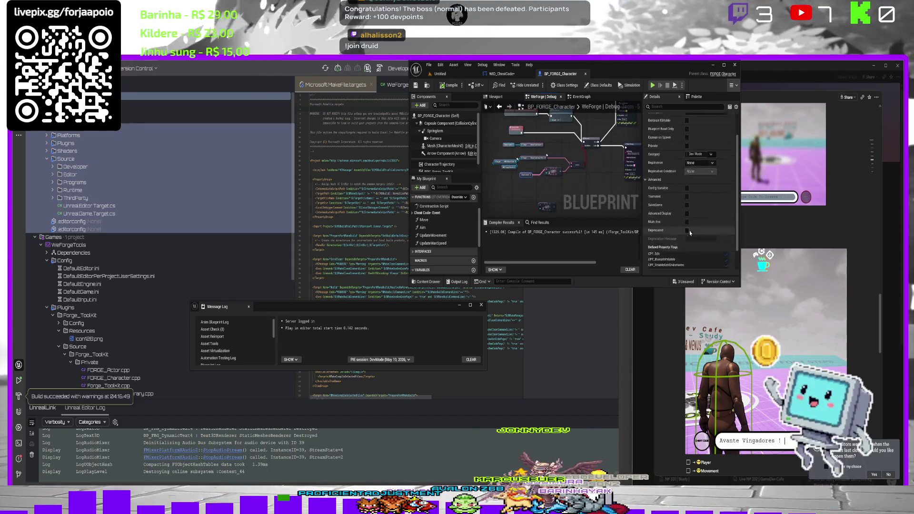
left_click(718, 256)
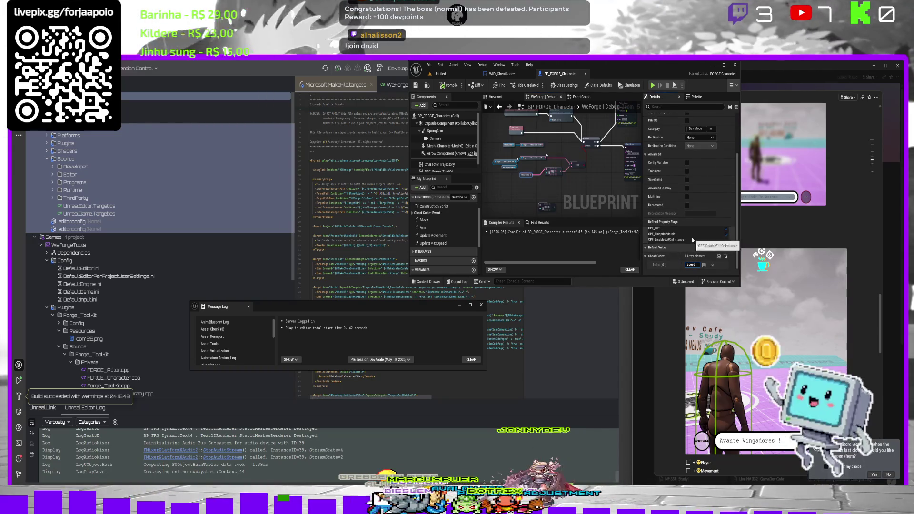
left_click(692, 264)
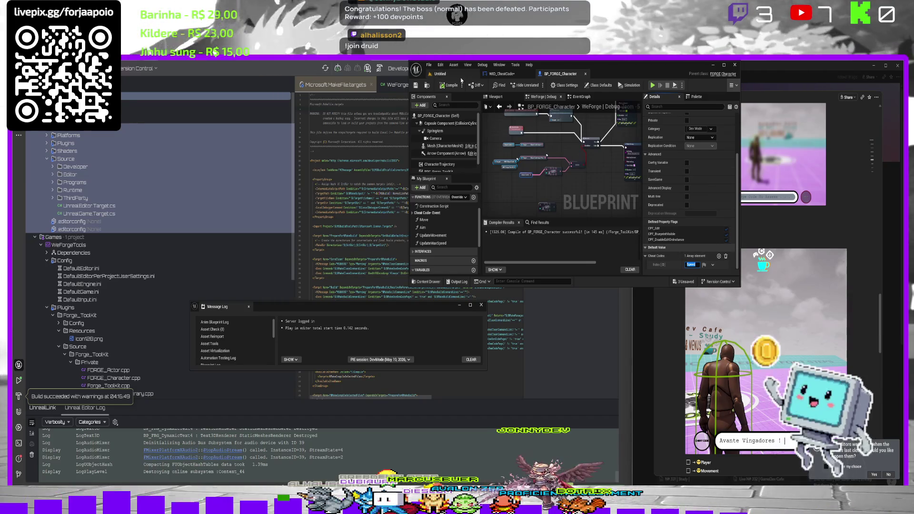
left_click(450, 84)
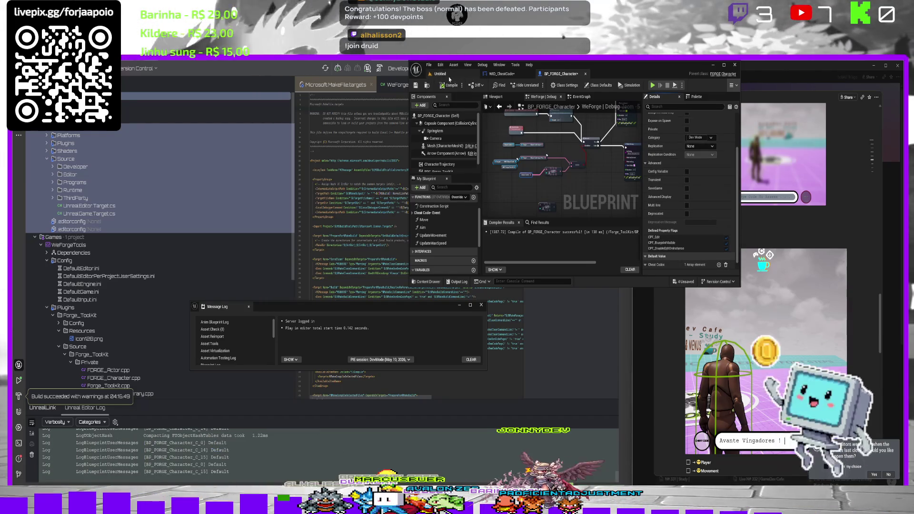
Play the game, type Speed in the cheat box, and submit it repeatedly.
key("alt+p")
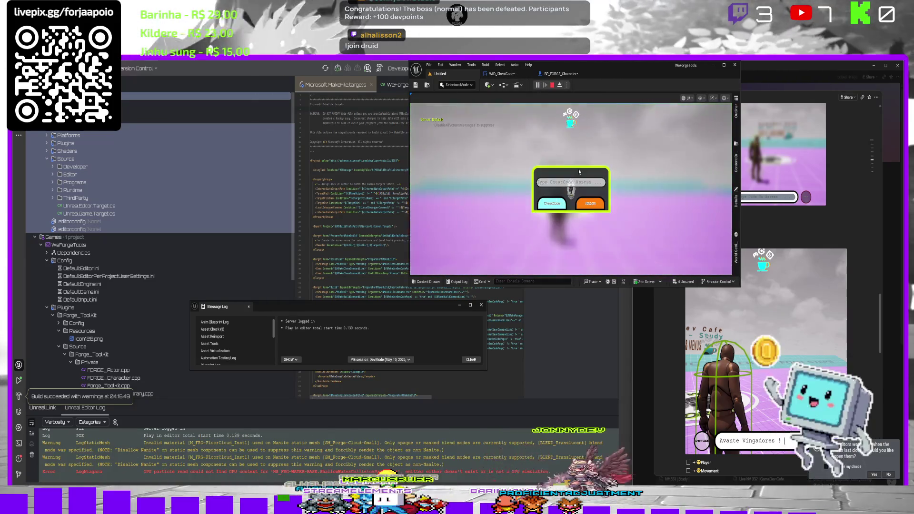
type("Speed")
left_click(551, 204)
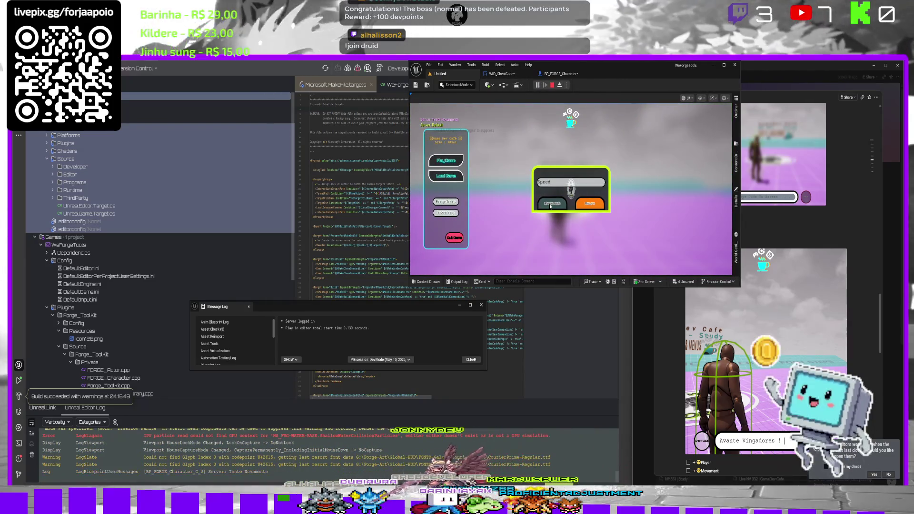
left_click(551, 205)
double_click(551, 205)
left_click(552, 203)
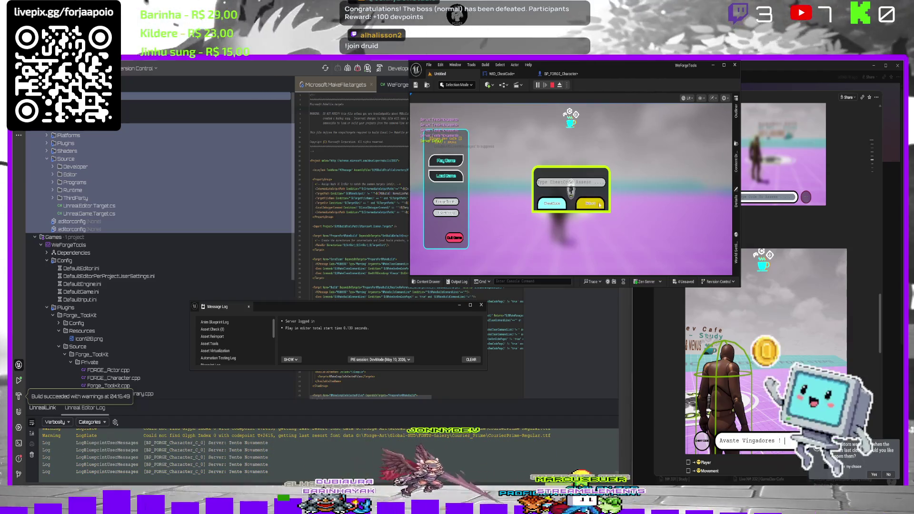
left_click(552, 203)
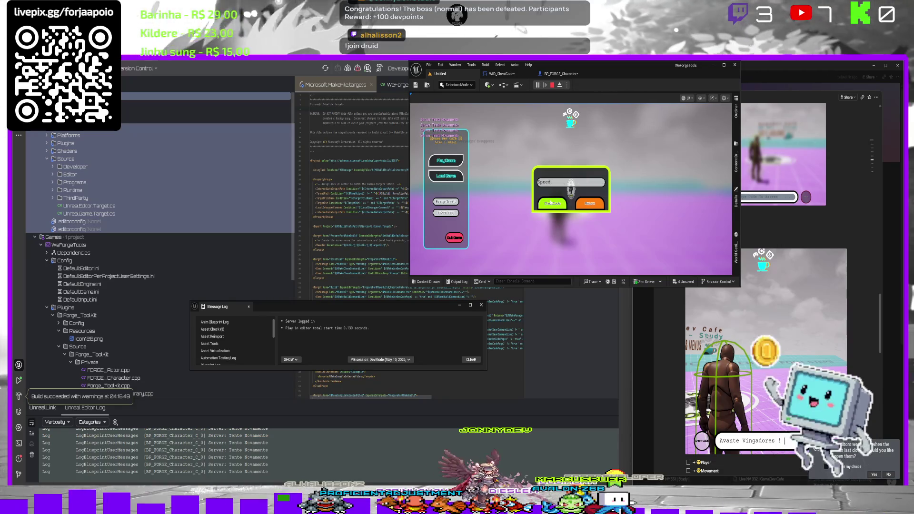
Review the log output, submit Speed once more, then stop the play session.
scroll(323, 449, "up", 3)
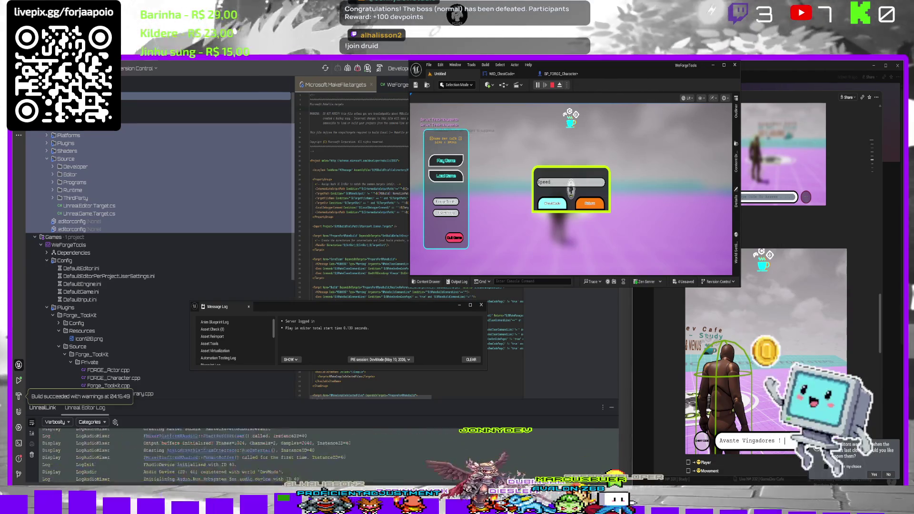
left_click(171, 439)
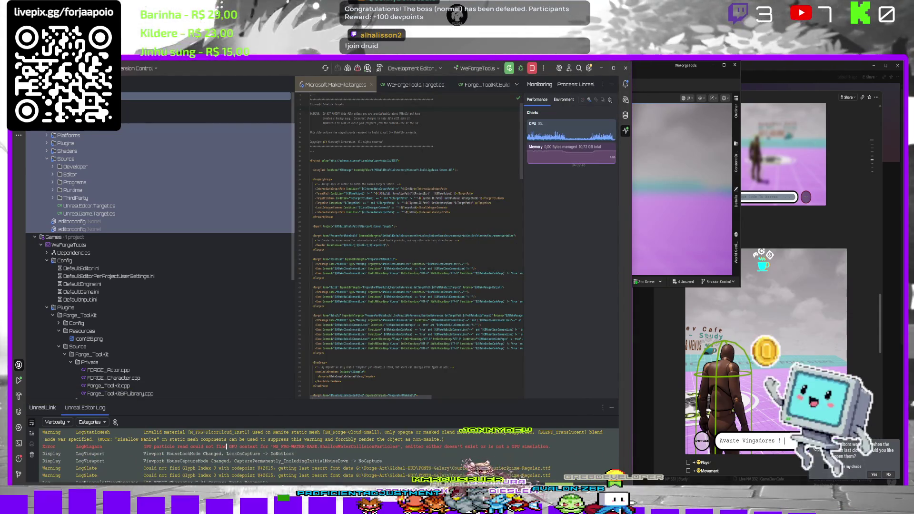
scroll(408, 446, "down", 3)
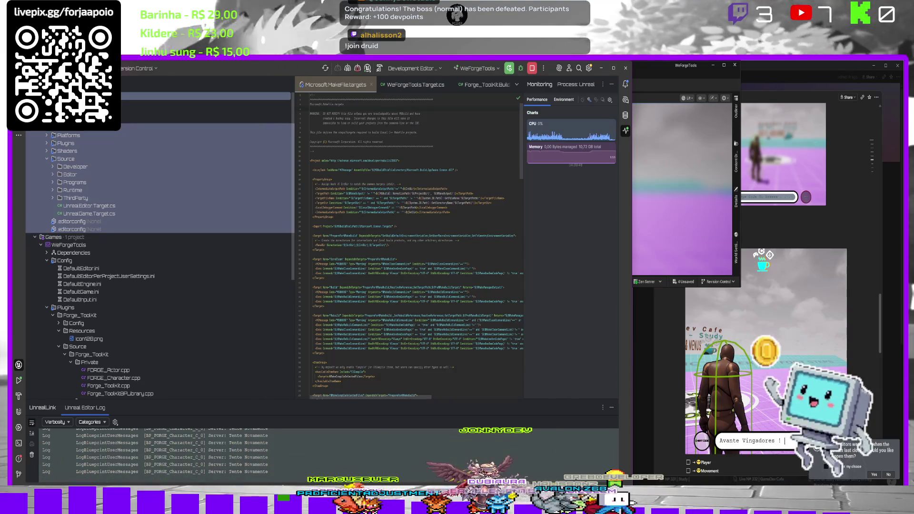
scroll(407, 457, "up", 3)
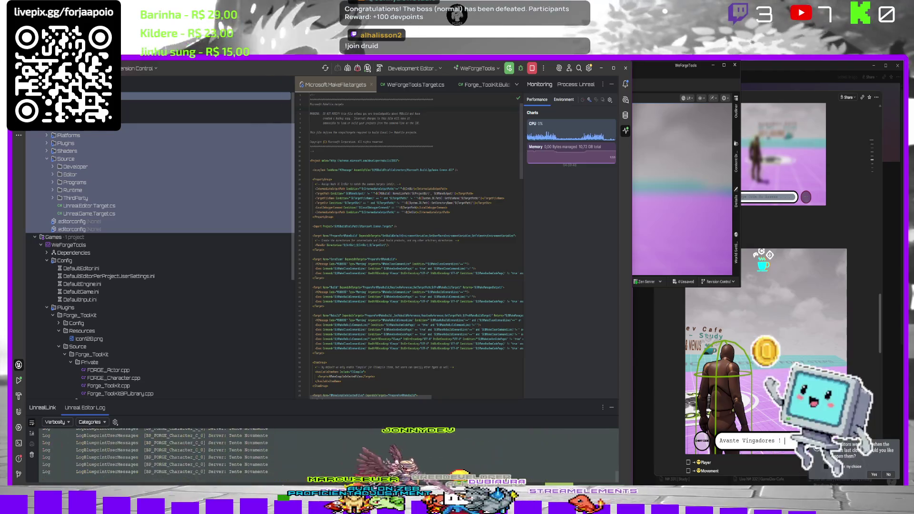
scroll(324, 454, "up", 3)
scroll(324, 454, "down", 3)
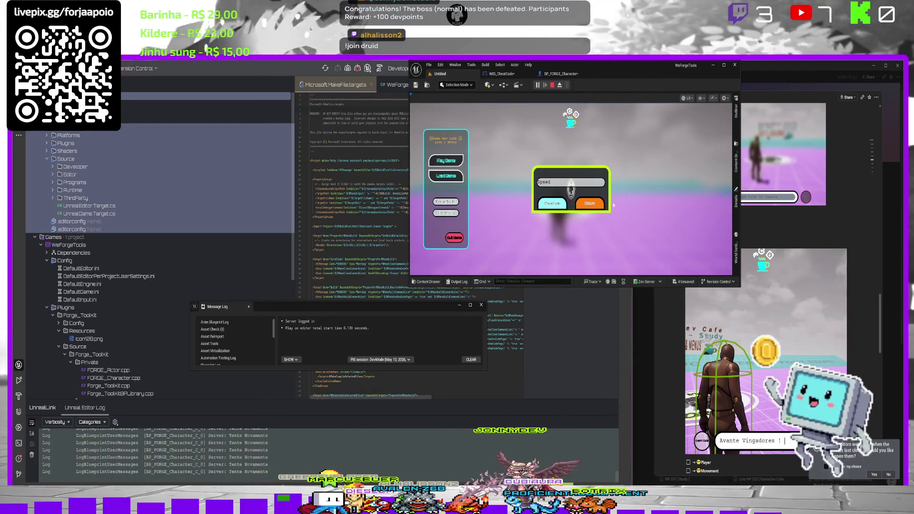
left_click(556, 200)
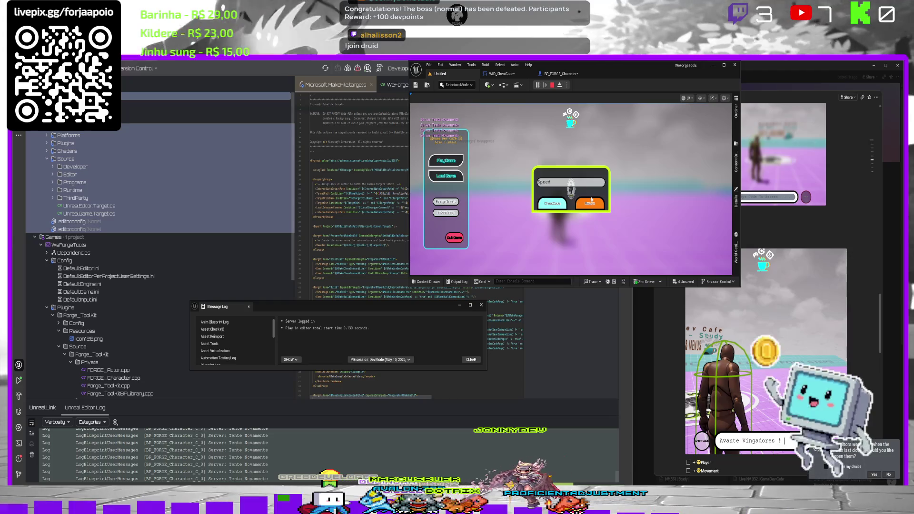
key("Escape")
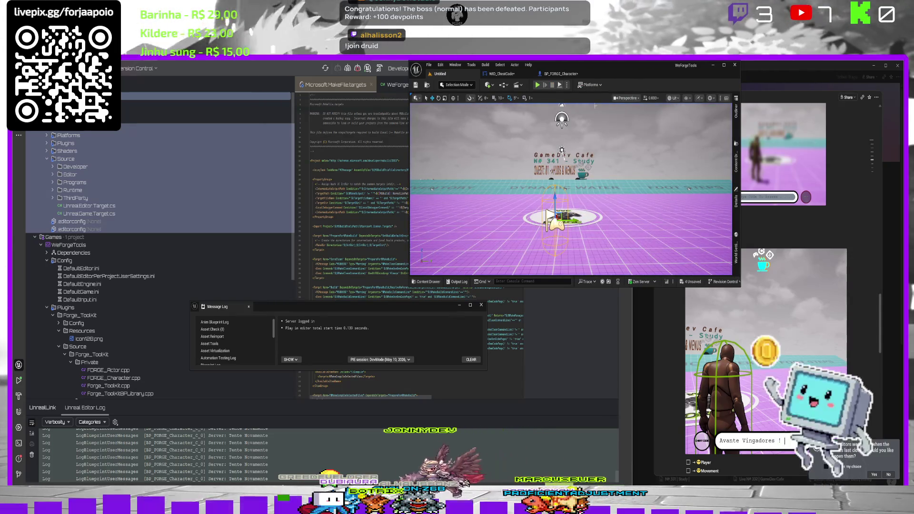
Revisit the CheatCodes Speed entry, move the pink string wire to another pin, and replay.
left_click(557, 75)
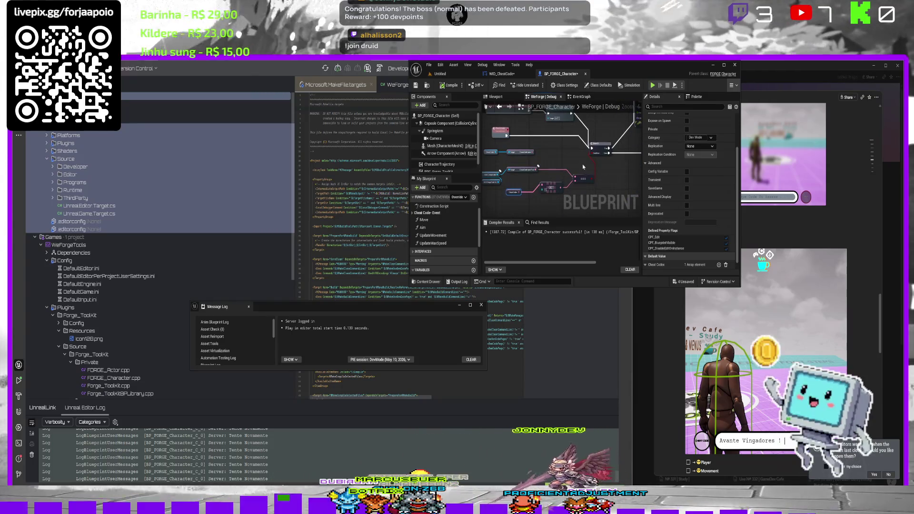
scroll(698, 239, "down", 1)
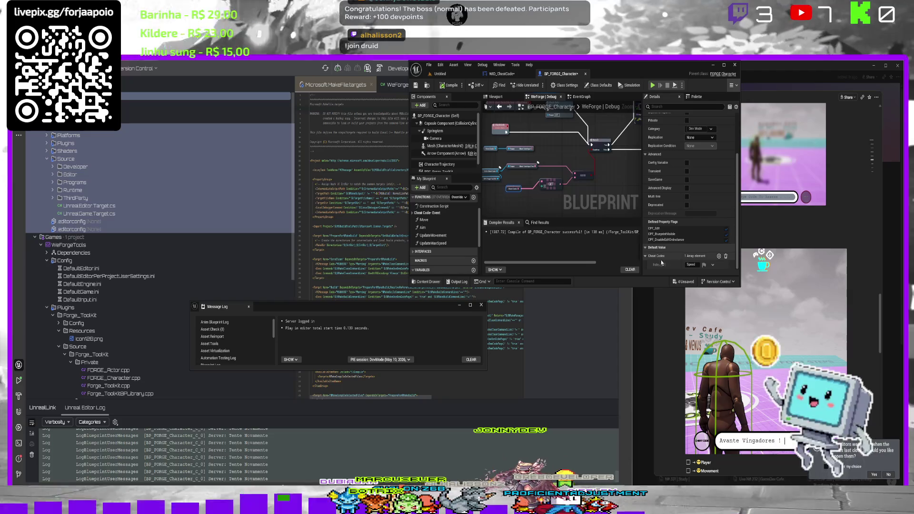
left_click(695, 256)
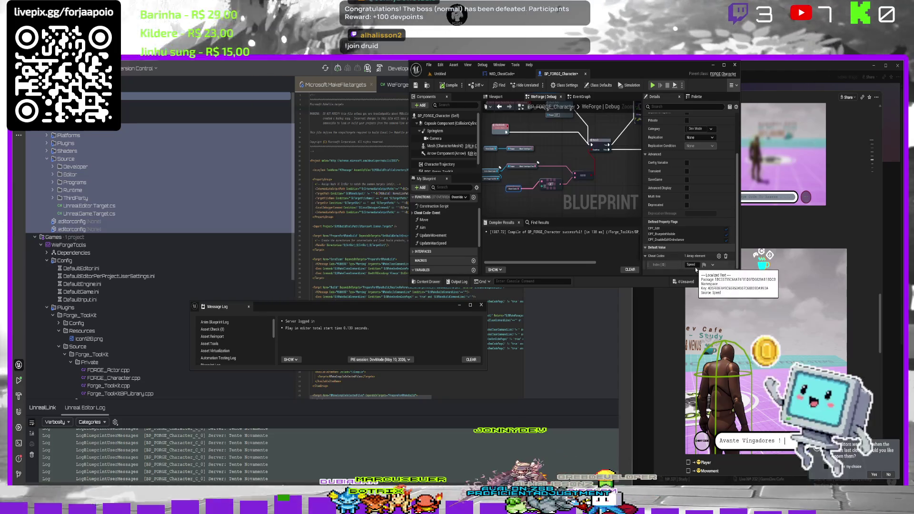
left_click(693, 265)
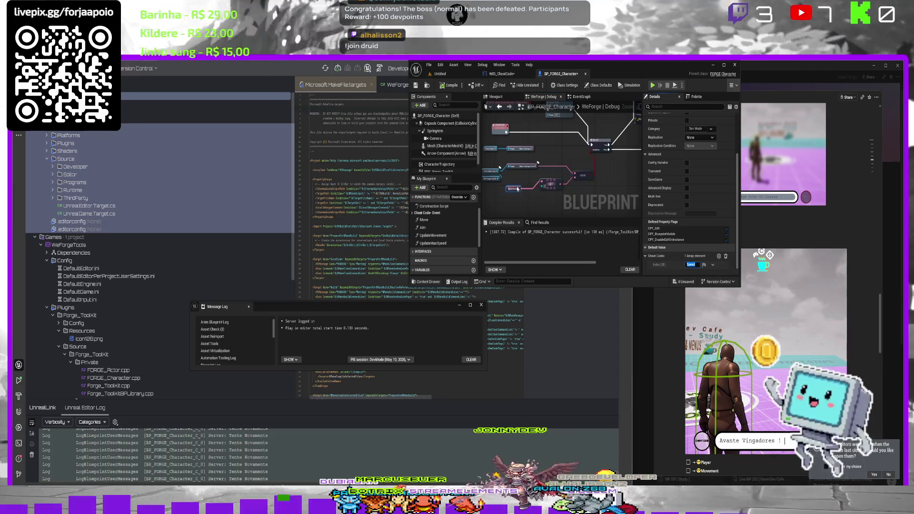
left_click(522, 162)
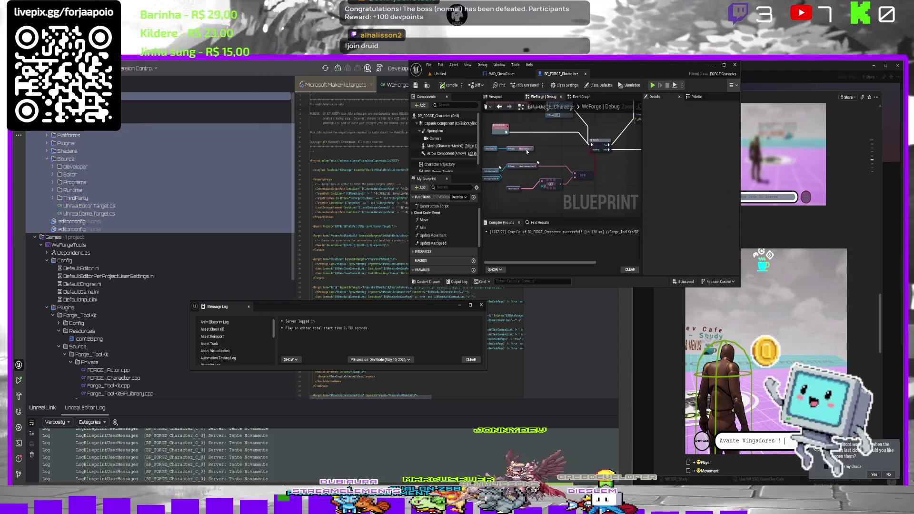
left_click_drag(575, 175, 570, 177)
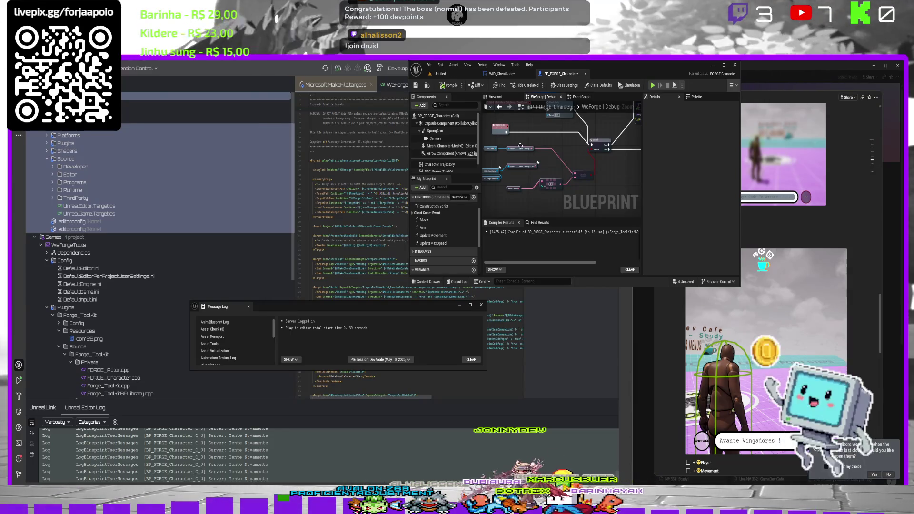
key("alt+p")
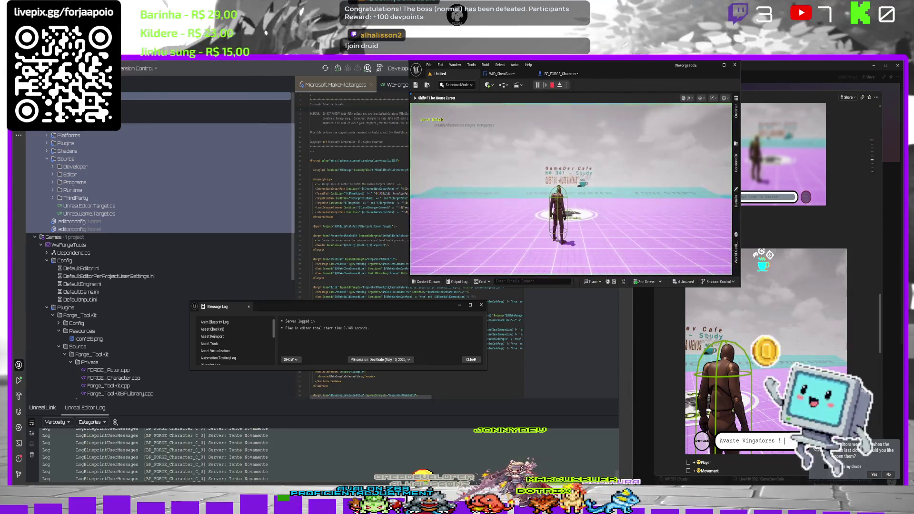
Submit the Speed cheat code, then go back to the BP_FORGE_Character blueprint.
type("Speed")
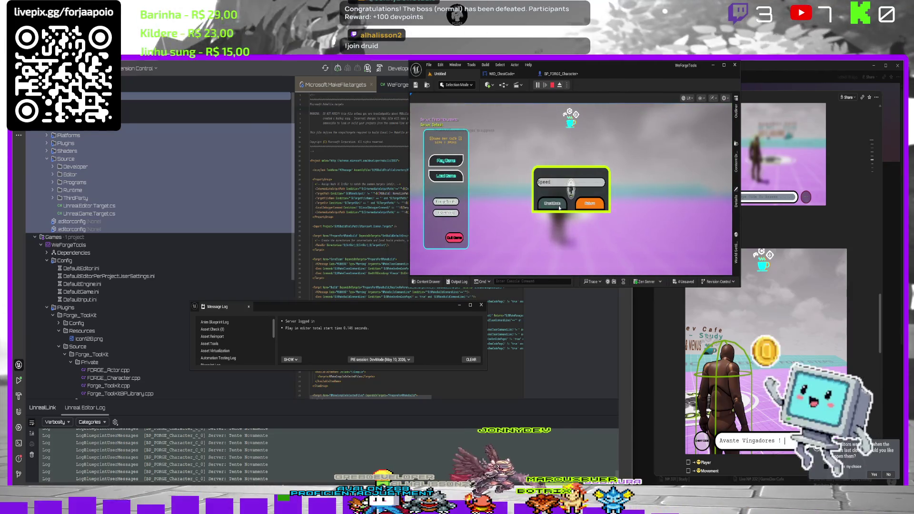
left_click(560, 208)
left_click(548, 74)
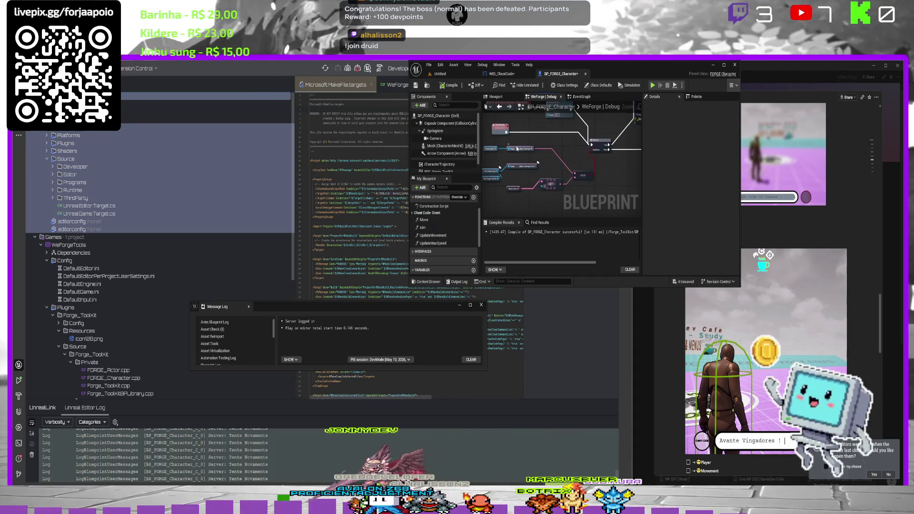
Check that the CheatCodex variable's default value lists Speed as the cheat code.
left_click(517, 148)
scroll(450, 238, "down", 5)
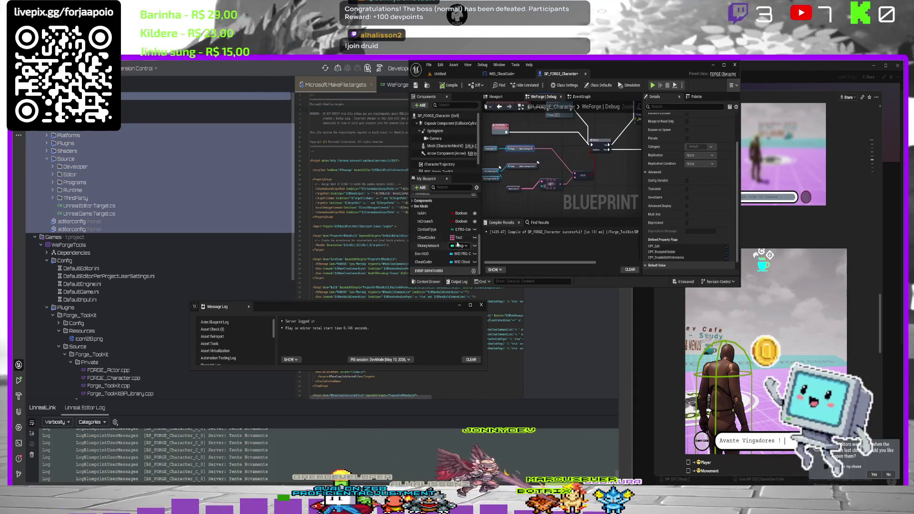
scroll(681, 261, "down", 1)
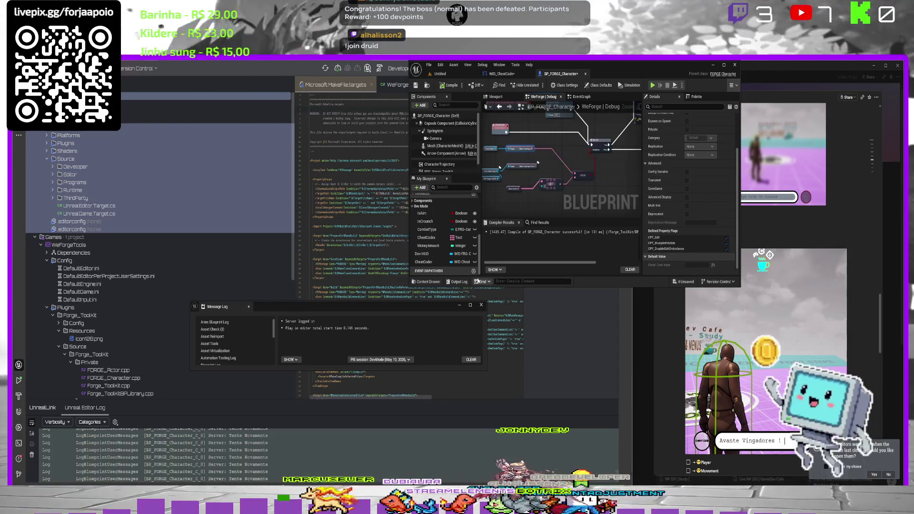
left_click(421, 239)
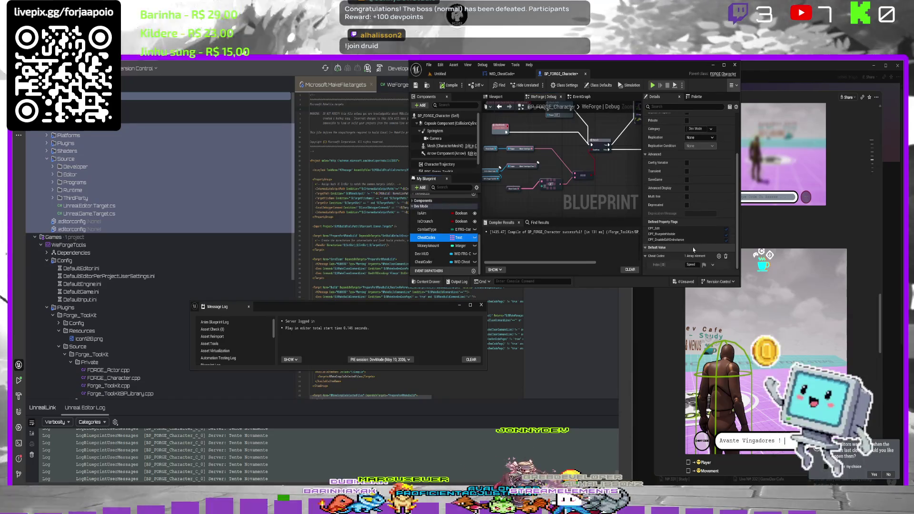
left_click(519, 149)
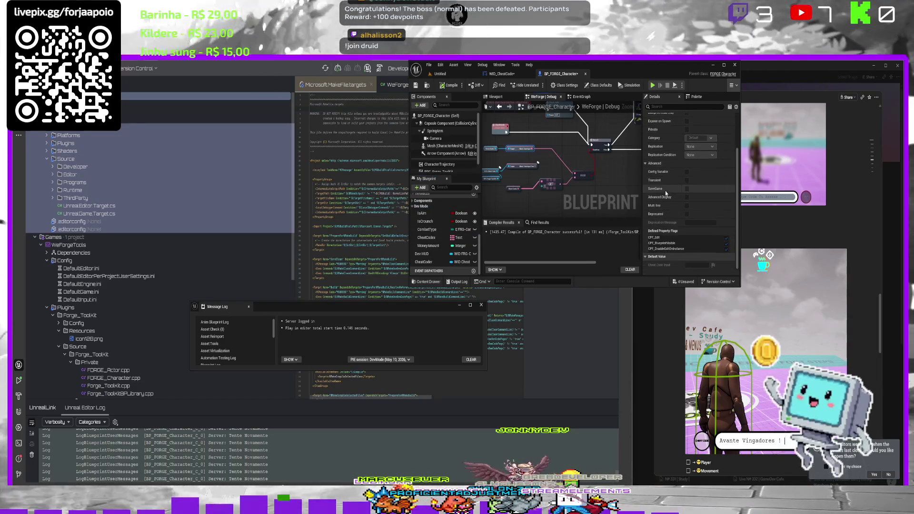
left_click(505, 74)
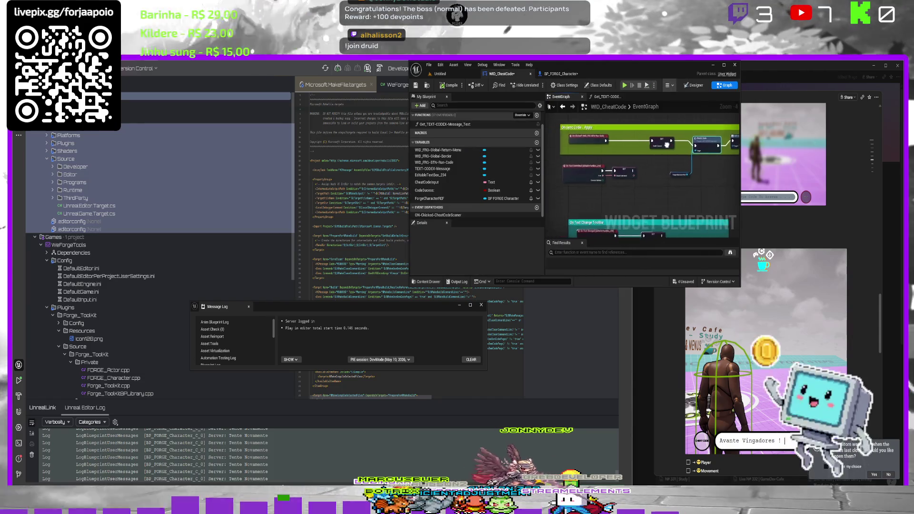
Review WID_CheatCode's On Text Changed nodes, cancelling a trial wire without changing anything.
scroll(637, 185, "down", 2)
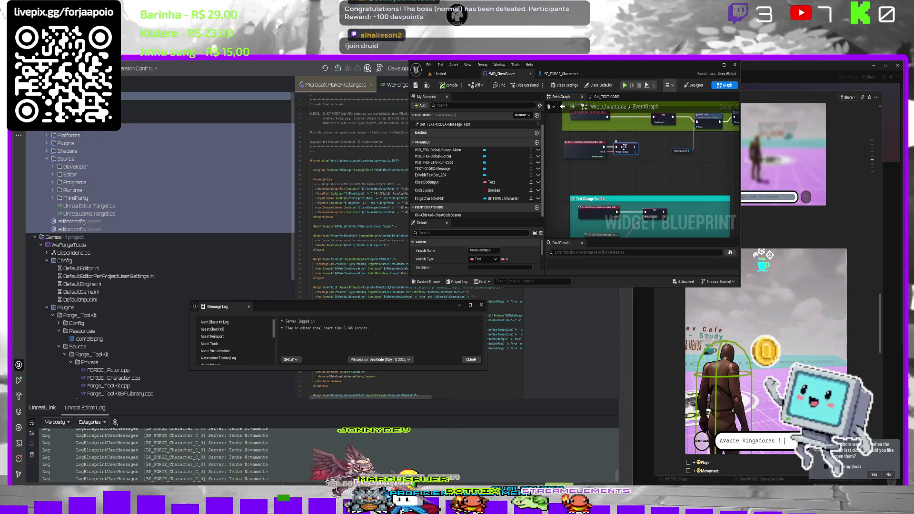
left_click(630, 159)
left_click_drag(629, 159, 627, 139)
scroll(628, 143, "up", 1)
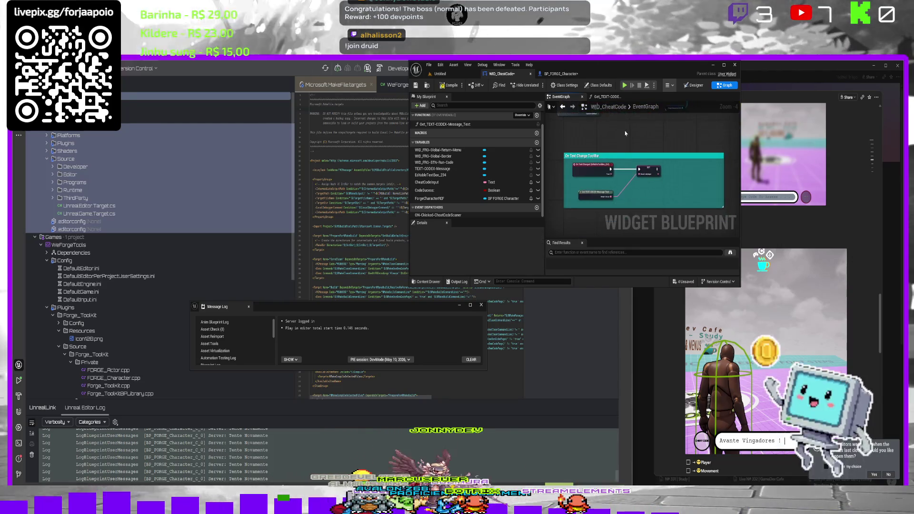
scroll(632, 169, "down", 1)
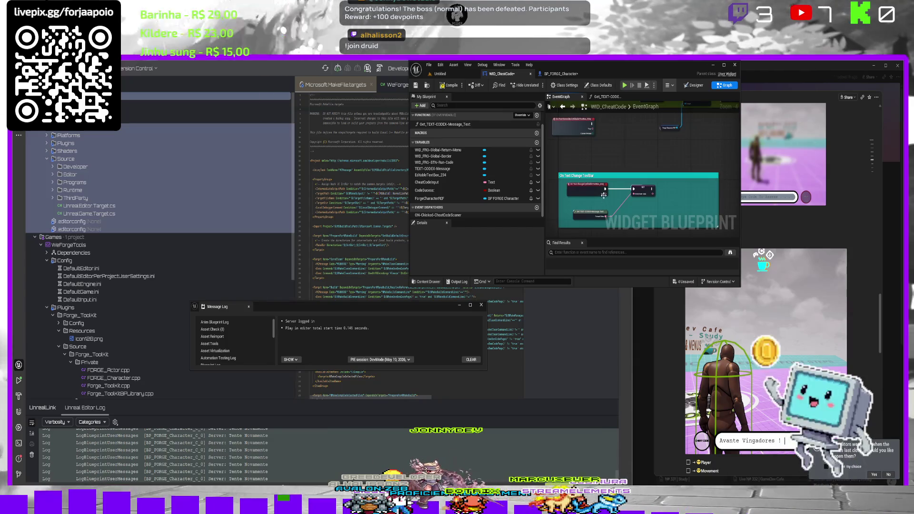
mouse_move(638, 199)
left_mouse_down()
mouse_move(659, 197)
mouse_move(629, 206)
left_mouse_up()
key("Escape")
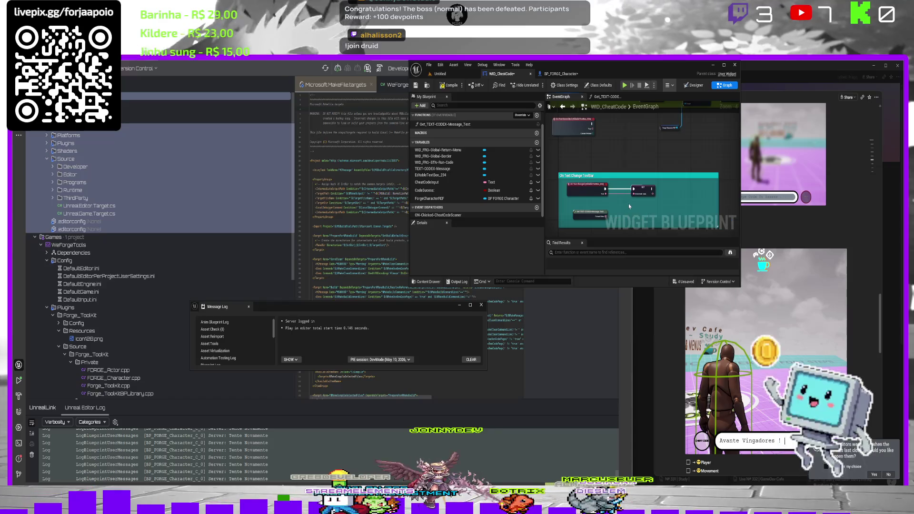
left_click(464, 74)
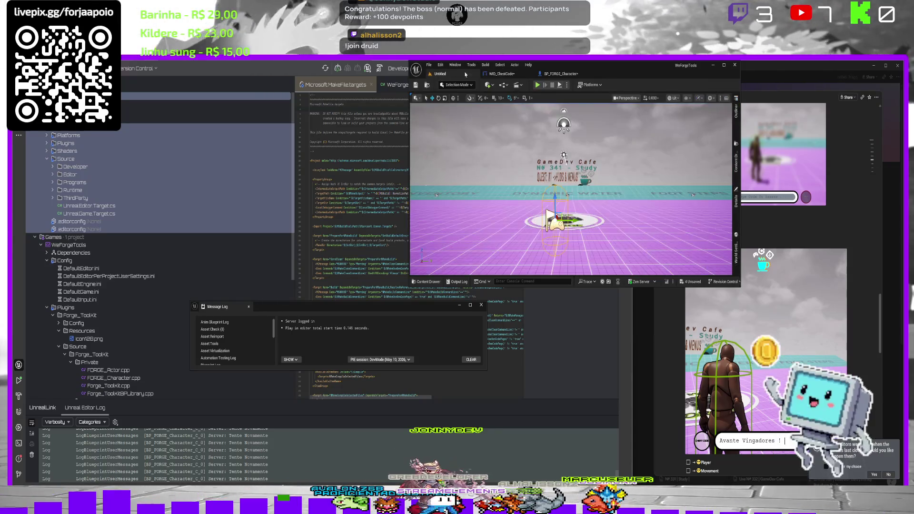
Play the level and submit the Speed cheat code twice in the widget.
left_click(538, 85)
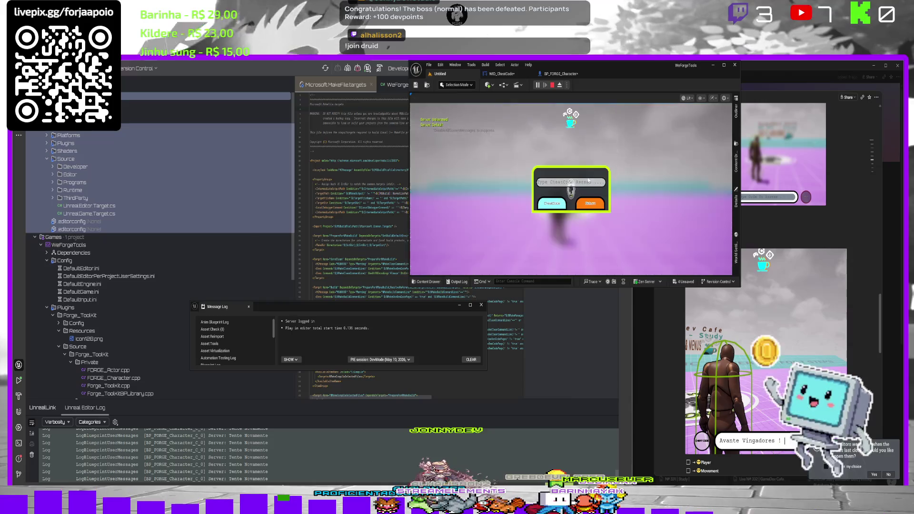
type("Speed")
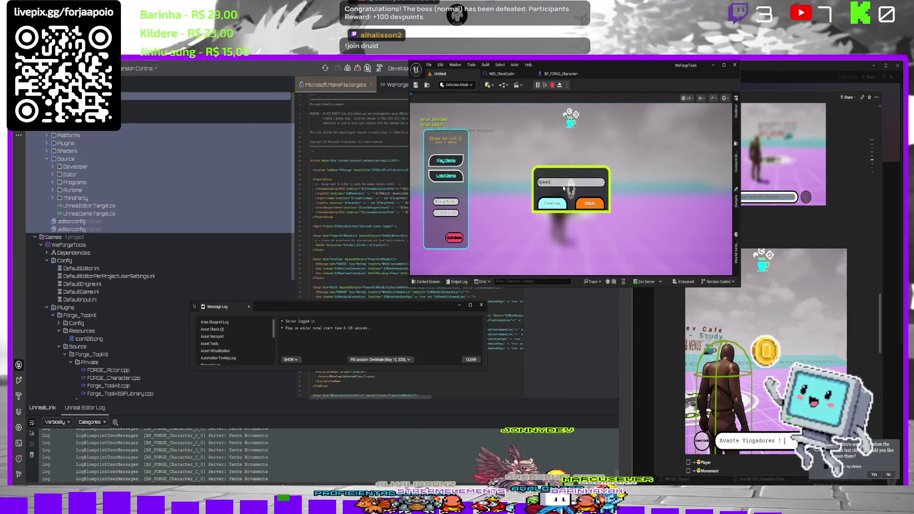
left_click(552, 204)
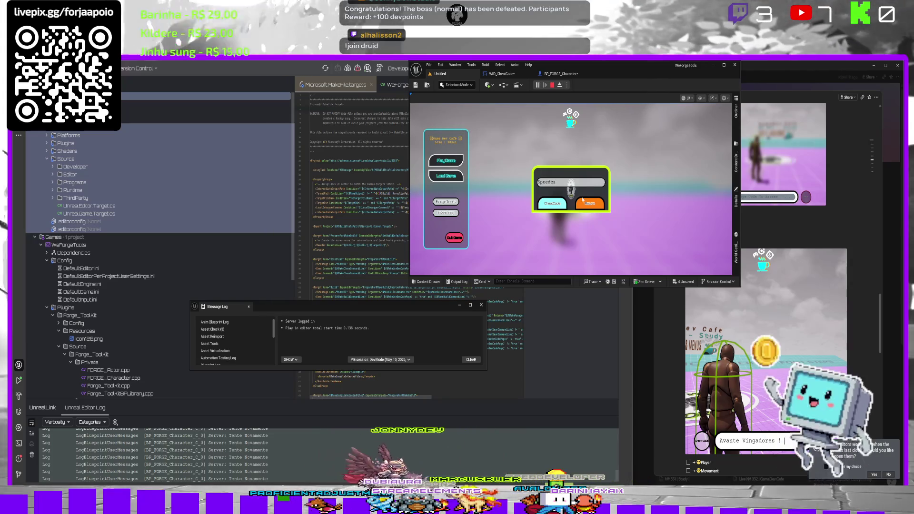
left_click(554, 204)
Try the $$$ code and empty submissions, each rejected with Tente Novamente, then stop playing.
type("$$$")
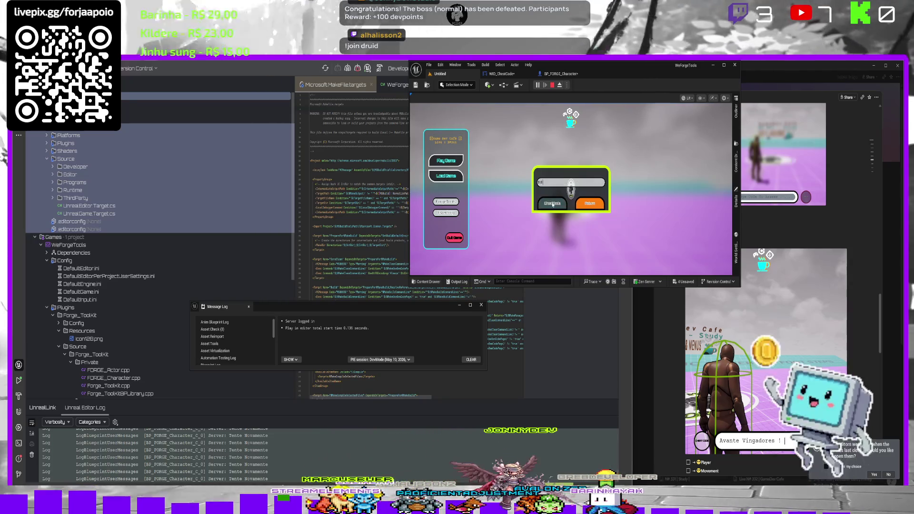
left_click(555, 204)
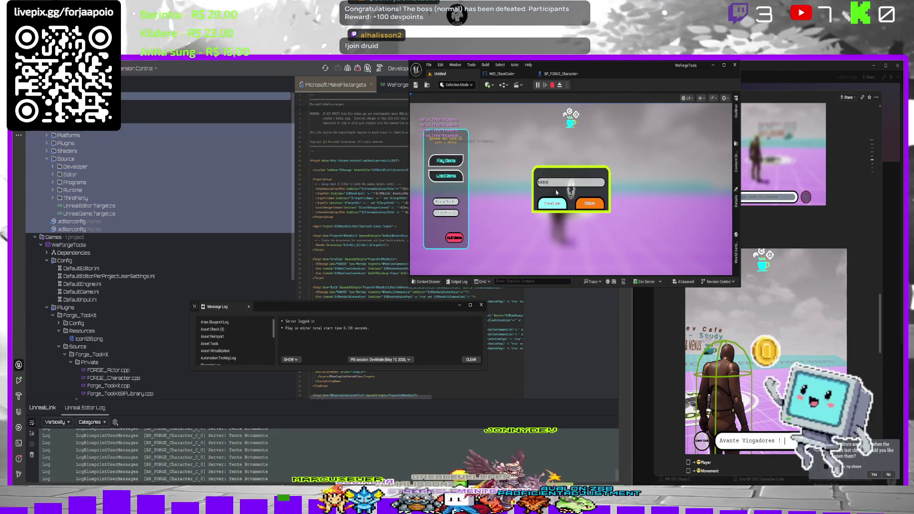
type("$$$$")
key("Return")
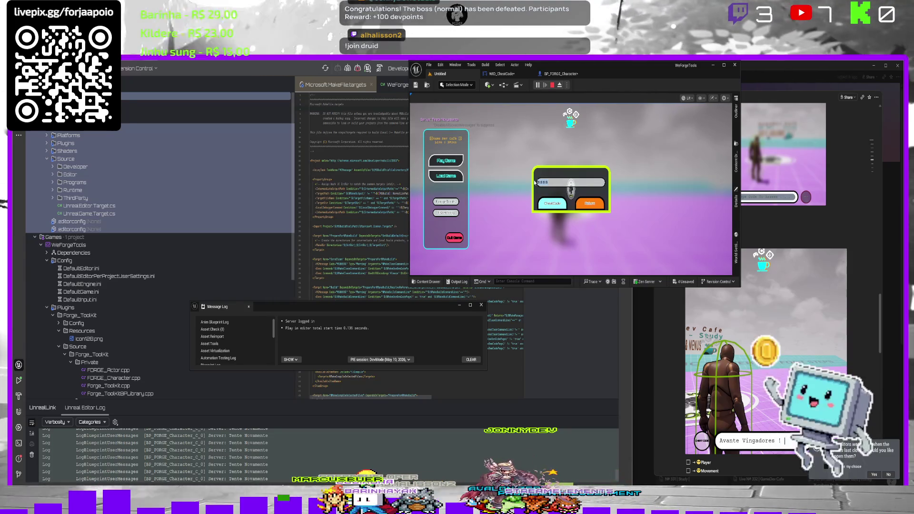
triple_click(565, 206)
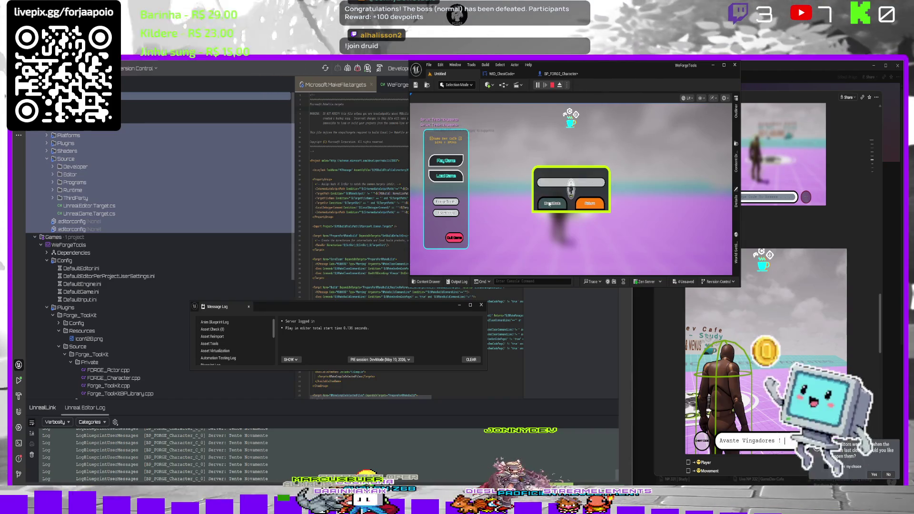
left_click(550, 204)
key("Escape")
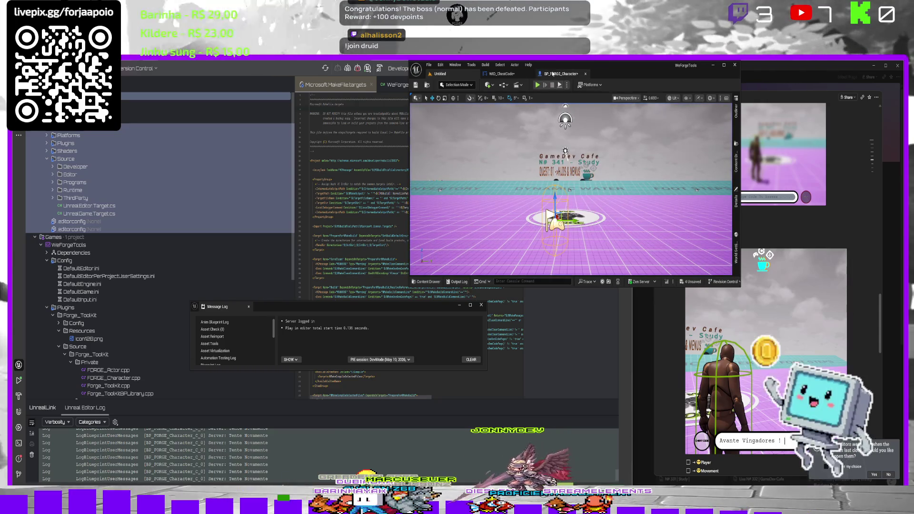
Delete the selected node in BP_FORGE_Character's graph and pull a new wire from the red node.
scroll(581, 172, "down", 1)
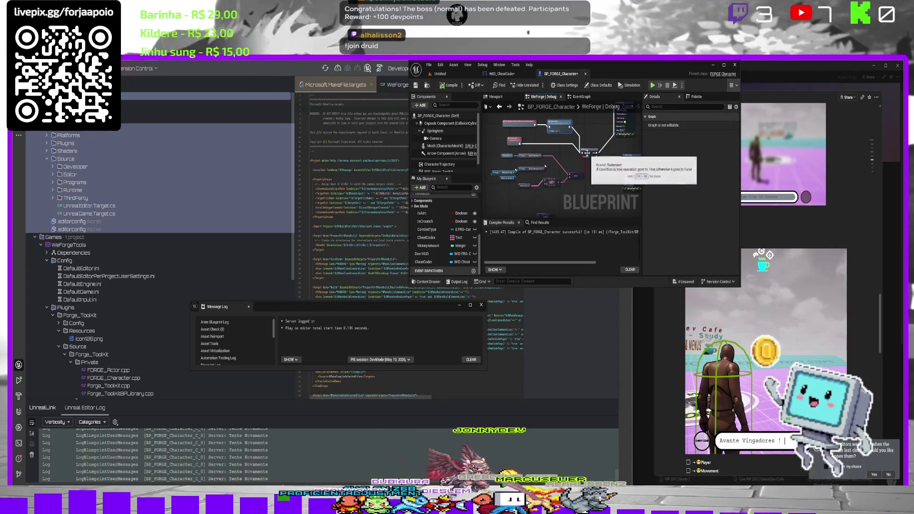
key("Delete")
left_click_drag(528, 124, 530, 162)
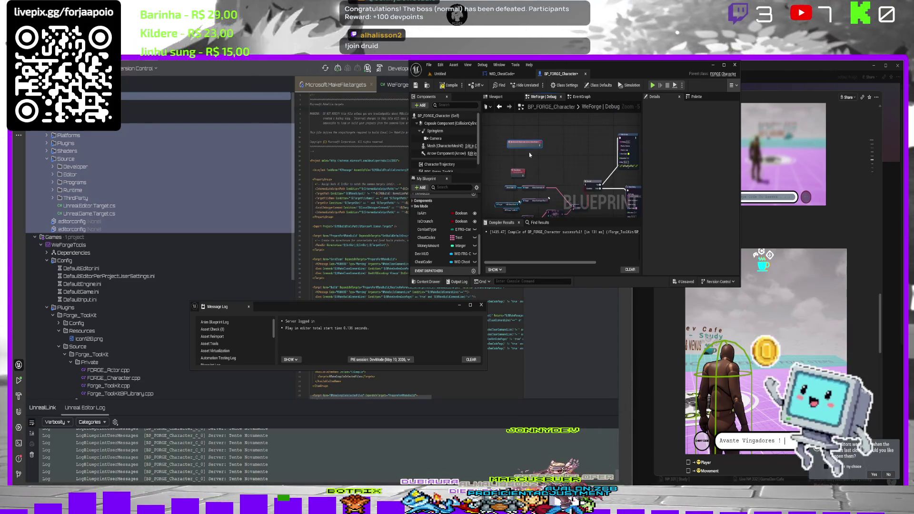
scroll(529, 153, "up", 3)
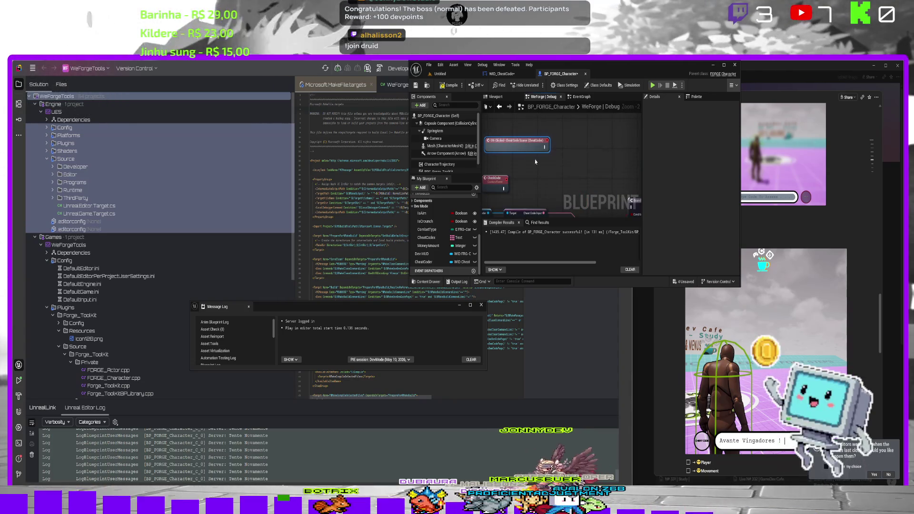
scroll(545, 140, "down", 2)
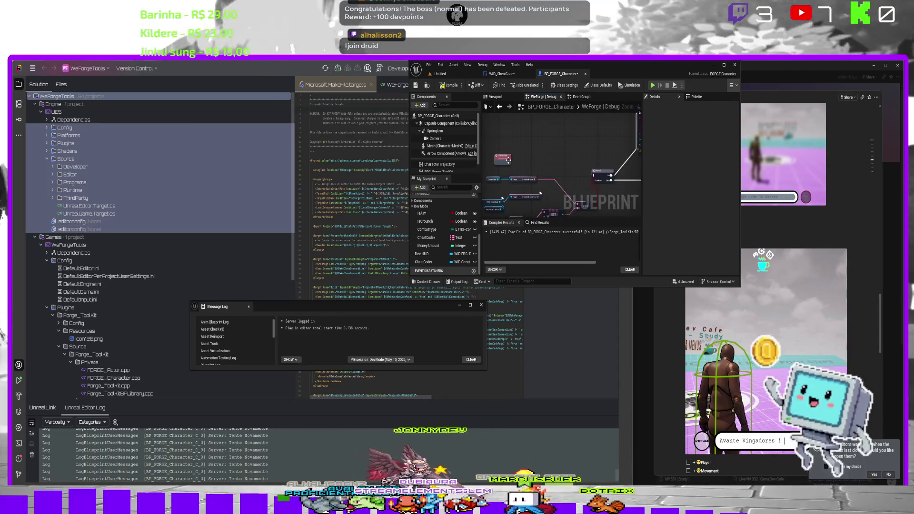
left_click_drag(509, 163, 595, 175)
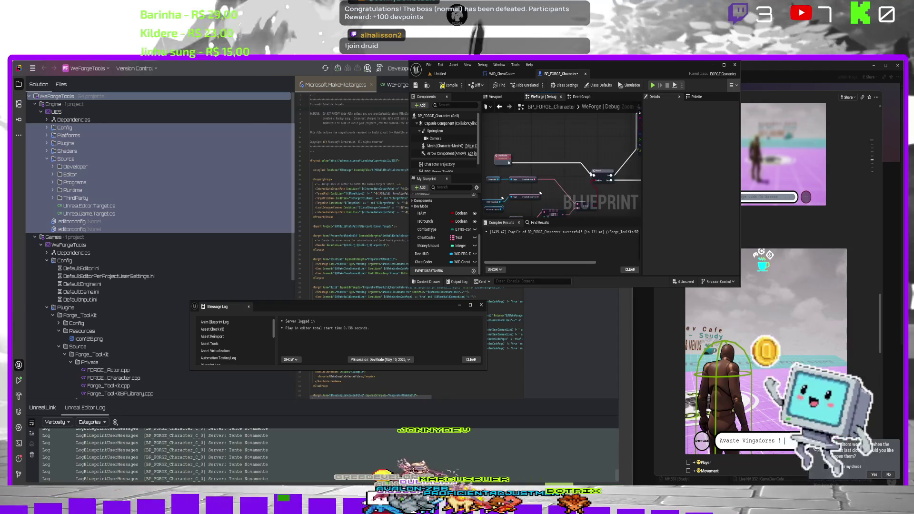
Retest the Speed cheat in a quick play session of the Untitled level.
left_click(456, 75)
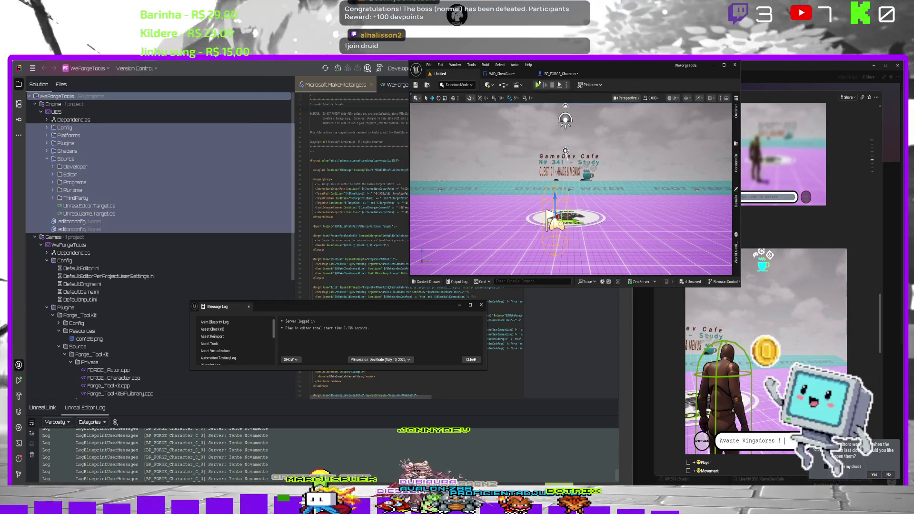
left_click(537, 84)
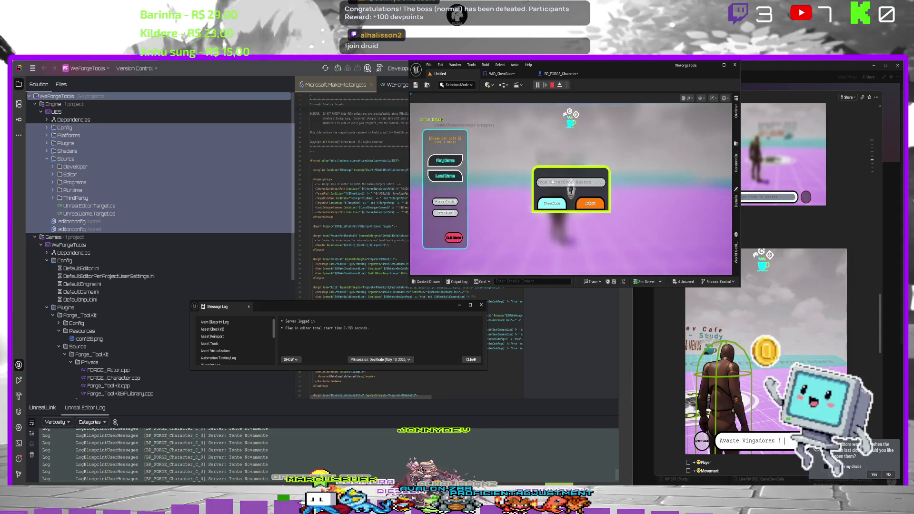
type("Speed")
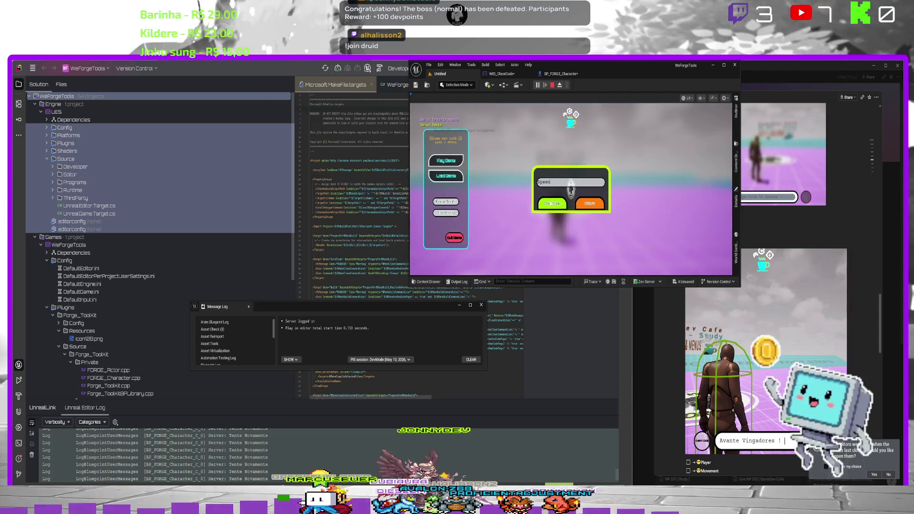
key("Escape")
left_click(557, 74)
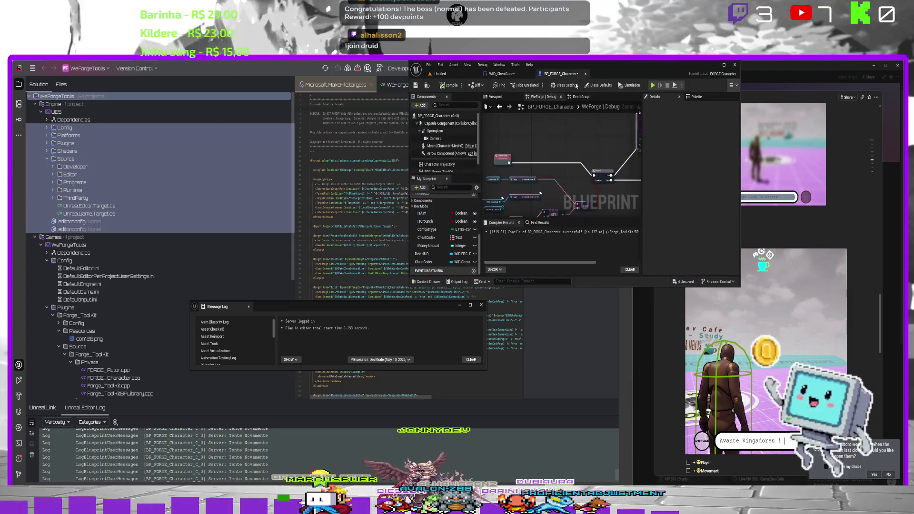
left_click(505, 150)
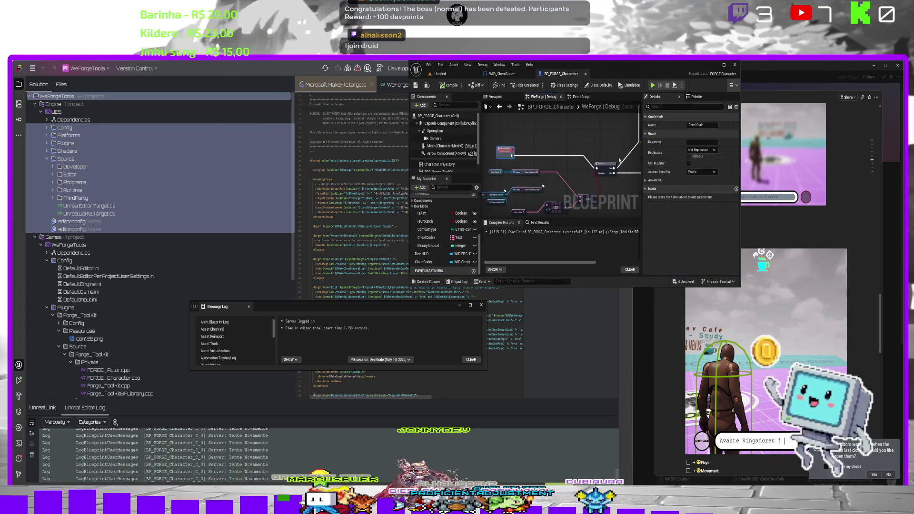
right_click(533, 122)
left_click(519, 150)
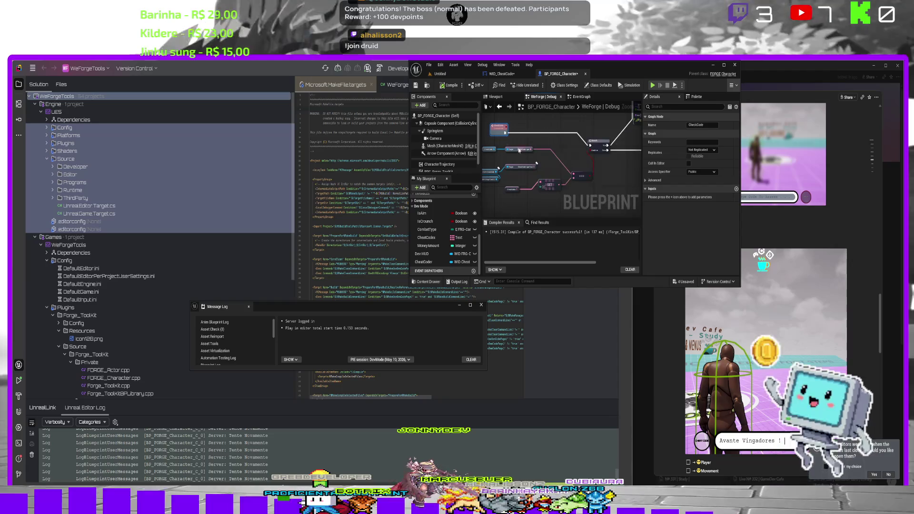
left_click_drag(519, 151, 542, 154)
scroll(615, 184, "down", 3)
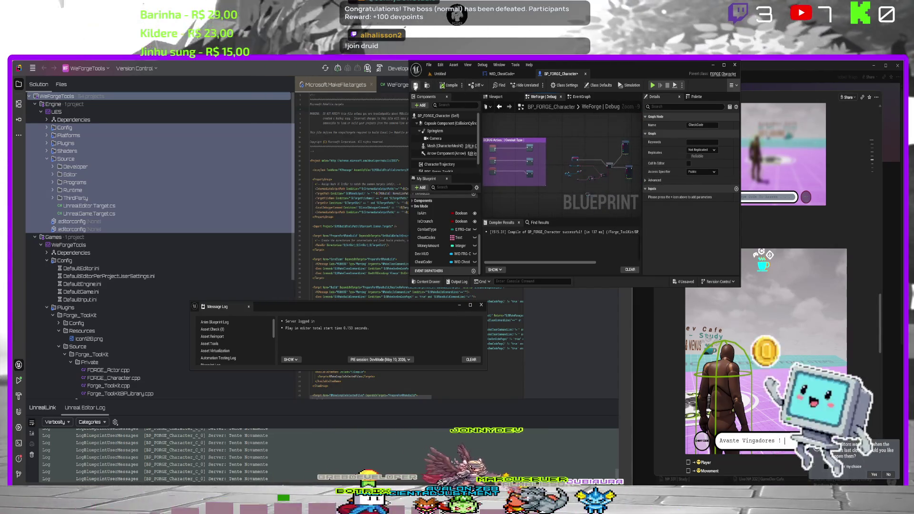
left_click_drag(592, 152, 590, 172)
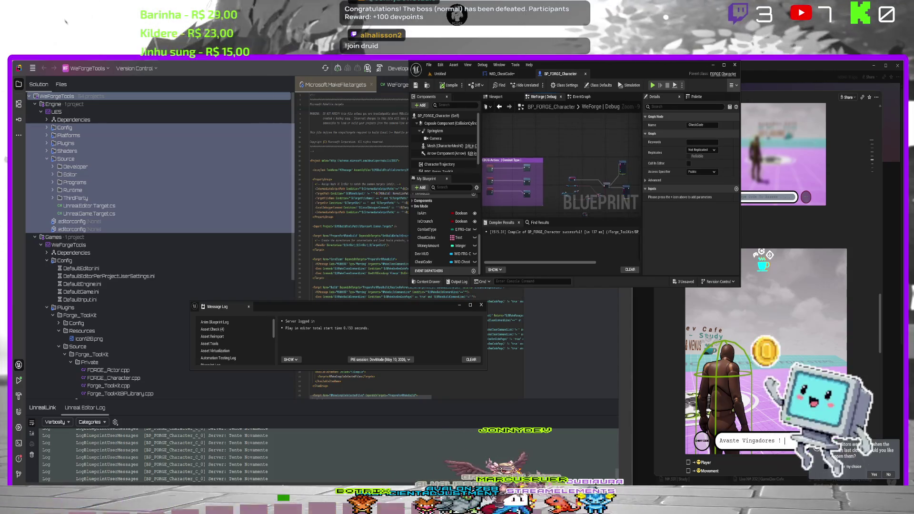
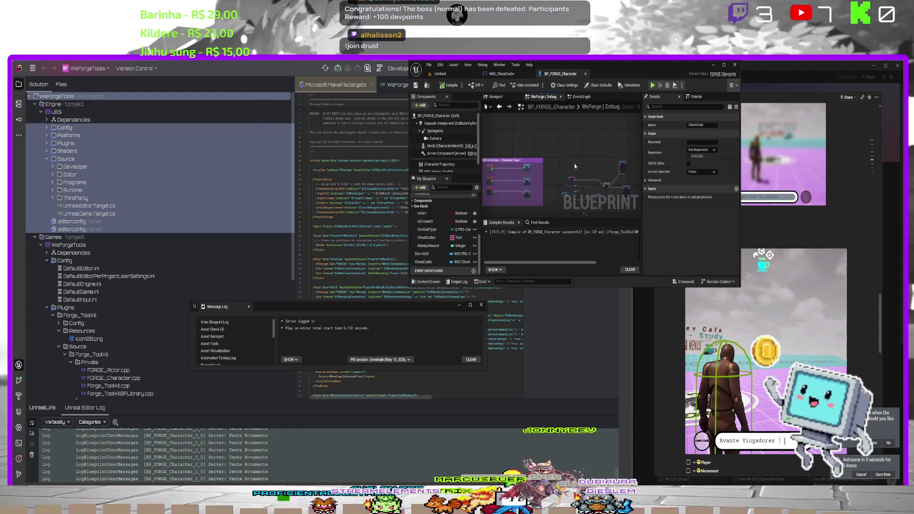
Deselect the CheckCode node and bring the editor back to the level view.
left_click(638, 145)
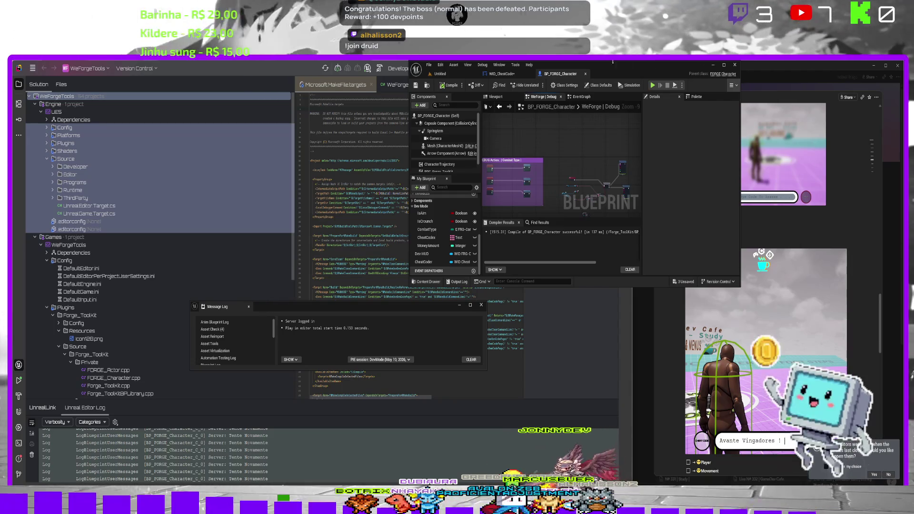
left_click(713, 65)
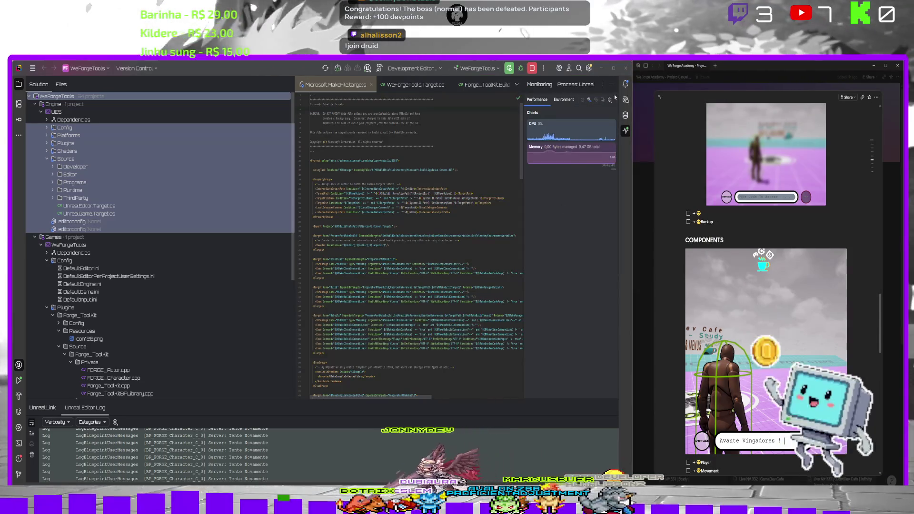
key("alt+Tab")
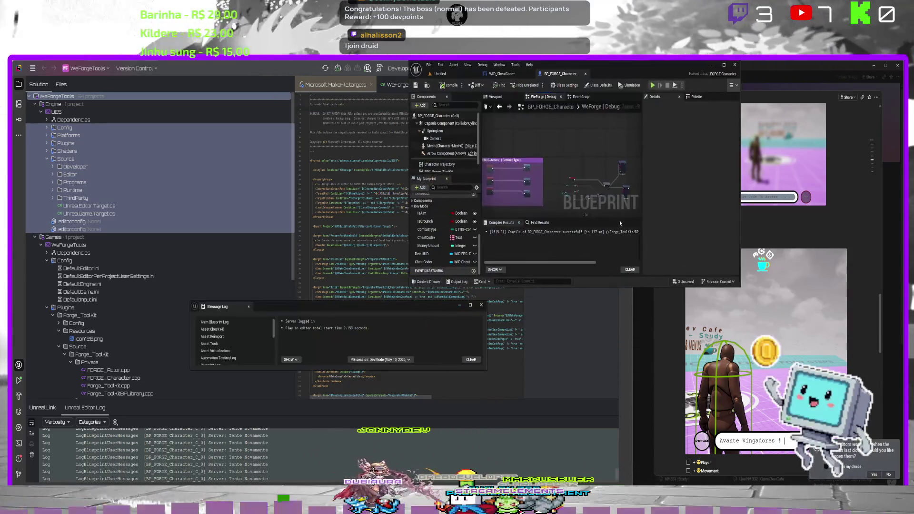
key("ctrl+Tab")
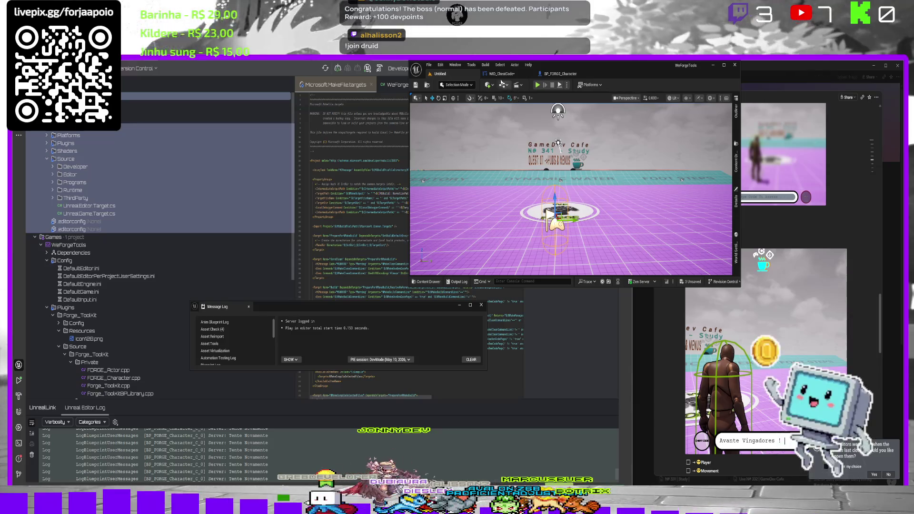
Start play, submit the code test, and watch BP_FORGE_Character's graph respond.
left_click(537, 86)
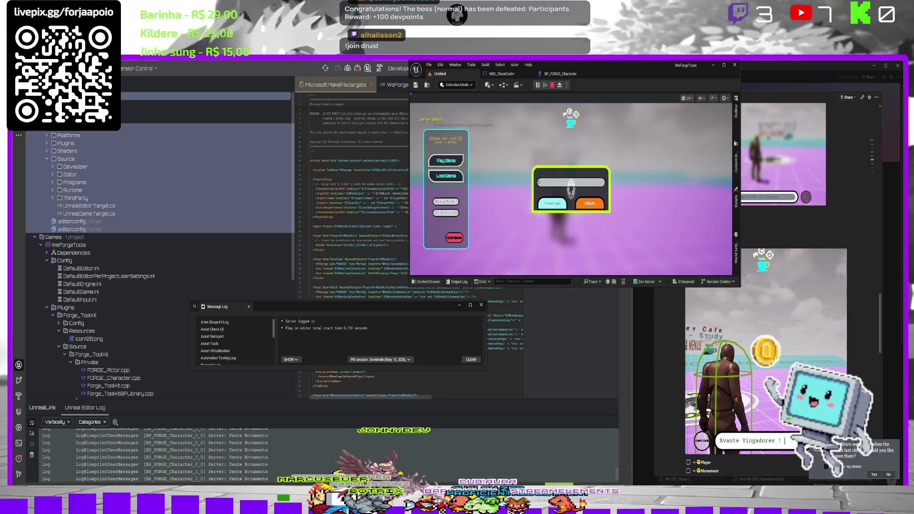
type("test")
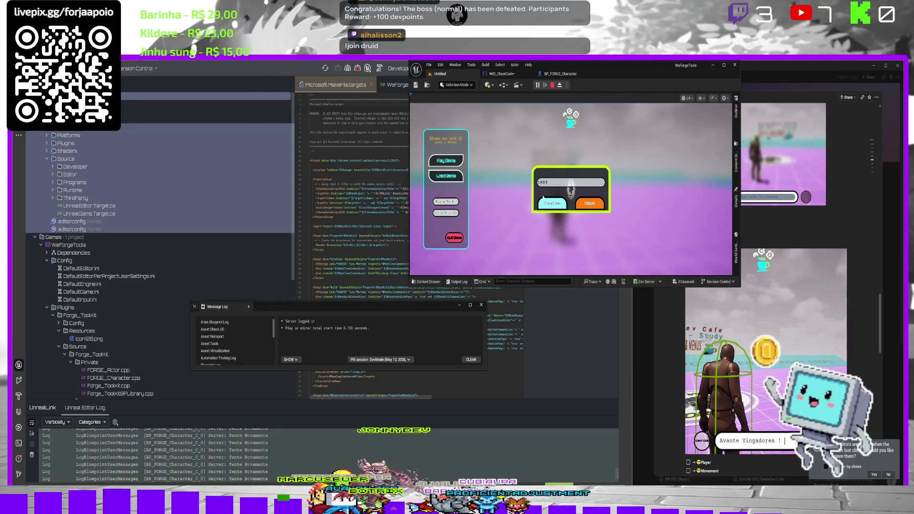
left_click(545, 203)
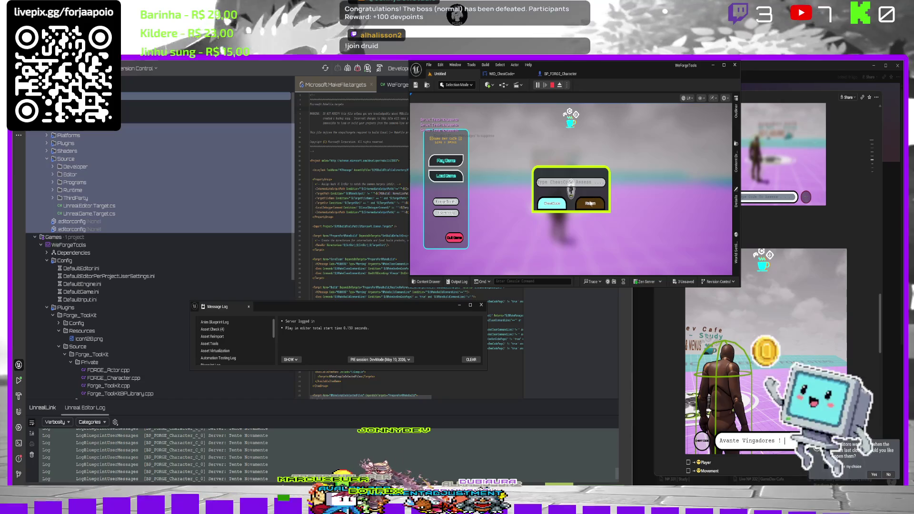
left_click(556, 74)
scroll(564, 148, "up", 4)
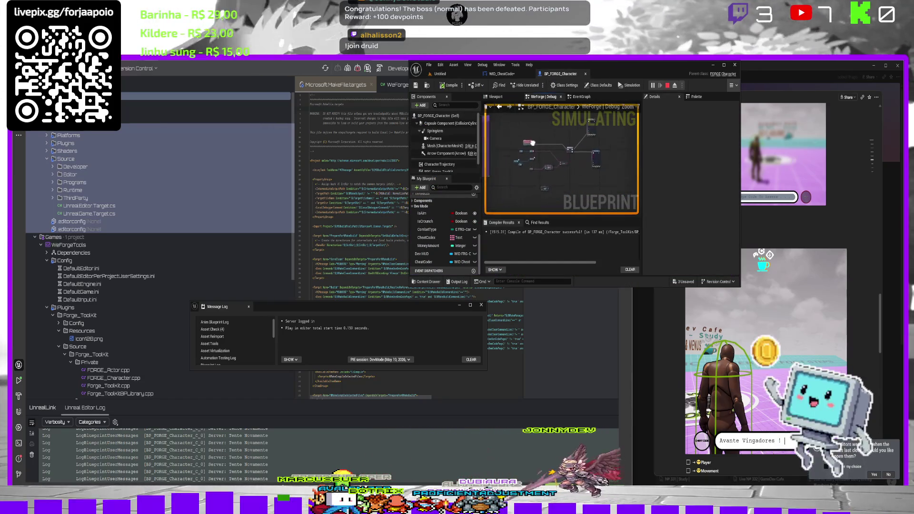
right_click(541, 141)
scroll(541, 131, "up", 2)
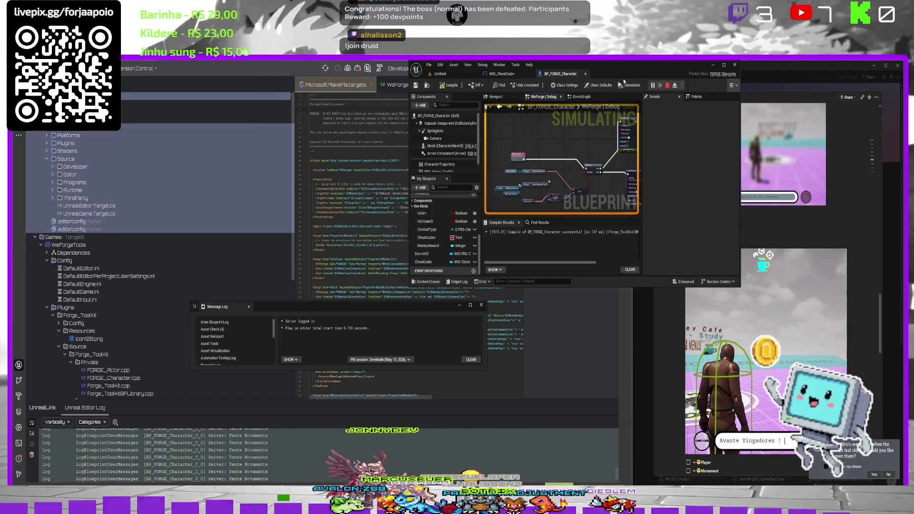
Stop the play session and return to the level with the editor maximized.
left_click(668, 85)
left_click(437, 74)
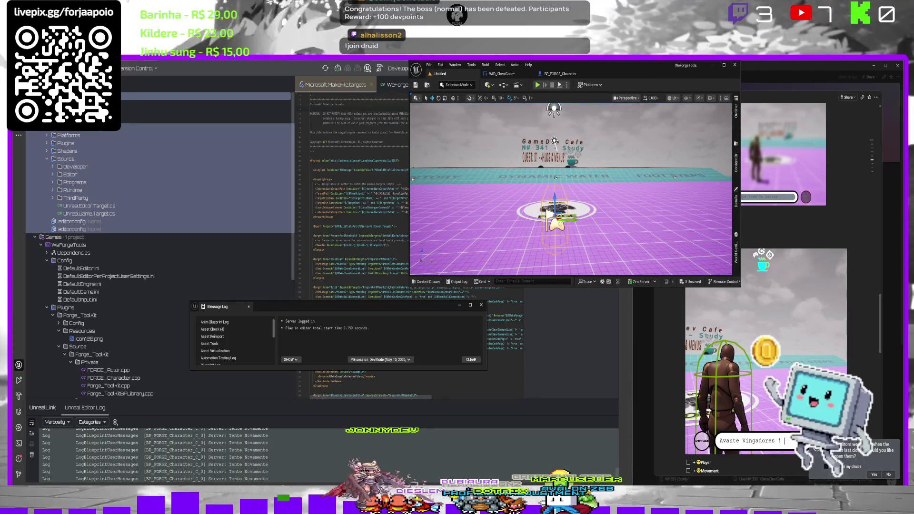
left_click(724, 65)
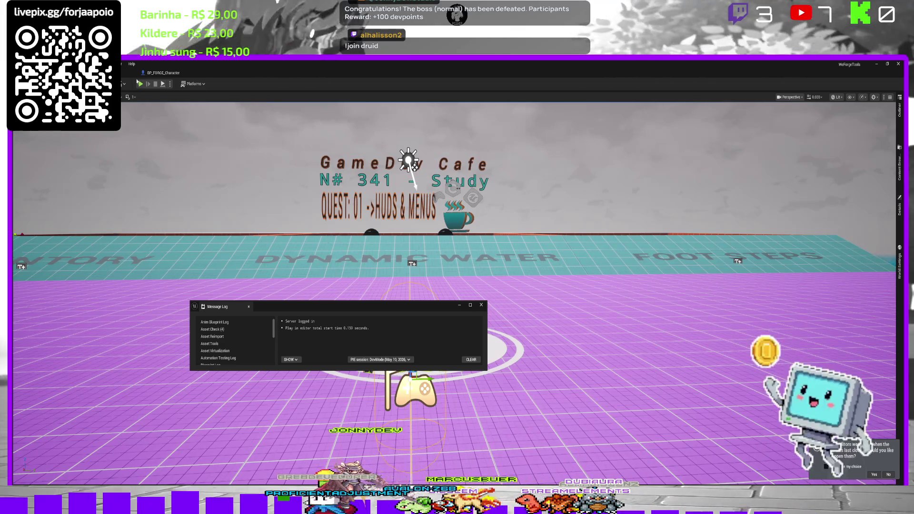
Start another play session and pan WID_CheatCode's event graph to the On Sync Code comment.
left_click(139, 84)
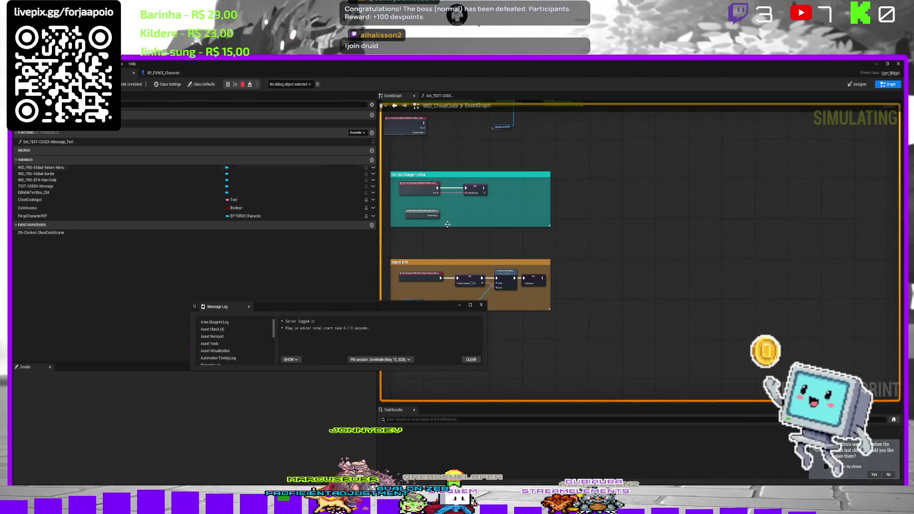
left_click_drag(447, 224, 496, 208)
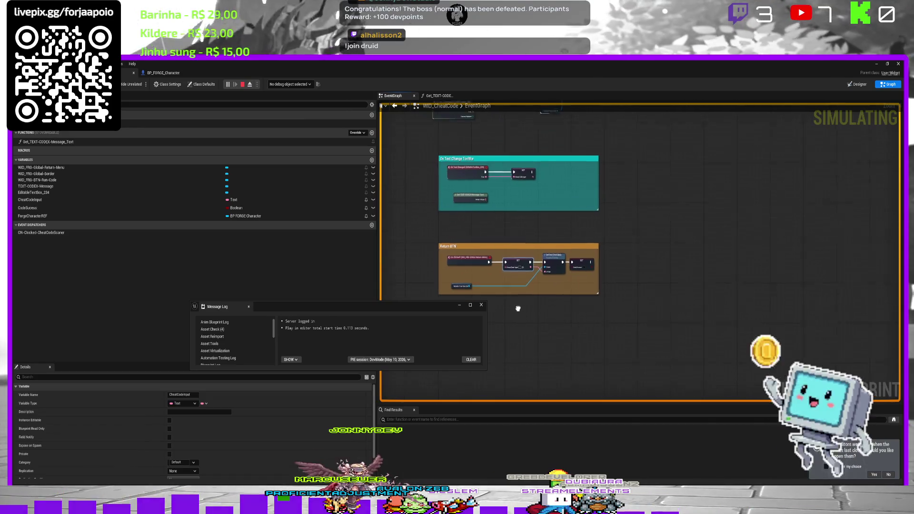
left_click_drag(518, 309, 524, 284)
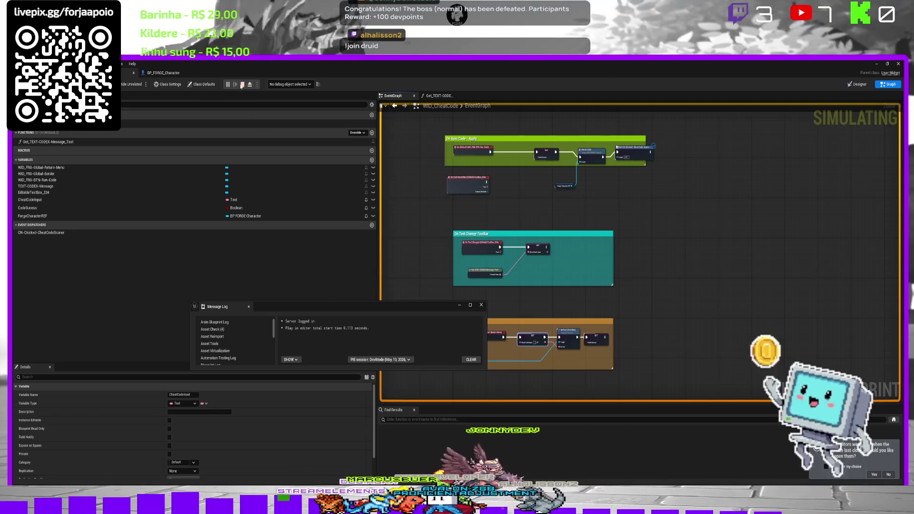
Stop playing and open the Get_TEXT-CODEX-Message_Text function, selecting its CheatCodeInput getter.
left_click(242, 84)
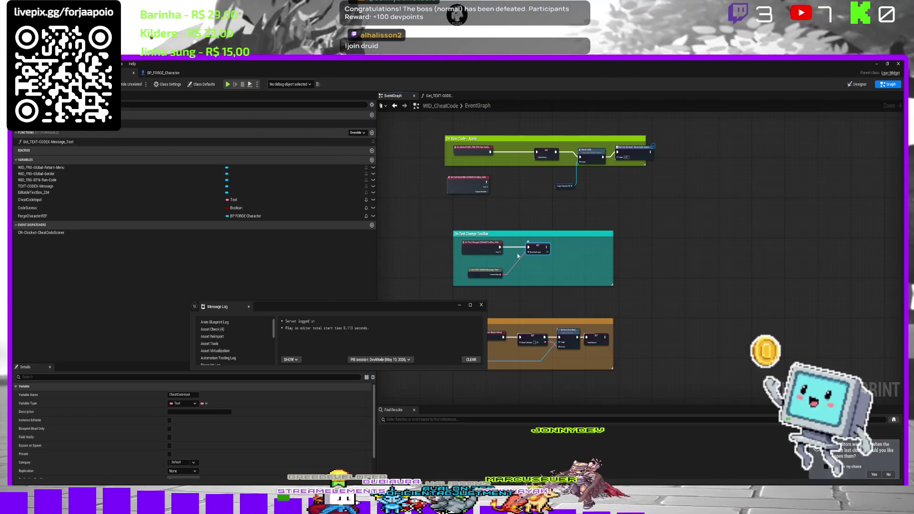
double_click(479, 272)
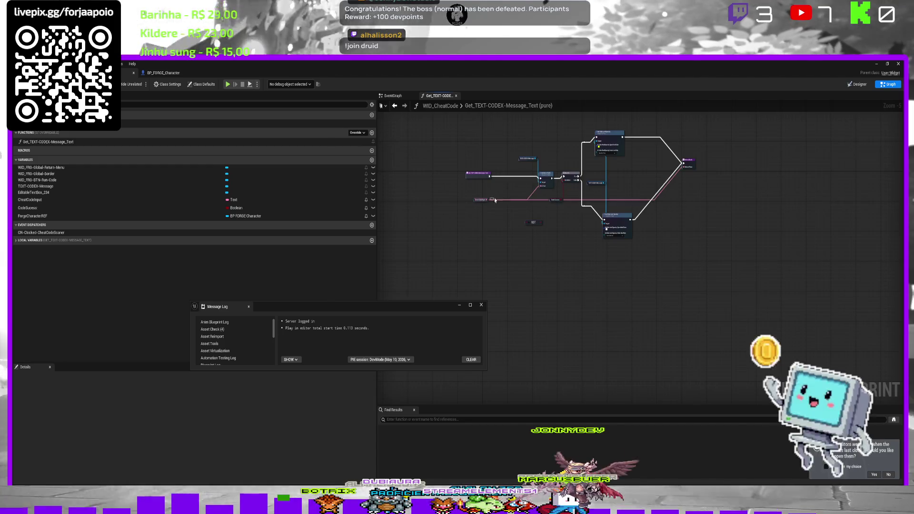
left_click(482, 200)
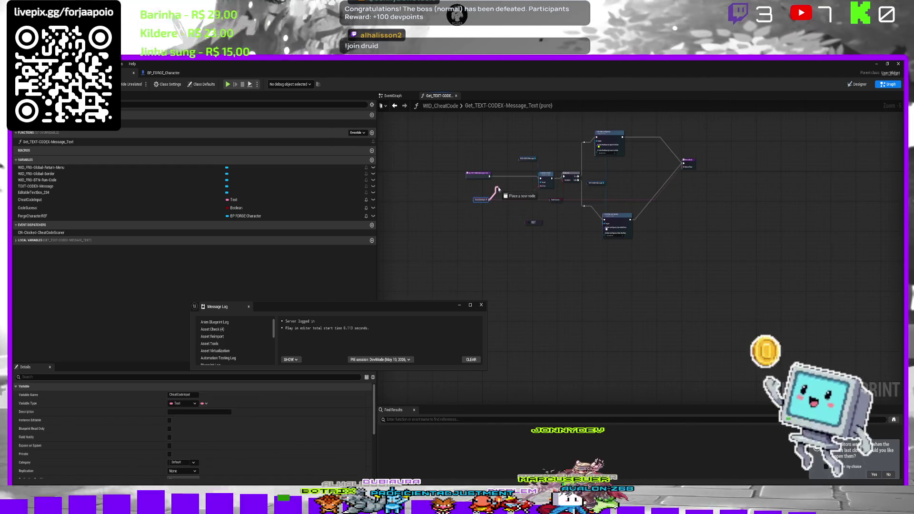
Place a SET Cheat Code Input node and wire its value into SetText's In Text.
right_click(485, 201)
left_click(238, 200)
left_click_drag(247, 211, 501, 188)
scroll(489, 177, "up", 6)
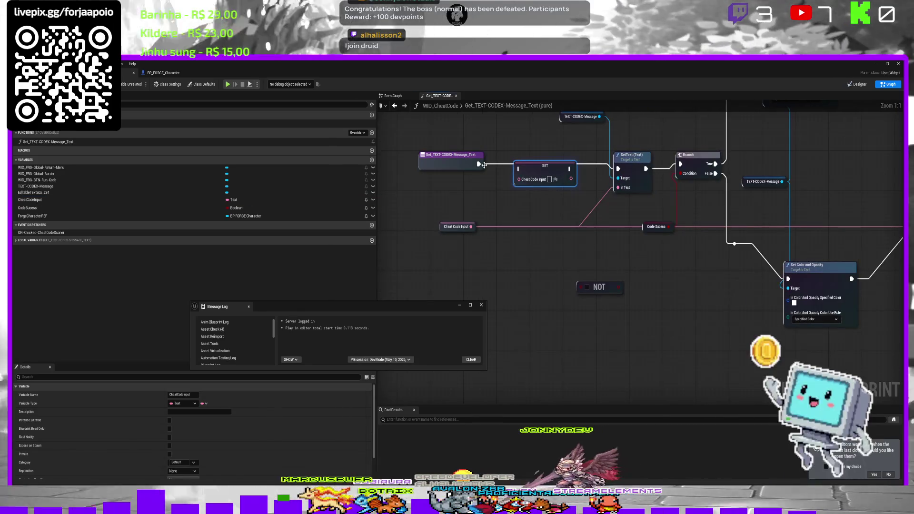
left_click(526, 177)
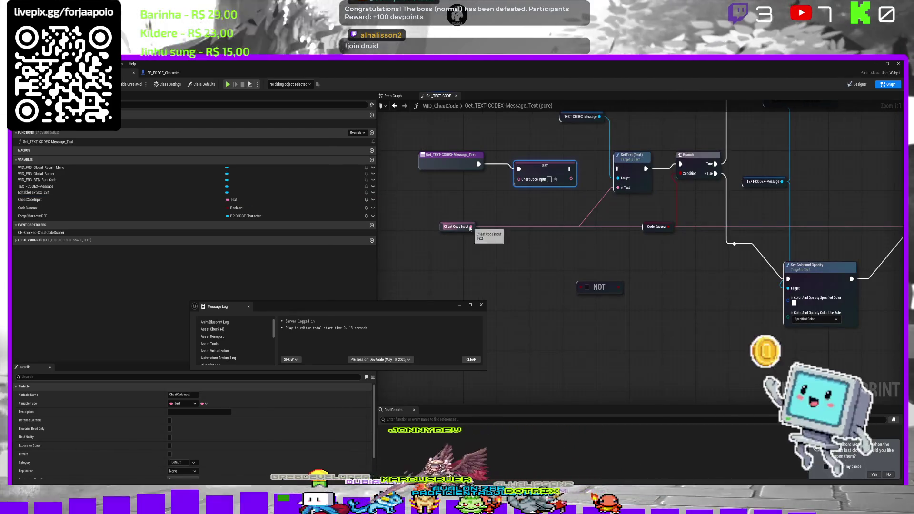
left_click_drag(559, 178, 621, 188)
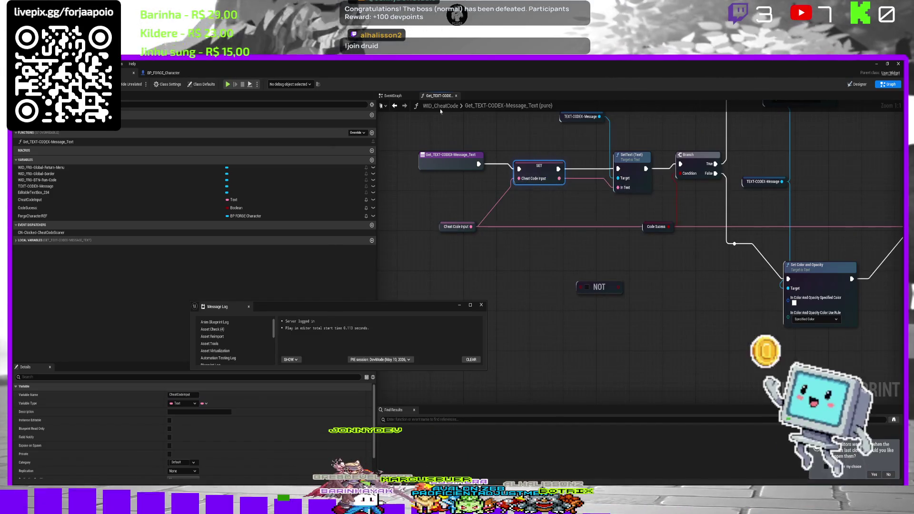
key("ctrl+Tab")
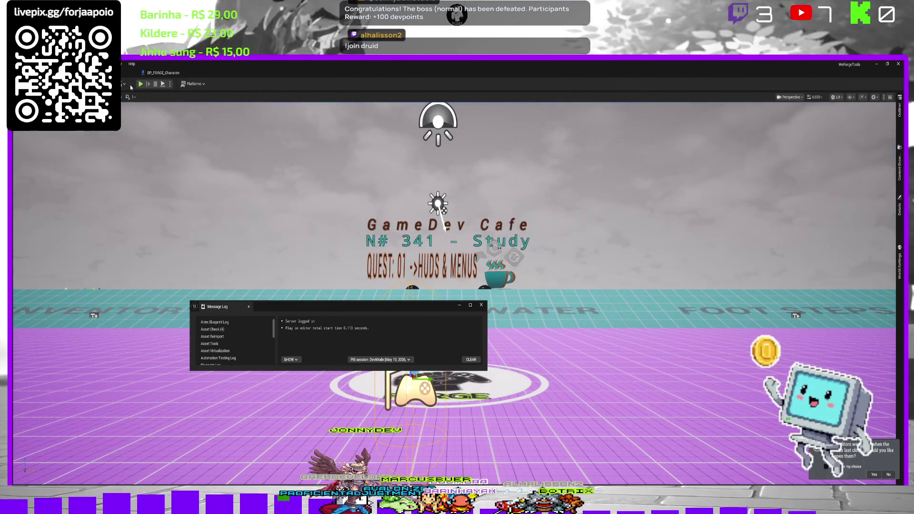
key("ctrl+Tab")
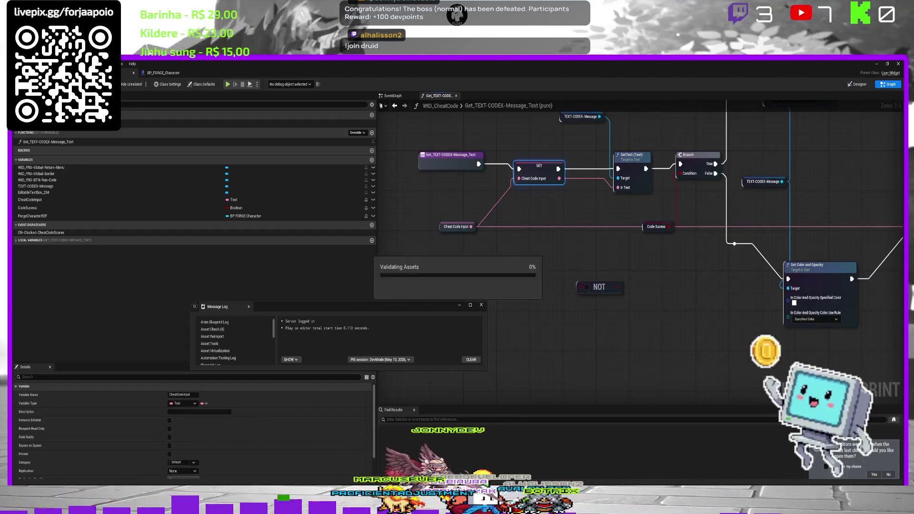
Start play and set the running WID_CheatCode instance as the function graph's debug object.
left_click(157, 74)
key("ctrl+Tab")
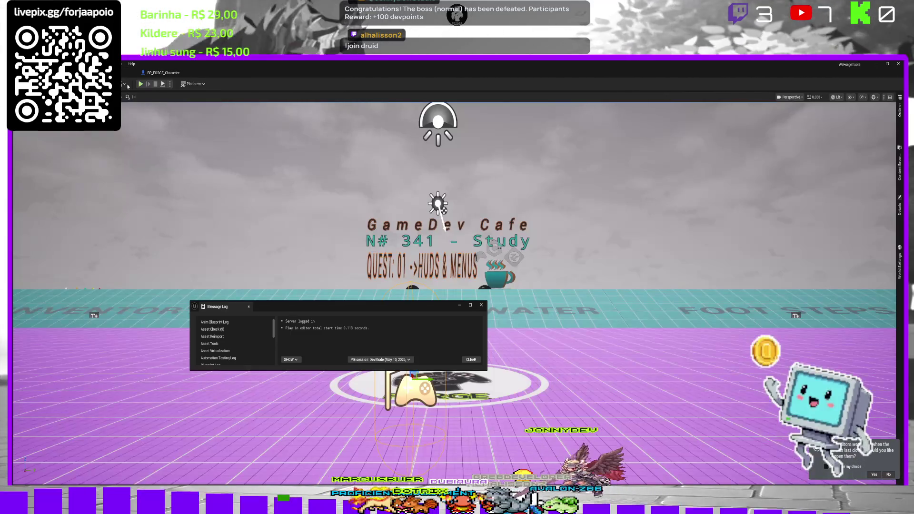
key("ctrl+Tab")
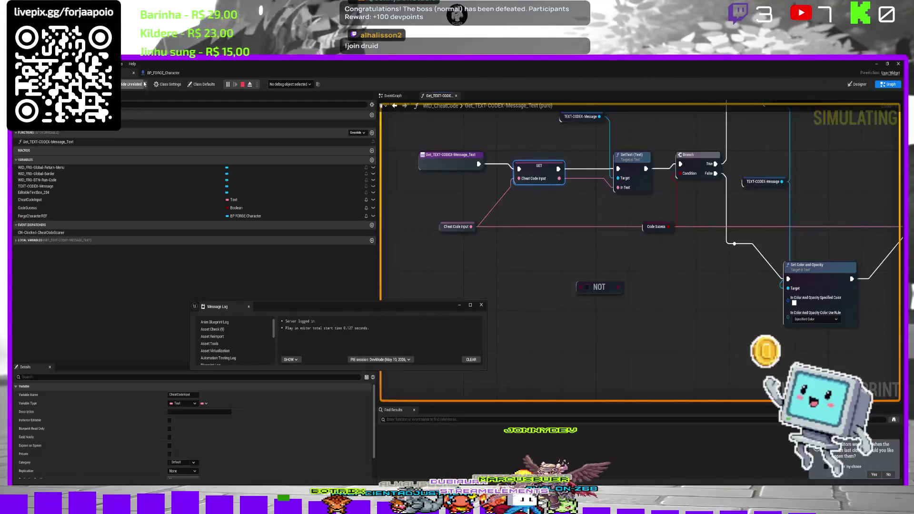
key("Home")
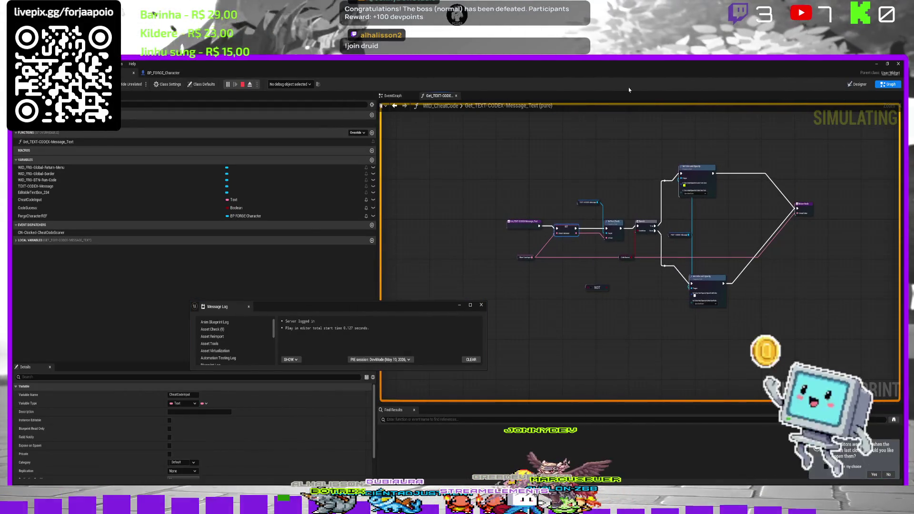
left_click(299, 84)
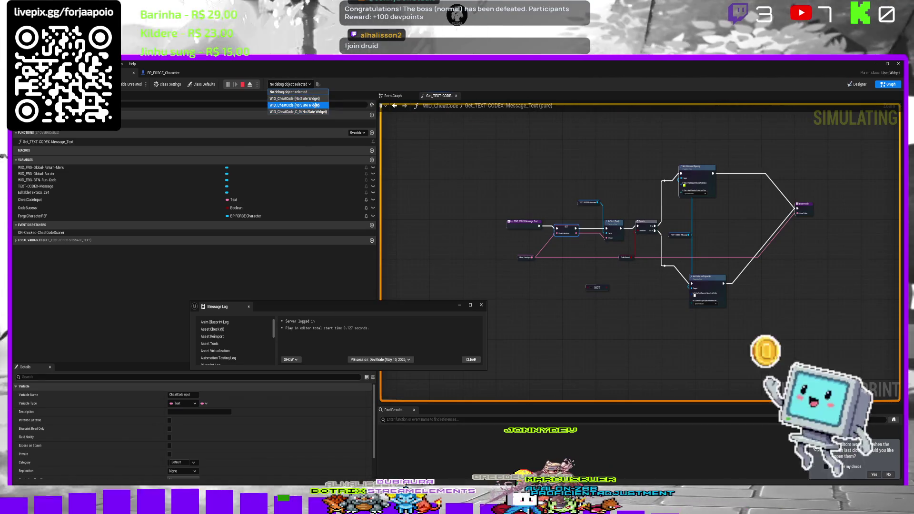
left_click(304, 98)
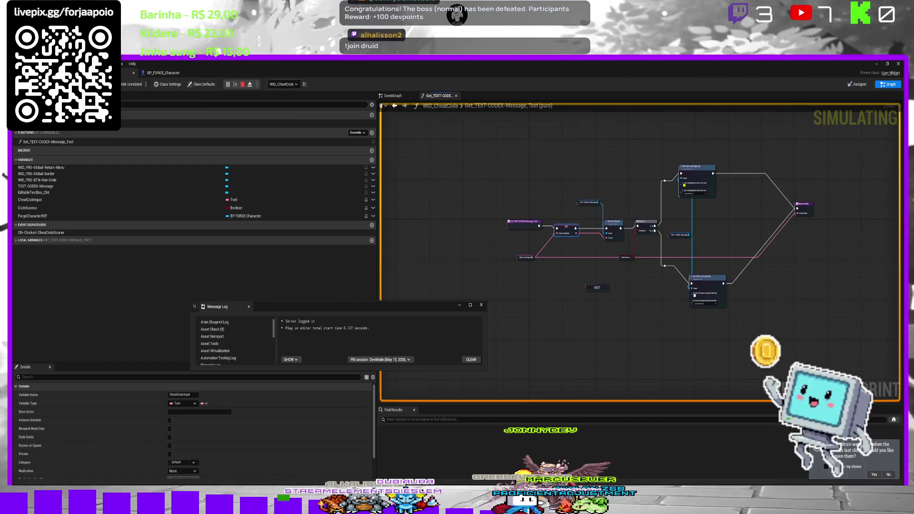
Open the in-game cheat-code panel, then shrink the widget editor to a floating window.
key("alt+Tab")
left_click(316, 172)
key("Tab")
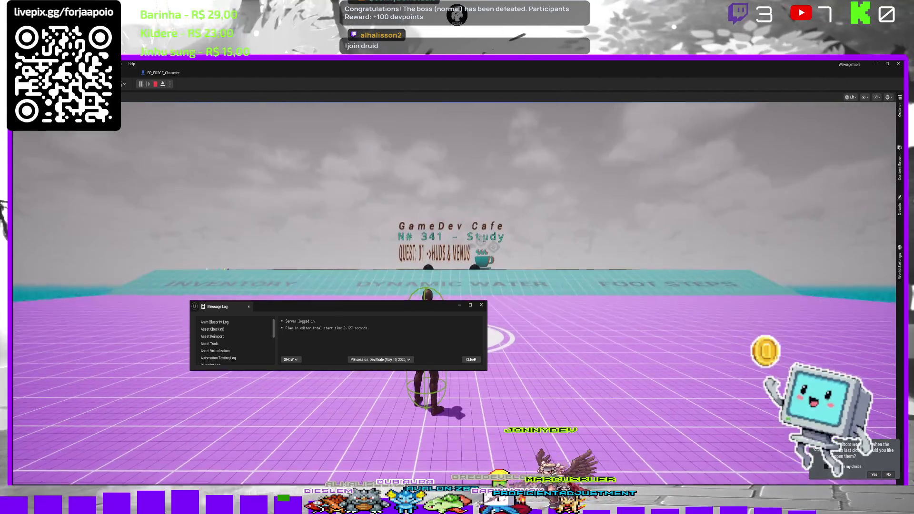
left_click(128, 80)
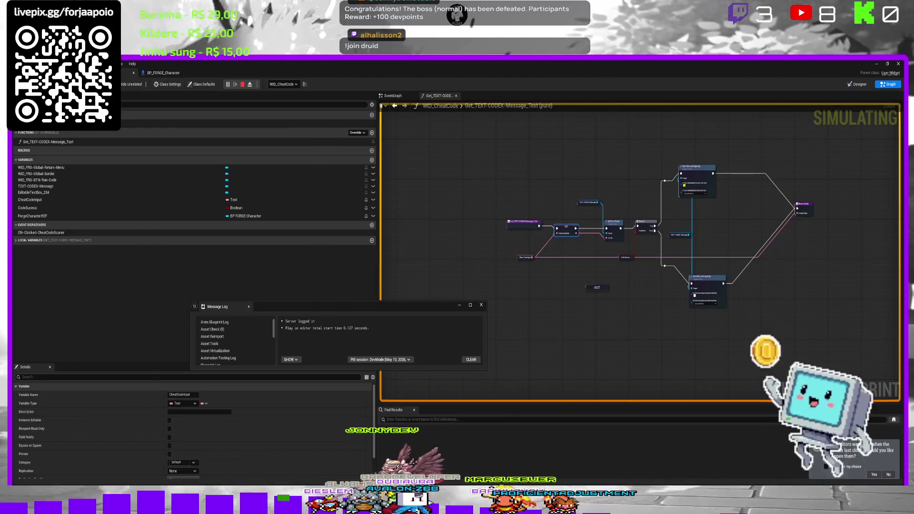
key("super+Down")
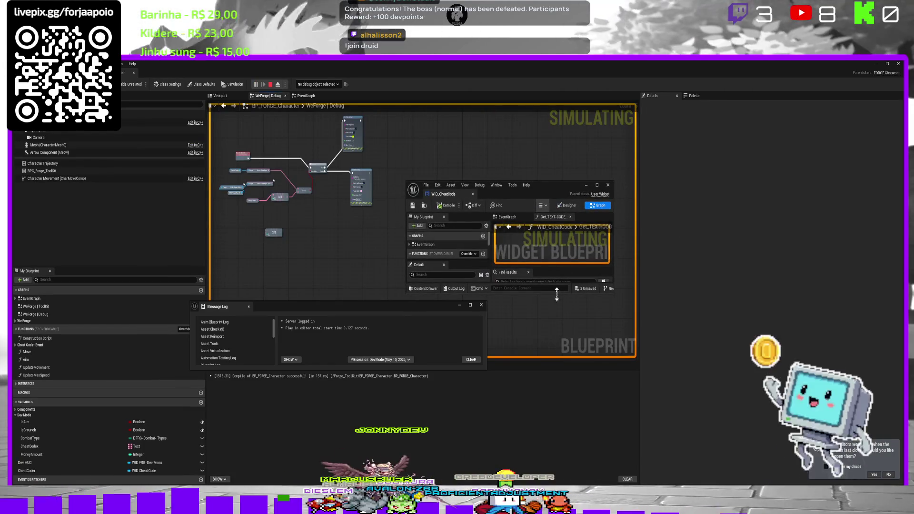
Resize the widget editor alongside the running game and close the message log.
double_click(557, 293)
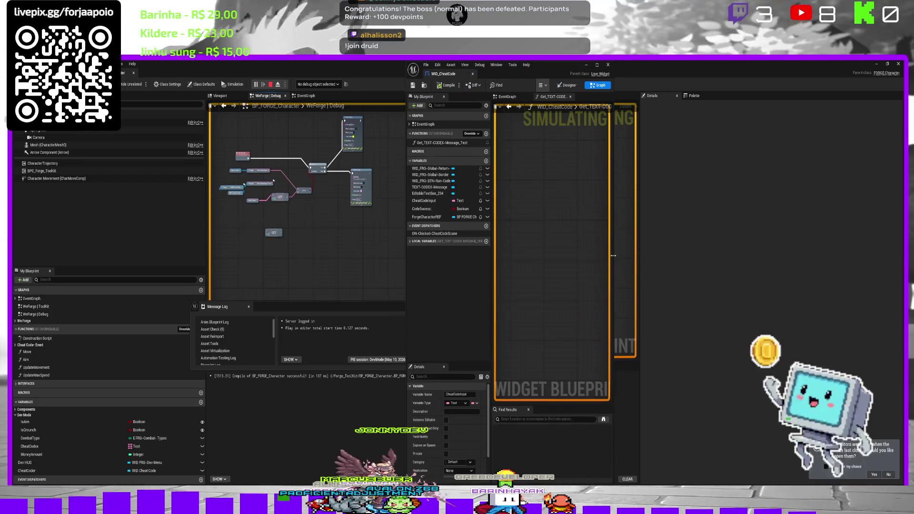
left_click_drag(613, 256, 889, 256)
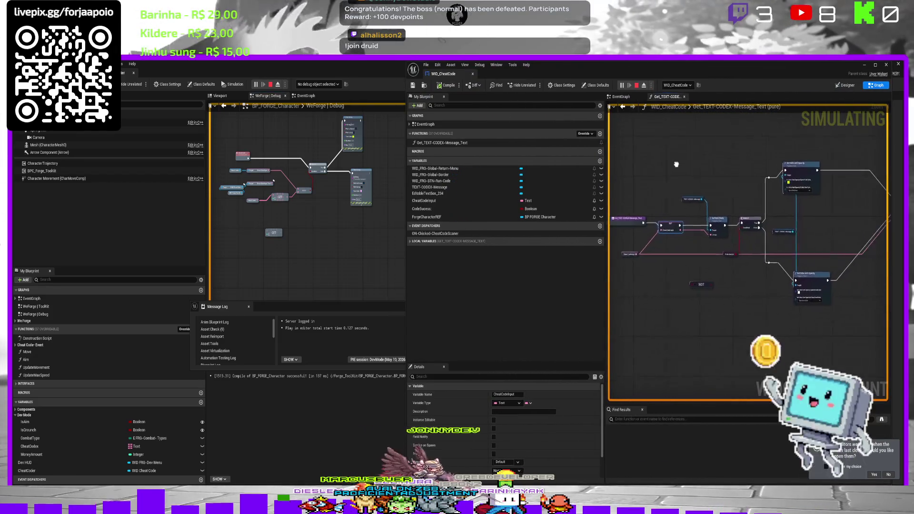
scroll(723, 195, "down", 5)
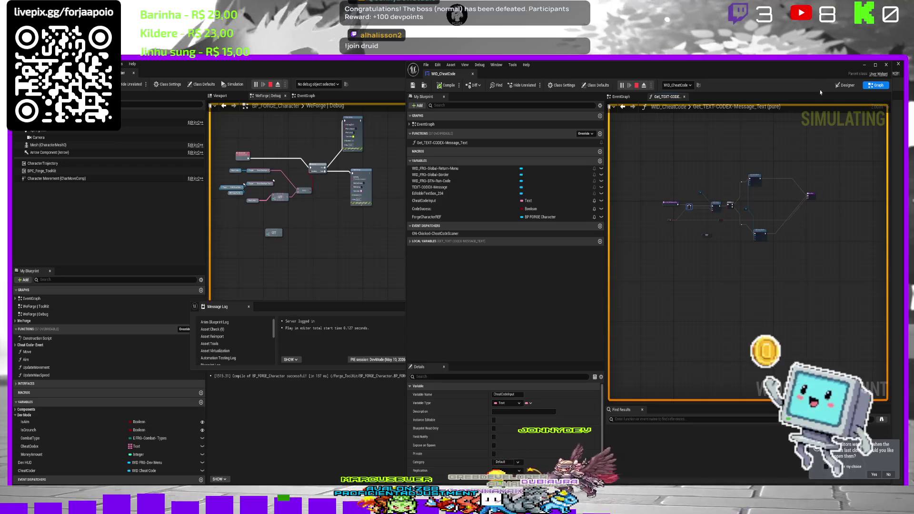
key("alt+Tab")
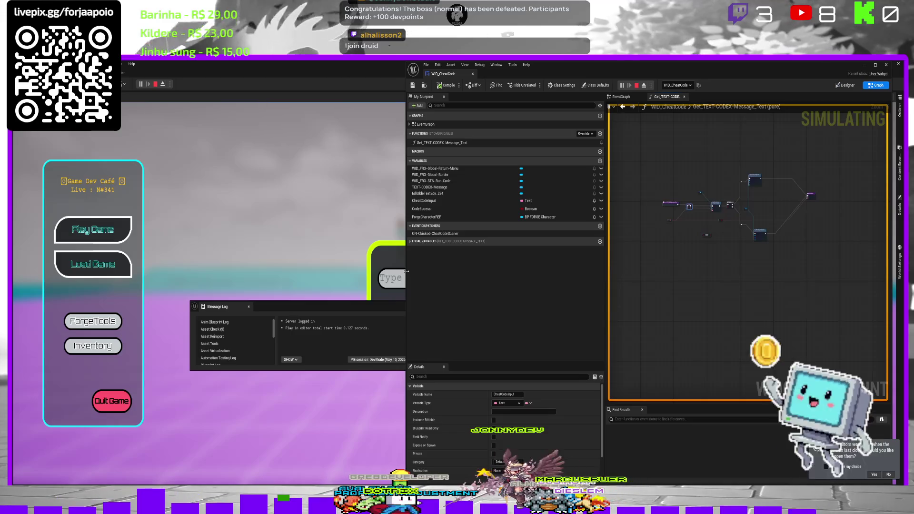
left_click_drag(406, 272, 561, 287)
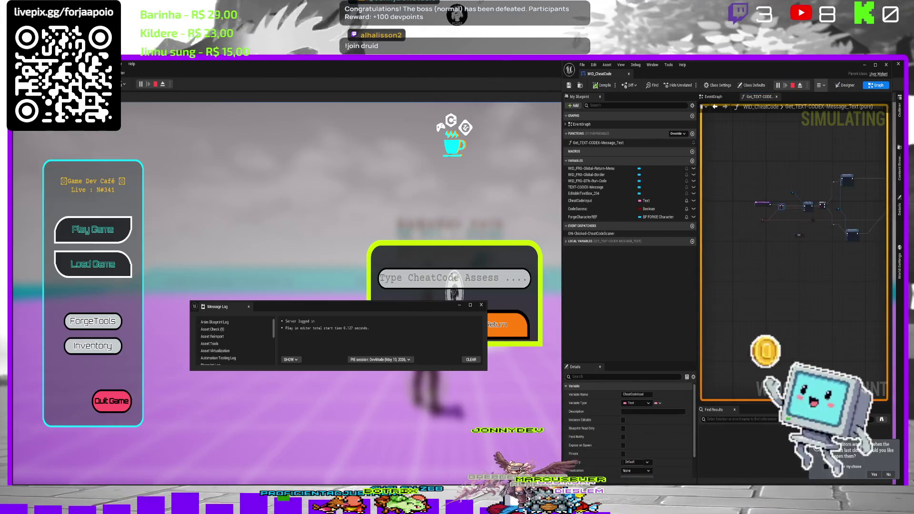
left_click(481, 305)
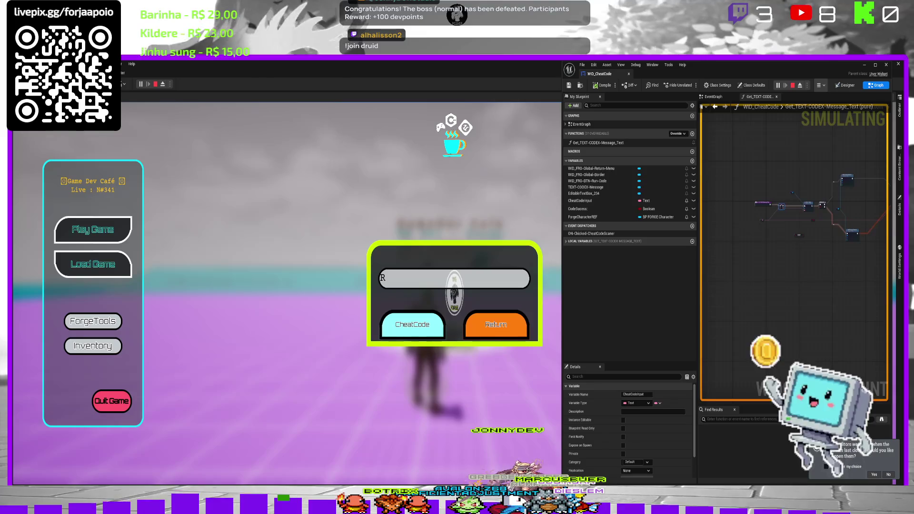
Enter and submit the codes Test and Speed in the game's cheat-code field.
key("BackSpace")
type("st")
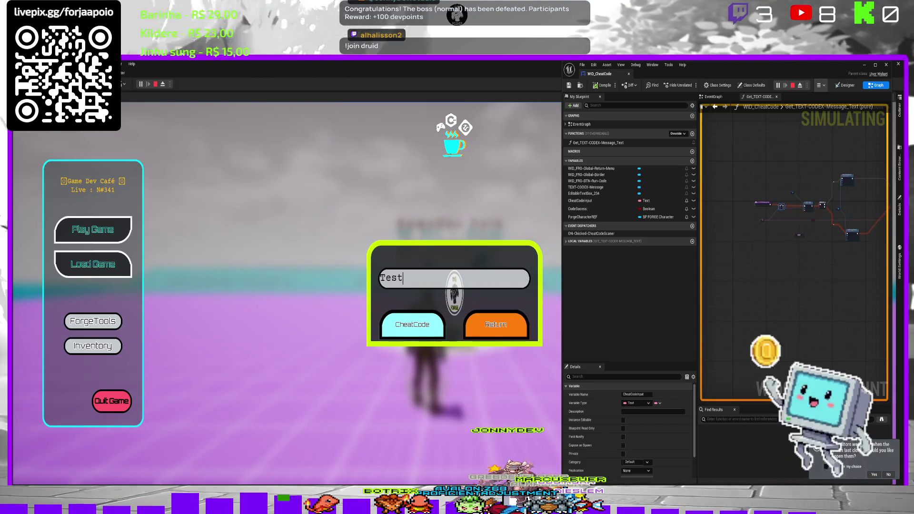
scroll(766, 211, "up", 3)
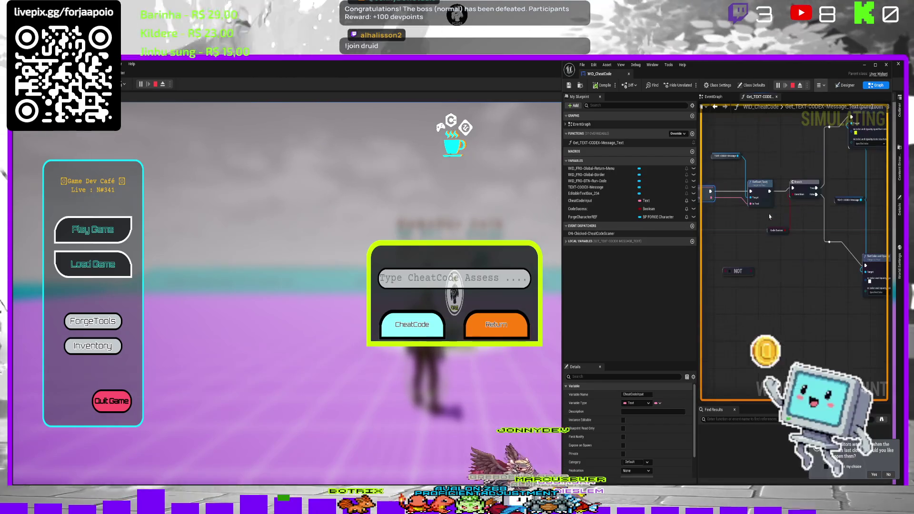
right_click(774, 233)
left_click(774, 232)
scroll(789, 251, "down", 5)
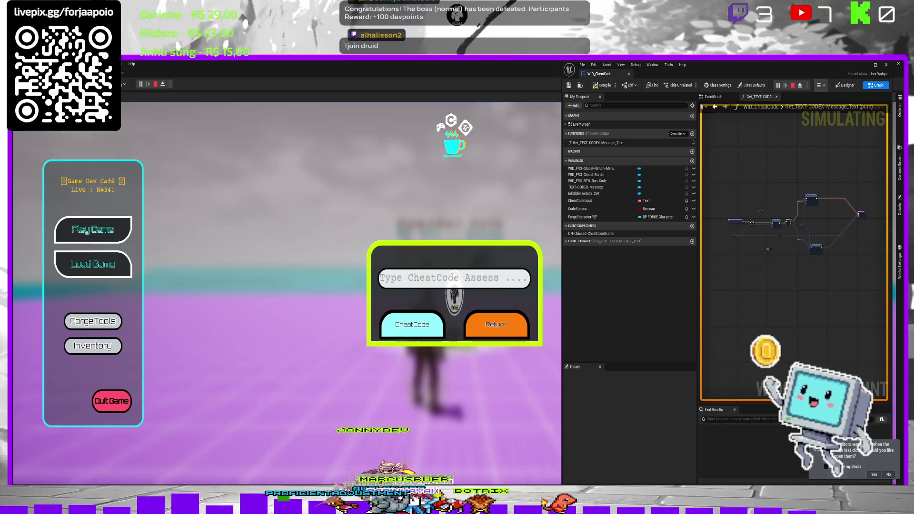
type("est")
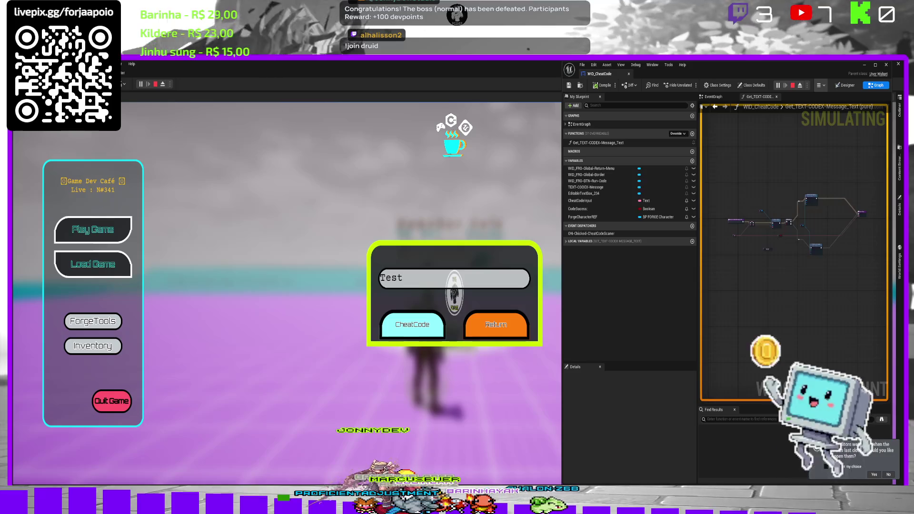
left_click(412, 324)
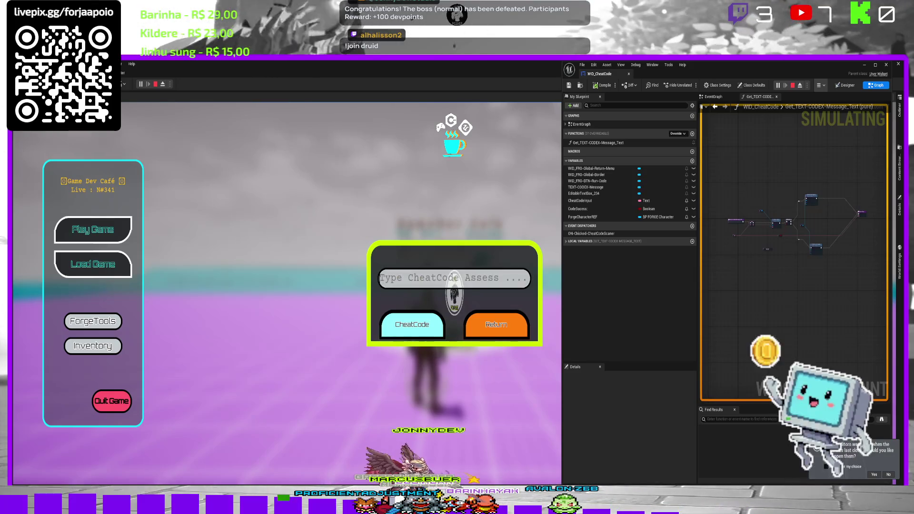
type("S")
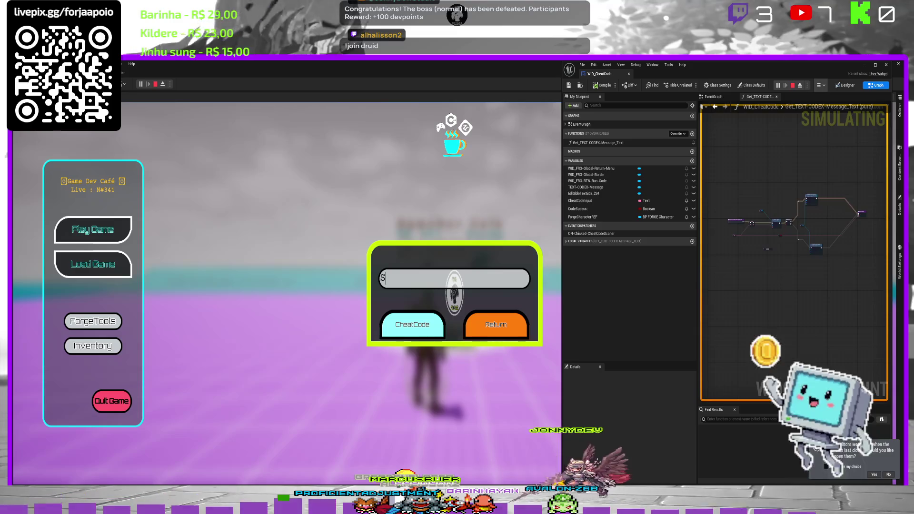
type("d")
left_click(402, 320)
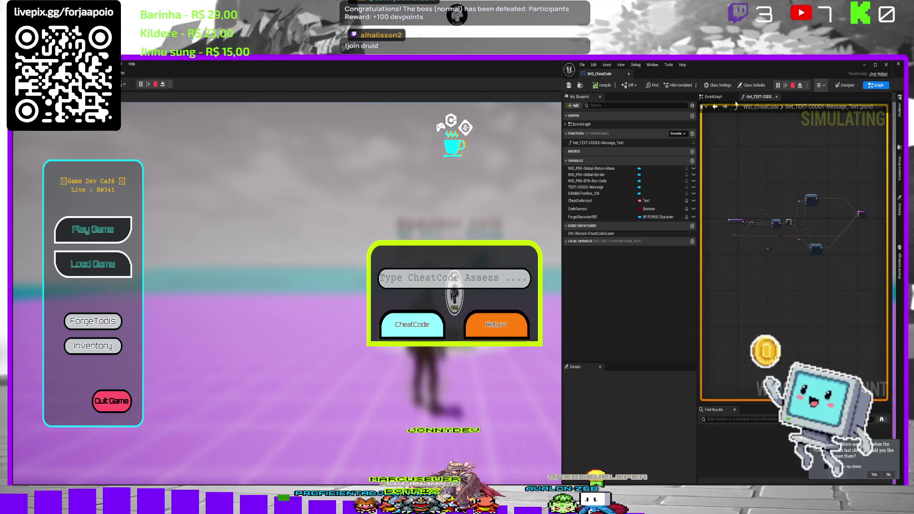
Show the widget's EventGraph and retype Sp in the in-game cheat-code field.
left_click(714, 98)
scroll(719, 109, "down", 4)
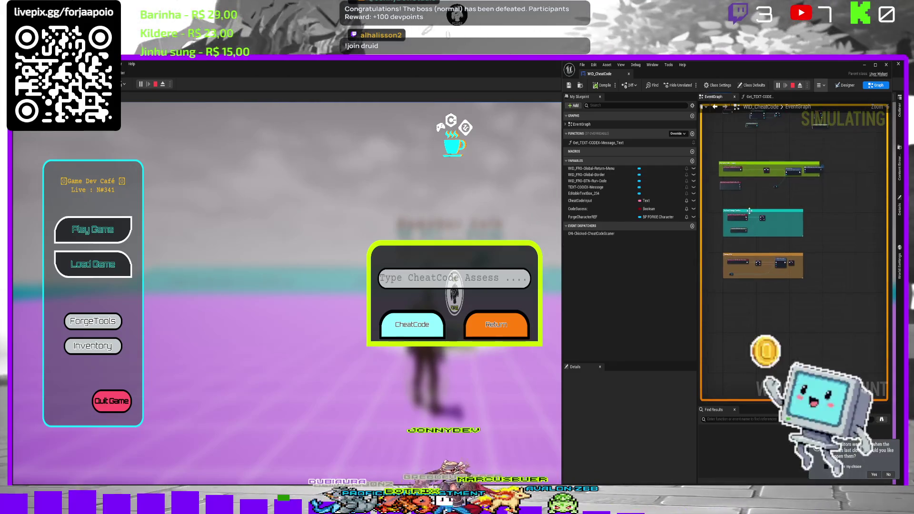
left_click(454, 278)
type("S")
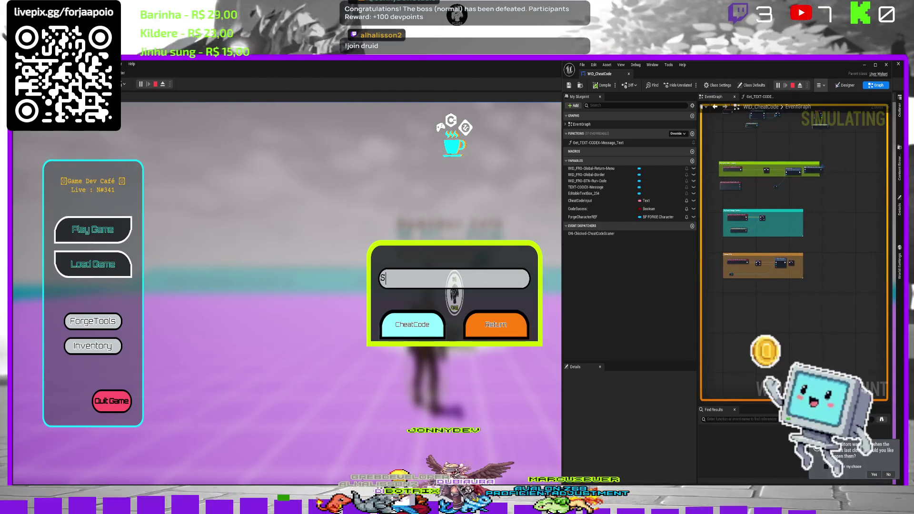
scroll(784, 235, "up", 4)
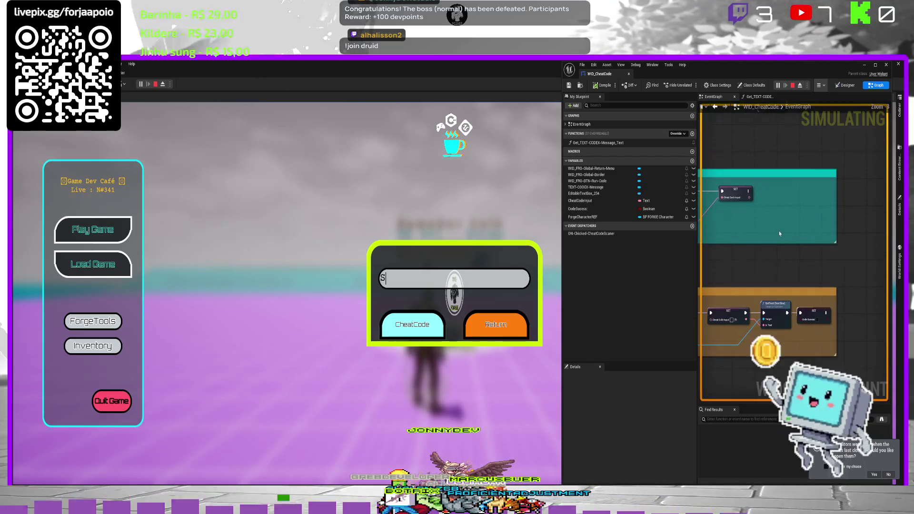
key("BackSpace")
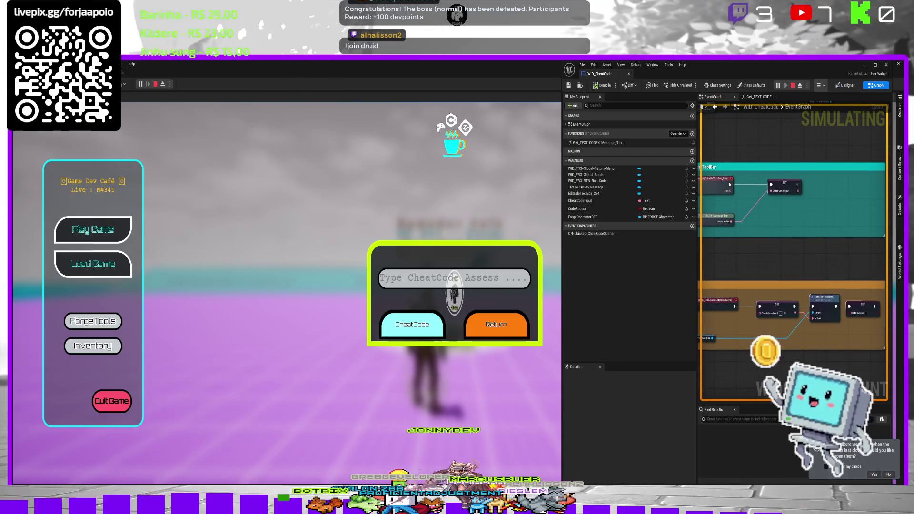
type("Speed")
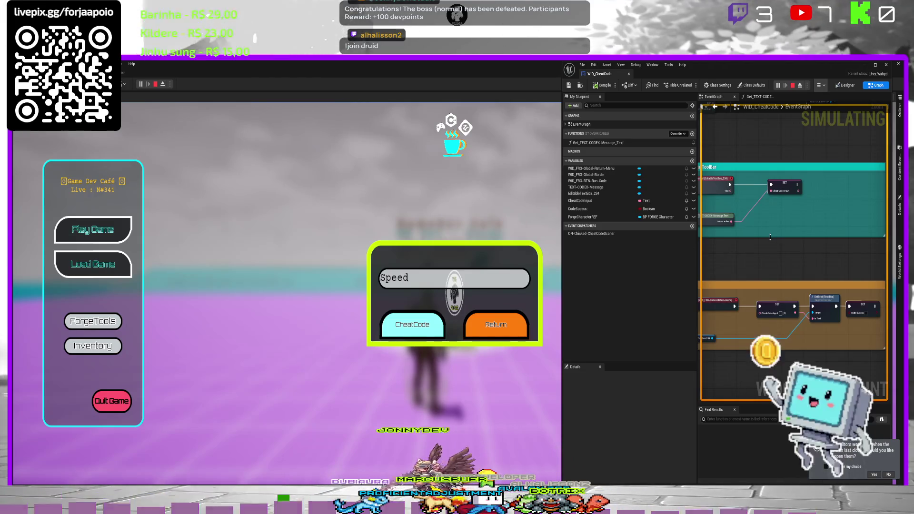
key("Return")
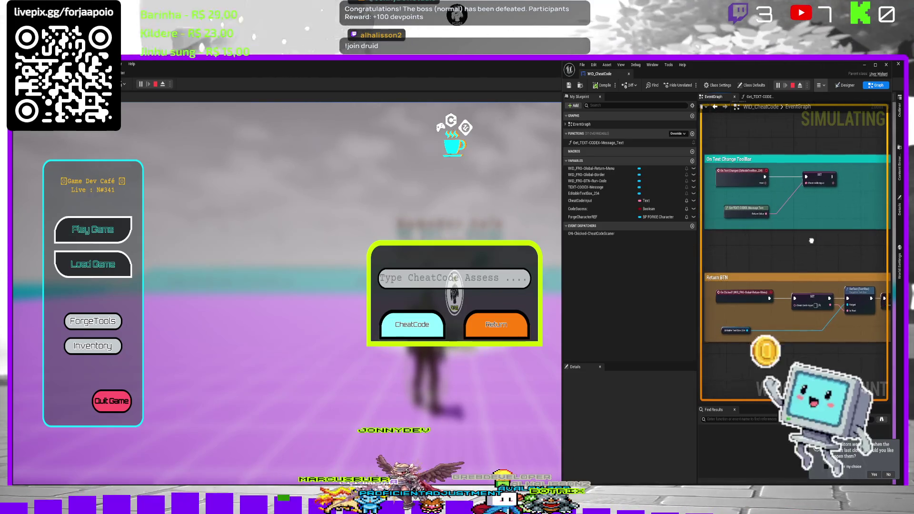
Replace the Get TEXT-CODEX link with On Text Changed's Text into Cheat Code Input, then relaunch play.
key("ctrl+z")
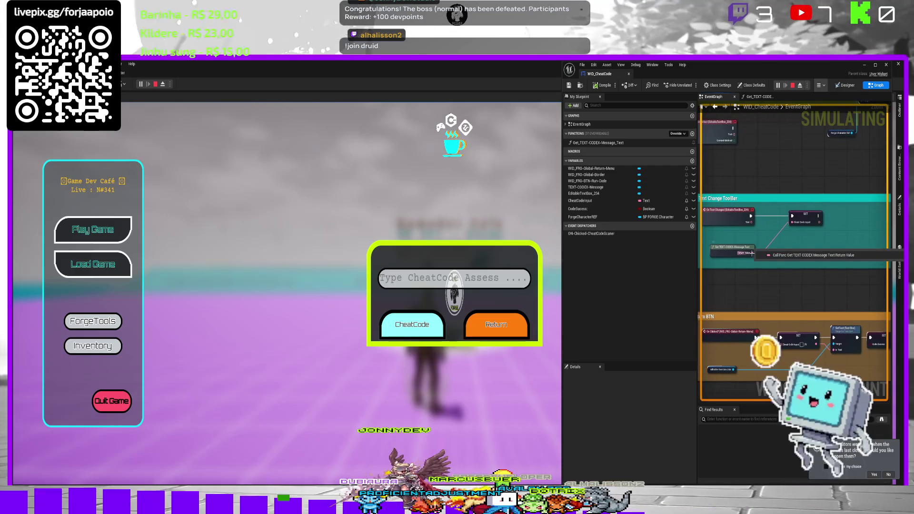
left_click_drag(789, 224, 748, 224)
left_click(454, 278)
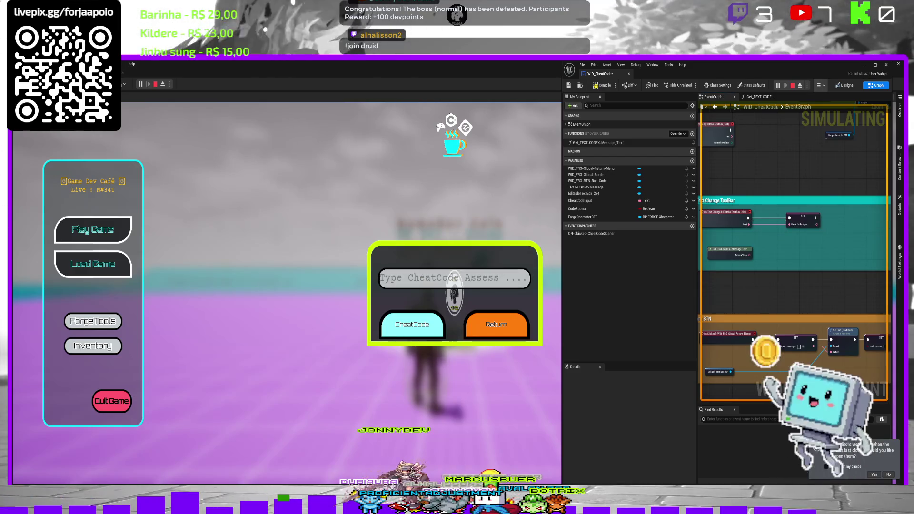
key("Escape")
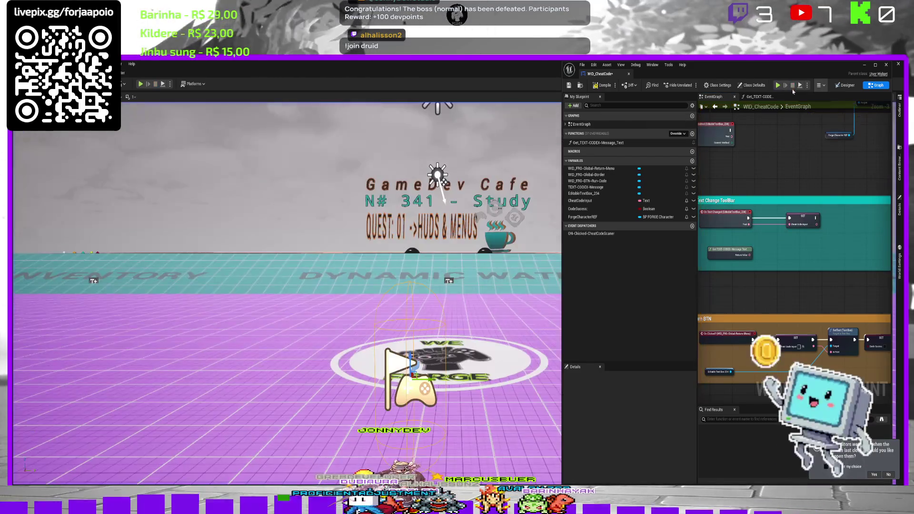
left_click(141, 84)
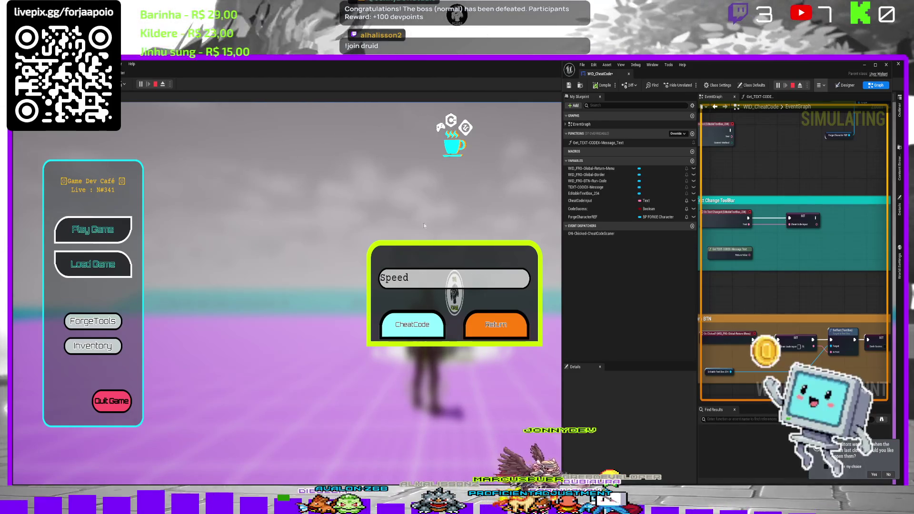
scroll(809, 290, "down", 3)
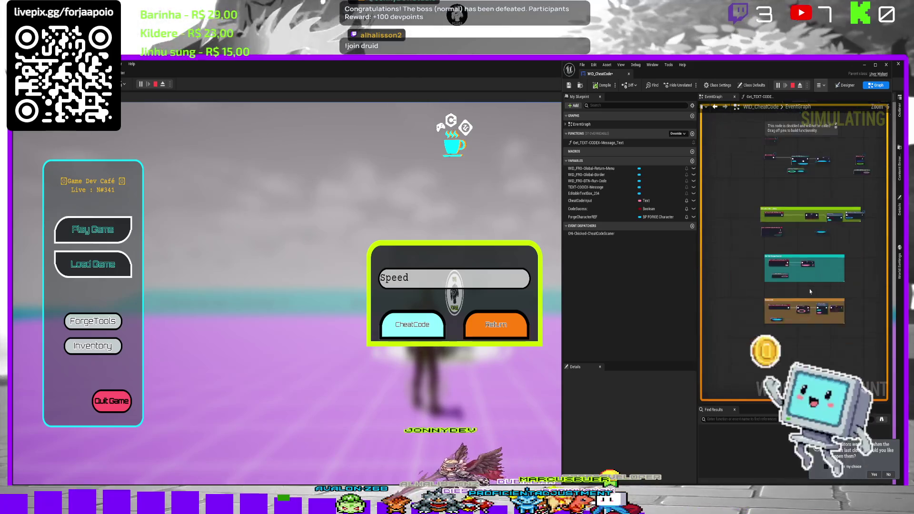
Set WID_CheatCode as the debug object and submit the code Speed.
scroll(809, 291, "down", 2)
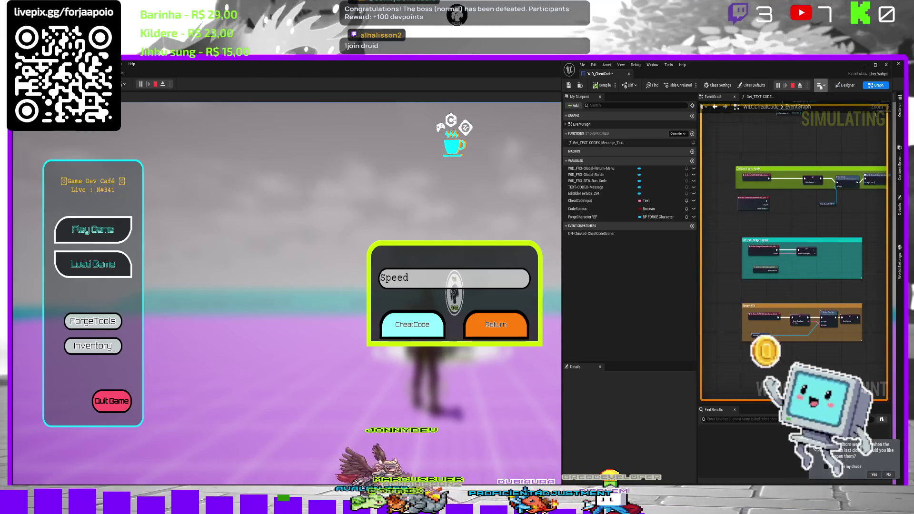
left_click(820, 86)
left_click(833, 100)
left_click(830, 116)
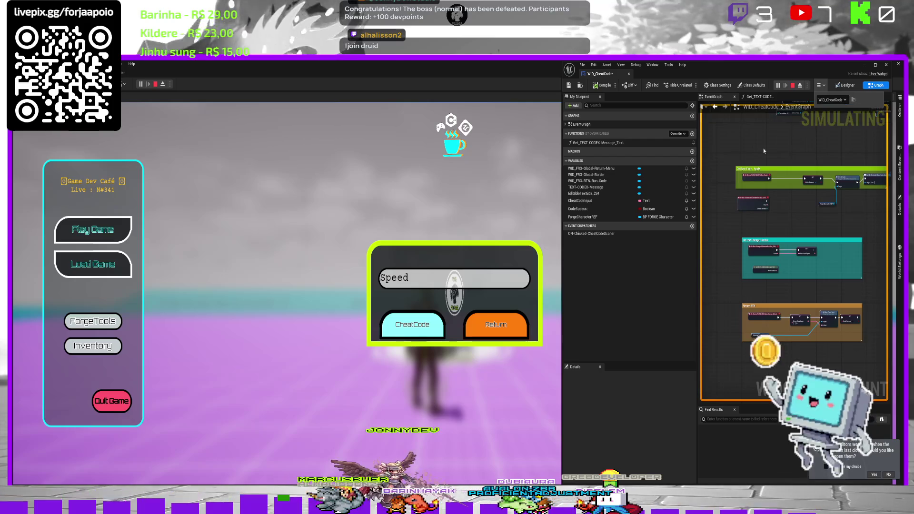
left_click(412, 325)
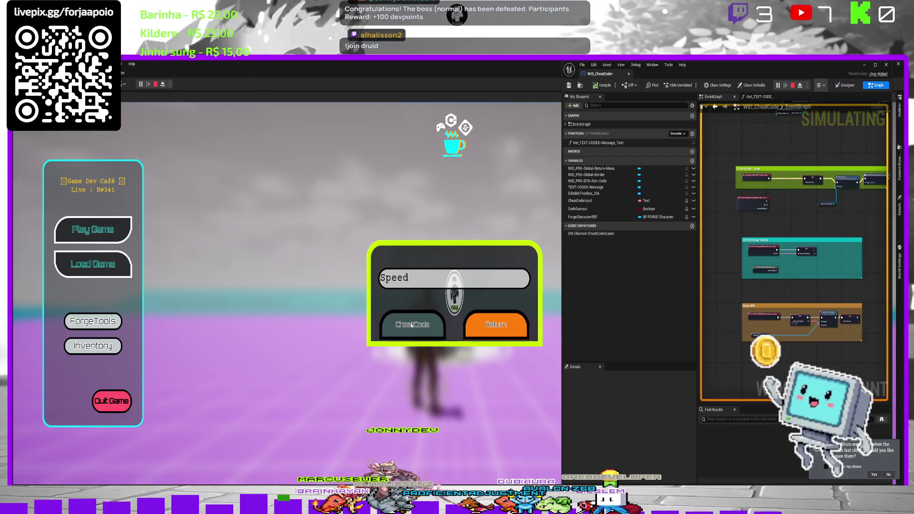
left_click(418, 324)
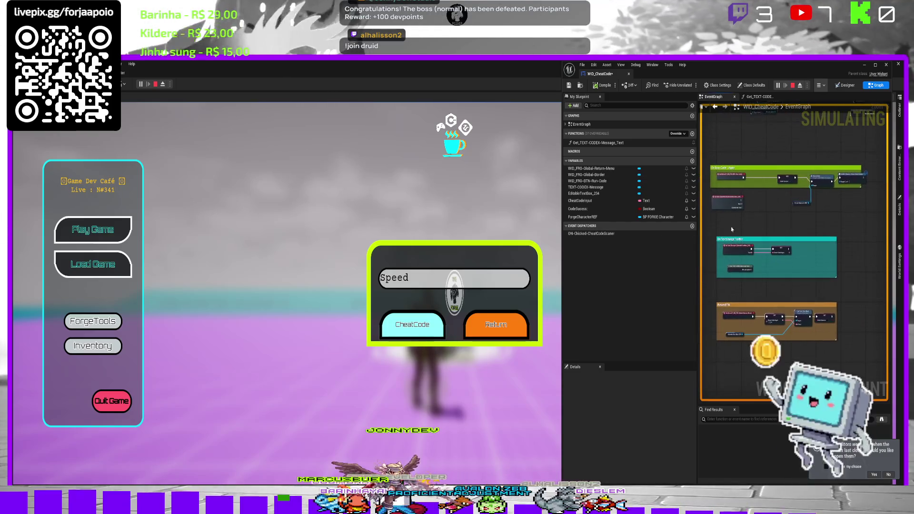
Add extra letters to the code, then clear the field and submit it empty.
left_click(429, 281)
type("s")
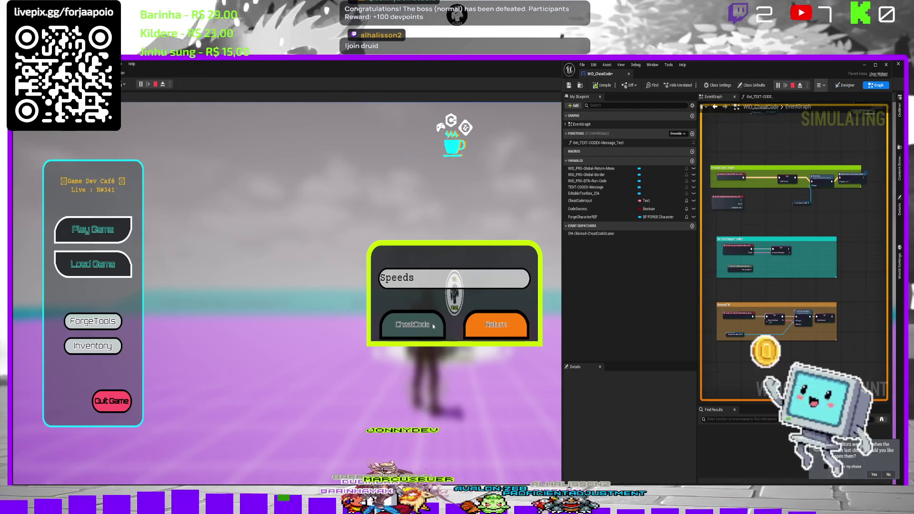
left_click(436, 287)
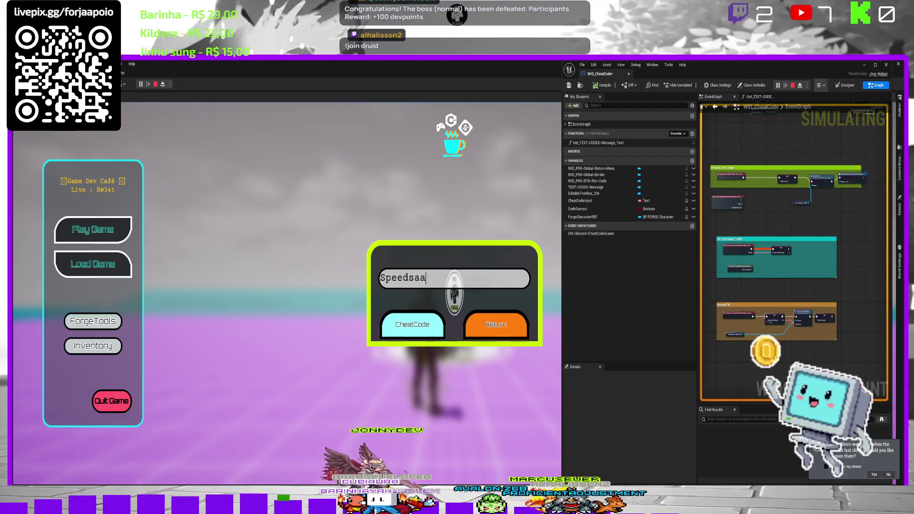
type("aaa")
left_click(391, 277)
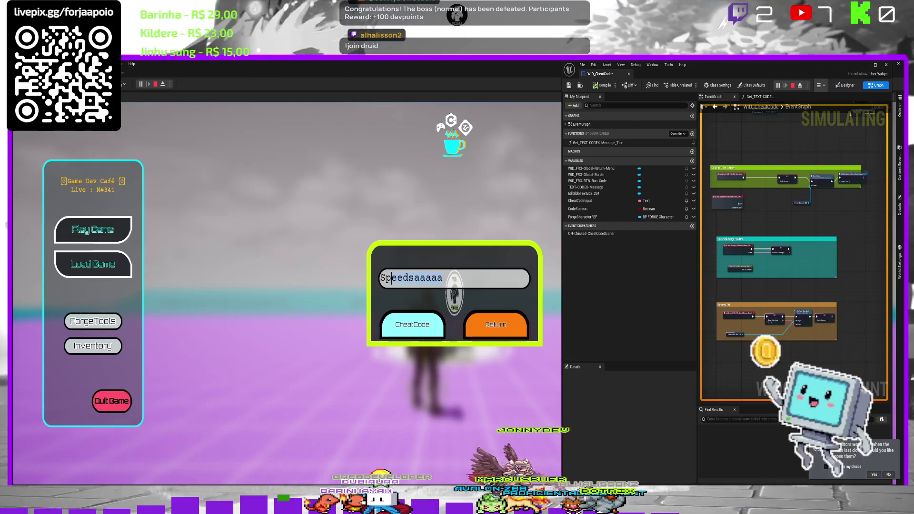
key("BackSpace")
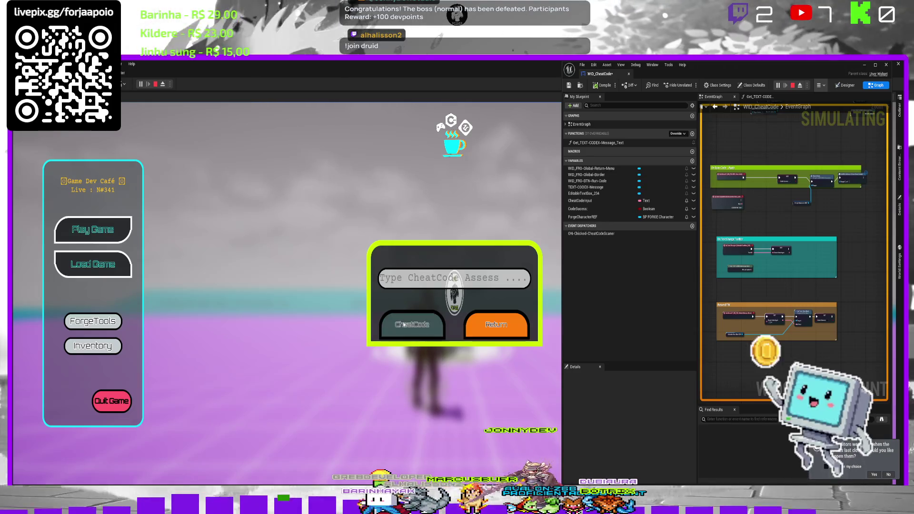
left_click(419, 325)
Retype Speed in the cheat-code field and submit it to trigger the debug print.
left_click(489, 327)
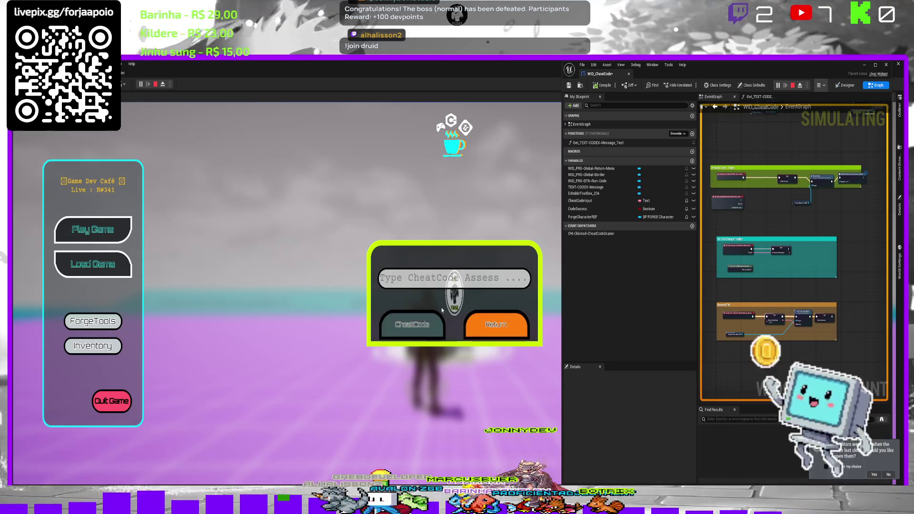
left_click(428, 279)
type("Speed")
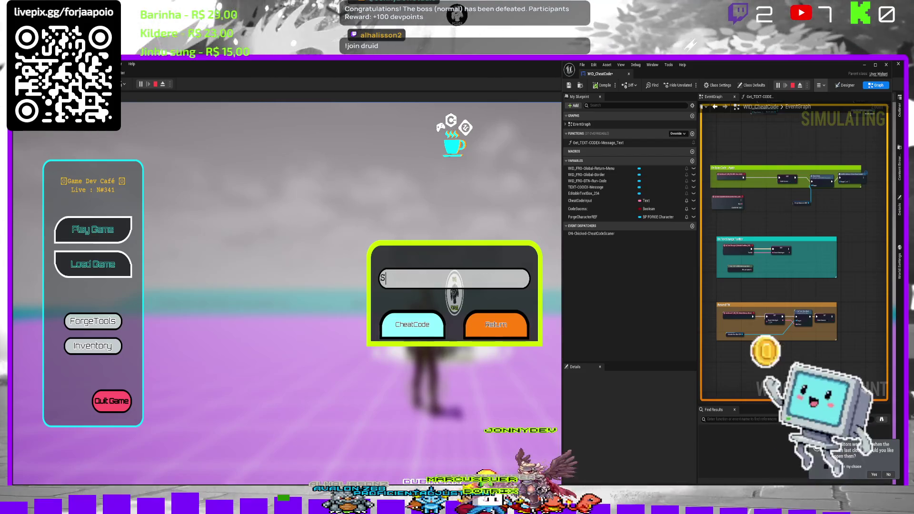
left_click(414, 325)
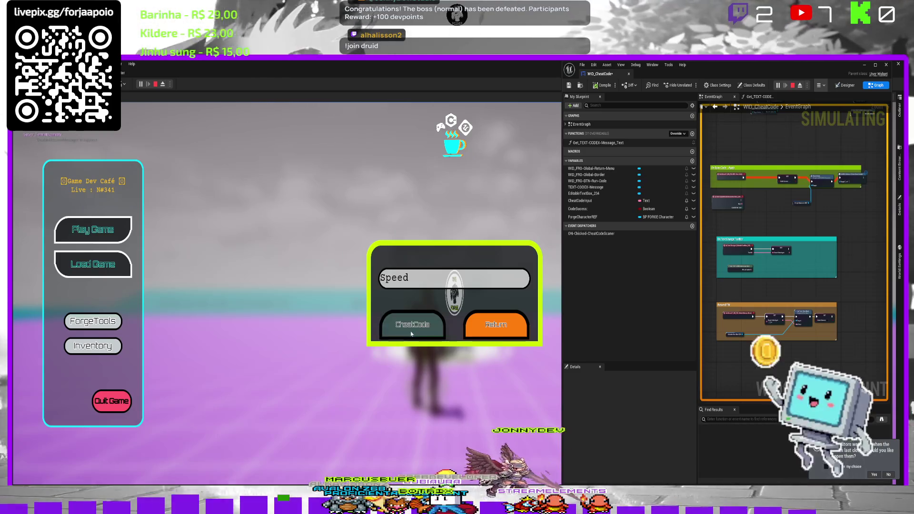
left_click(411, 333)
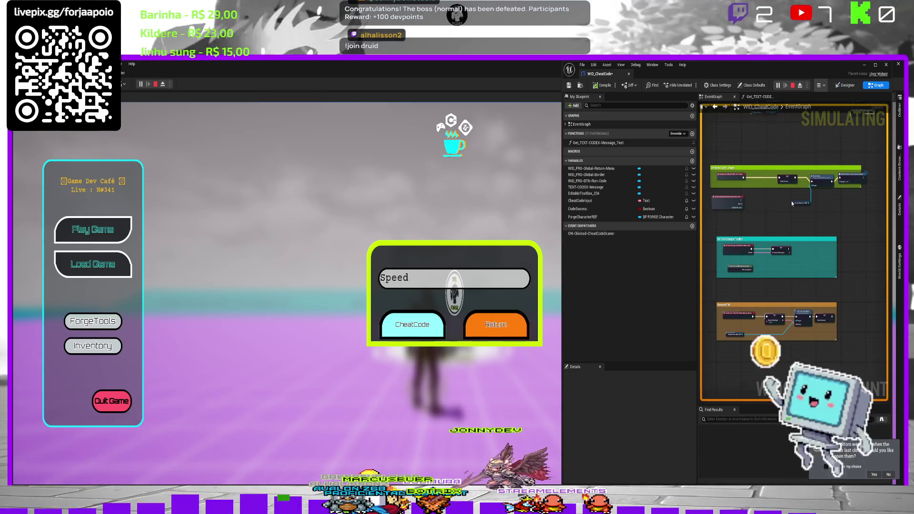
Add an equal node on a CheatCodeInput getter inside the green comment, then restart play.
left_click_drag(821, 176, 803, 184)
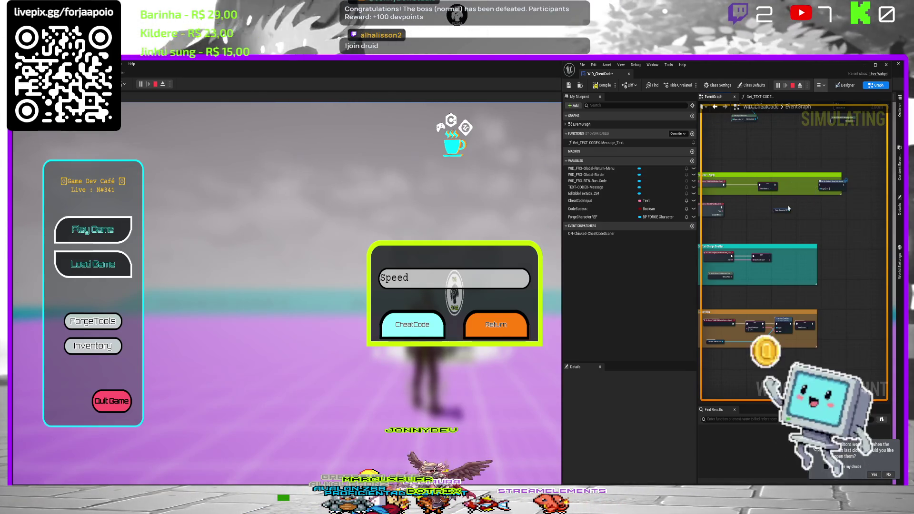
left_click_drag(781, 231, 784, 230)
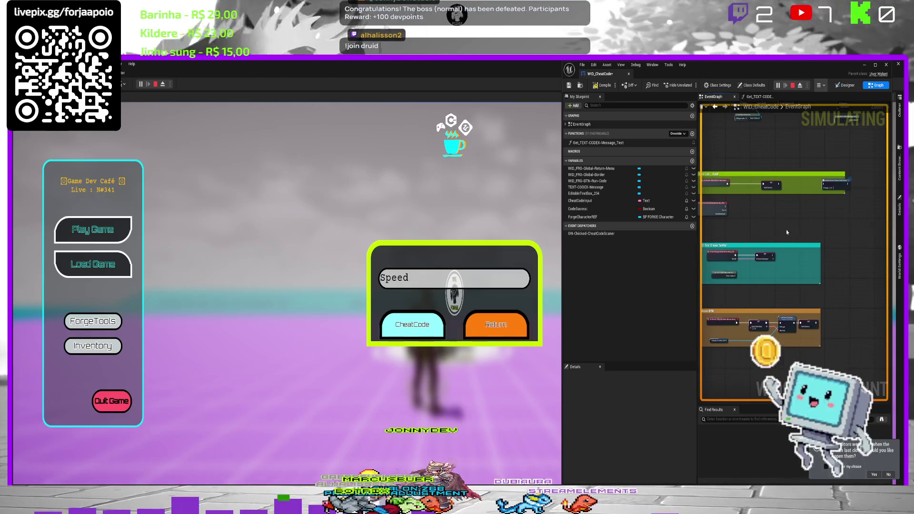
left_click(594, 203)
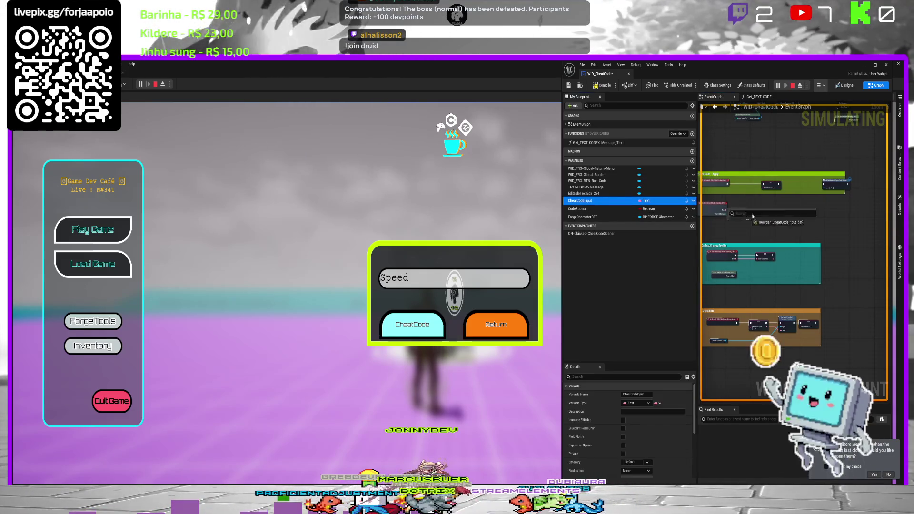
mouse_move(783, 216)
left_mouse_down()
mouse_move(775, 203)
mouse_move(795, 207)
left_mouse_up()
type("equal")
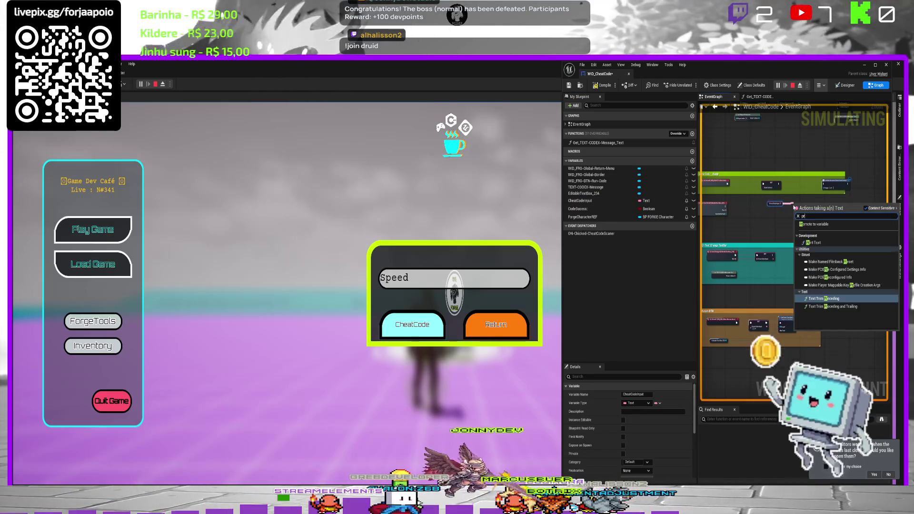
key("Return")
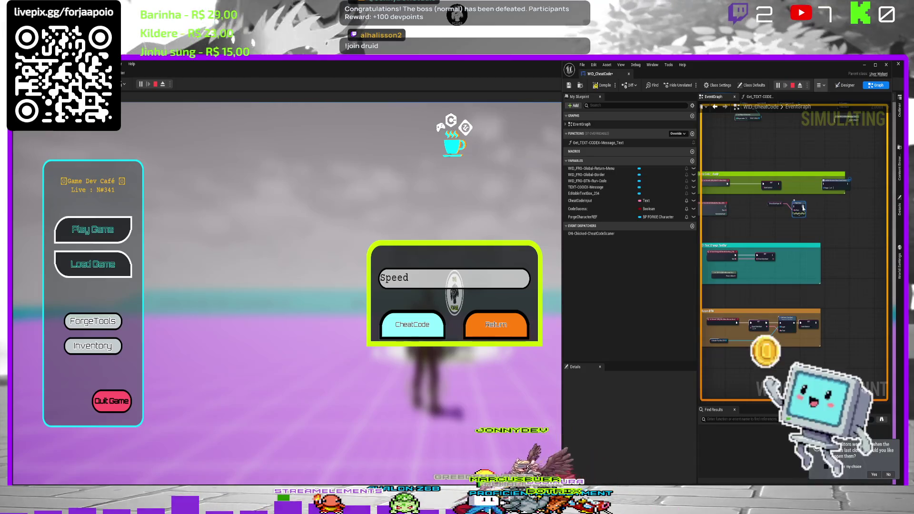
left_click_drag(804, 208, 809, 186)
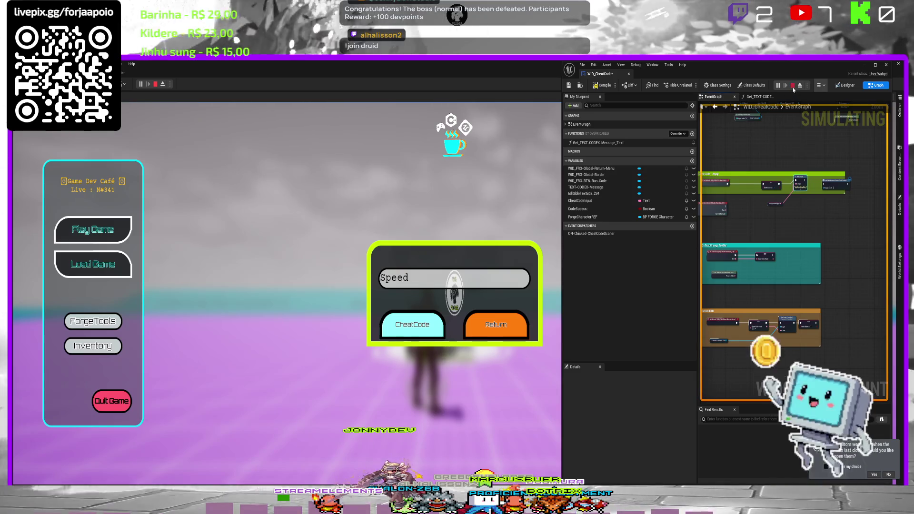
key("Escape")
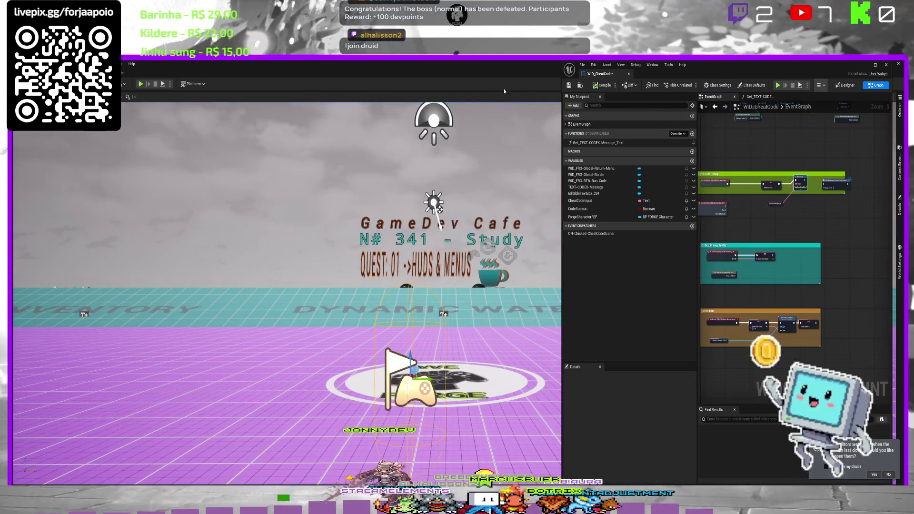
left_click(140, 85)
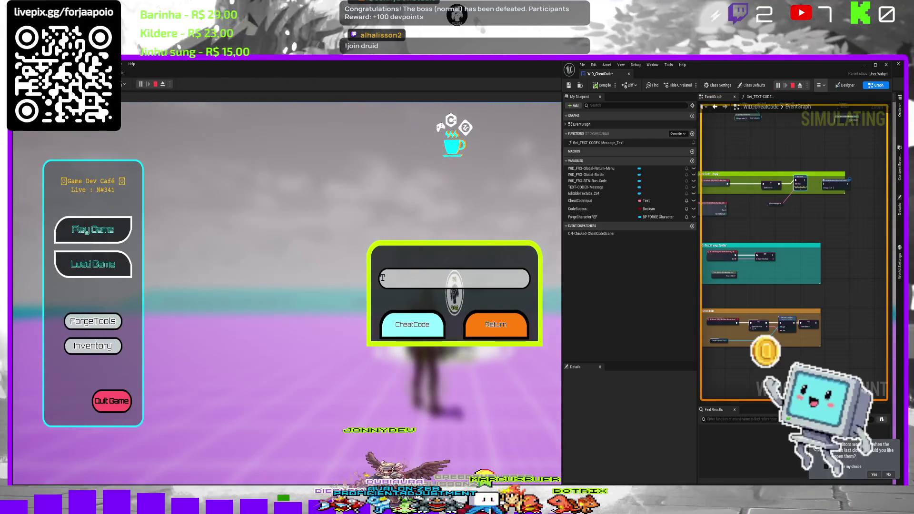
Submit Test in the cheat-code field, then type Avante and correct it toward Vingadores!
type("Test")
left_click(408, 328)
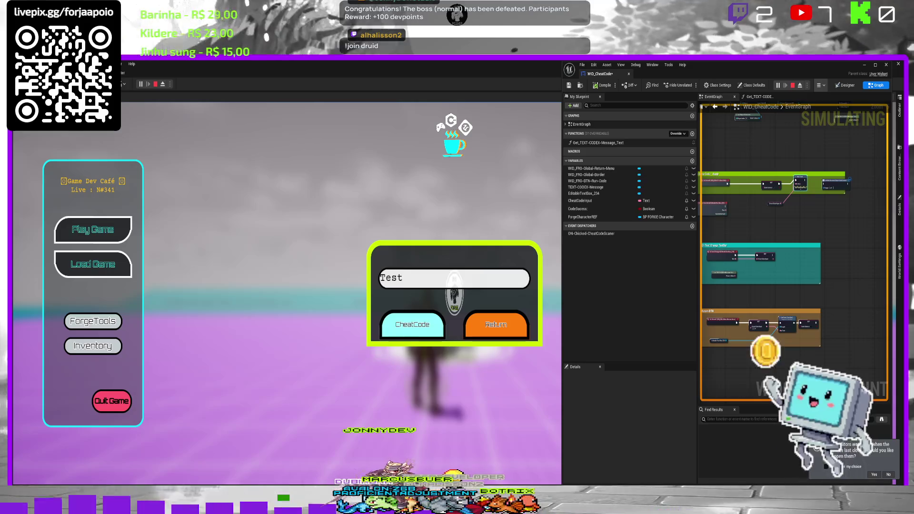
type("Avante")
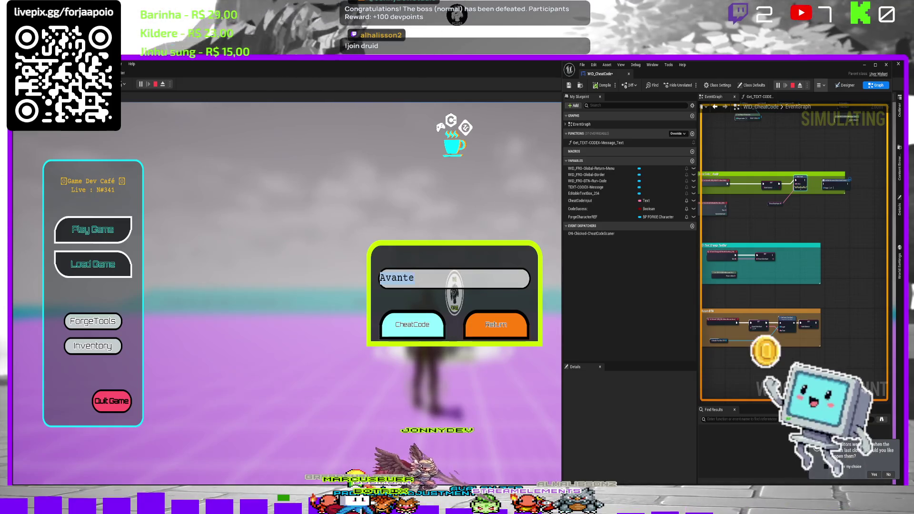
key("BackSpace")
type("in")
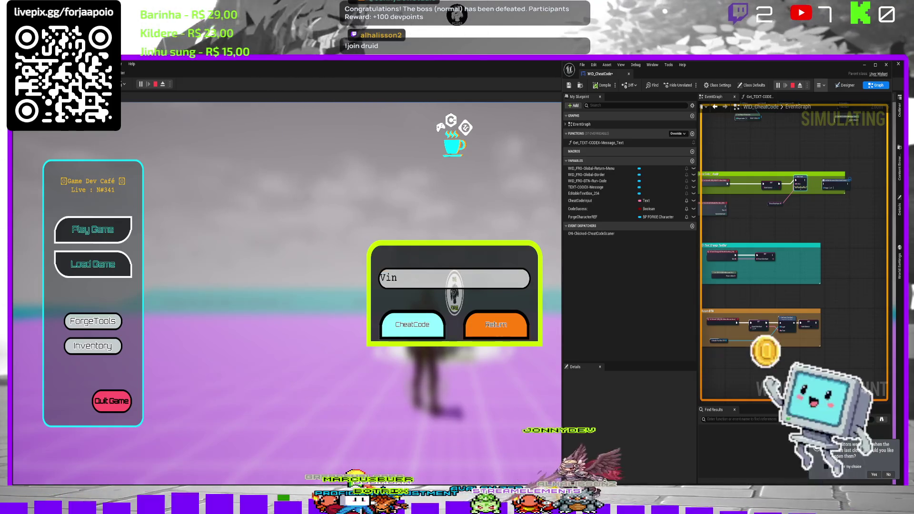
type("gadores!")
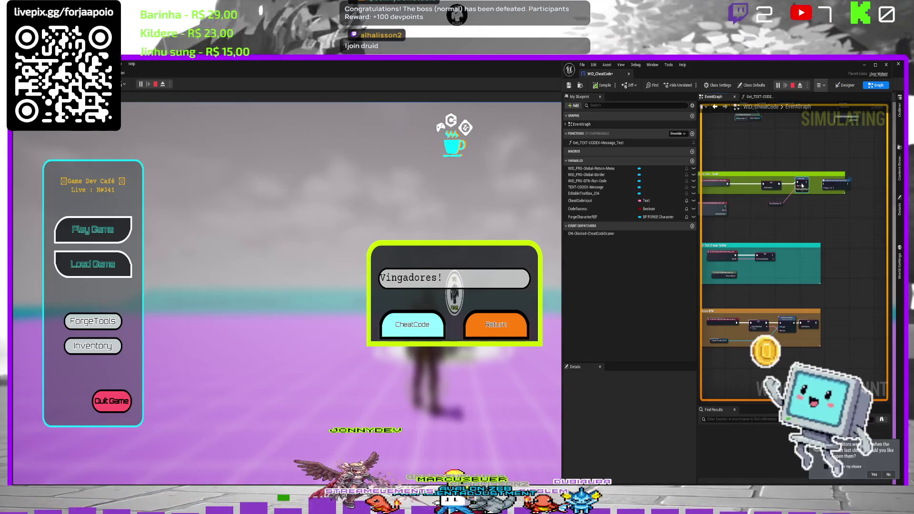
scroll(809, 181, "up", 3)
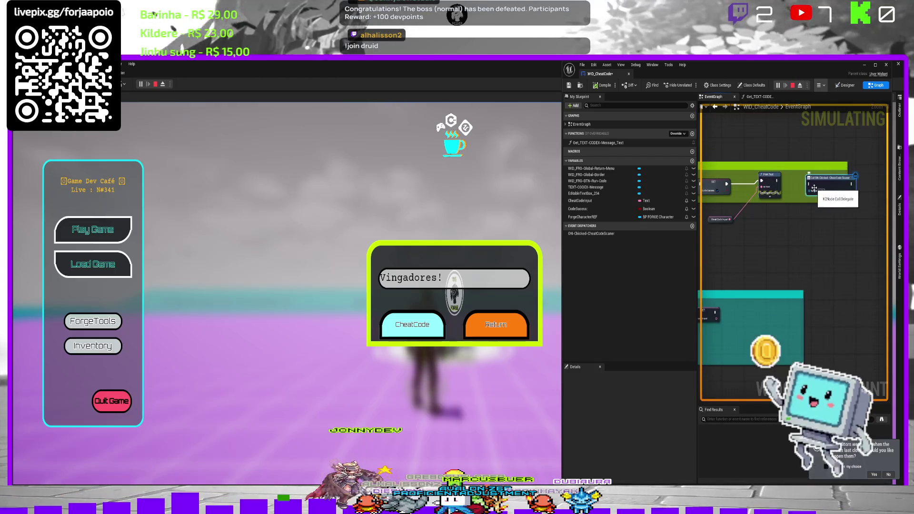
Wire the execution pin to the next node in the green comment and compile the widget.
scroll(814, 188, "down", 4)
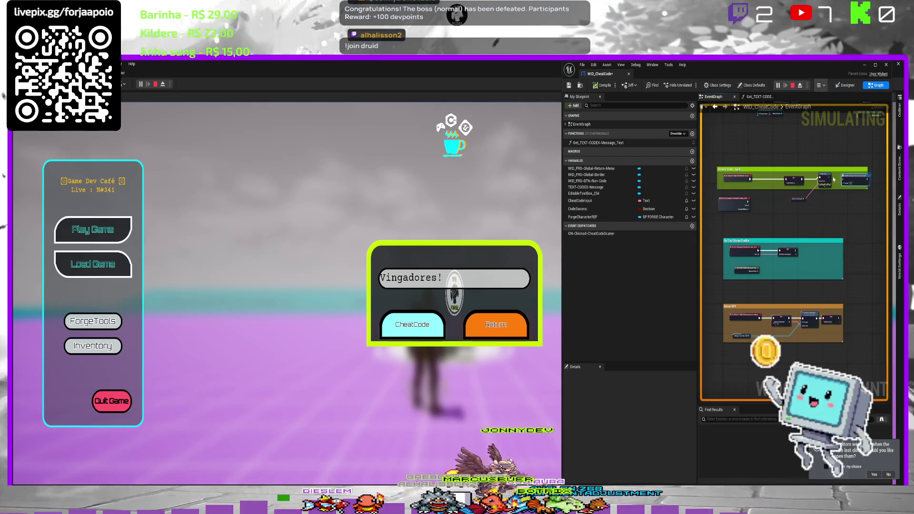
mouse_move(830, 182)
left_mouse_down()
mouse_move(802, 189)
mouse_move(830, 193)
left_mouse_up()
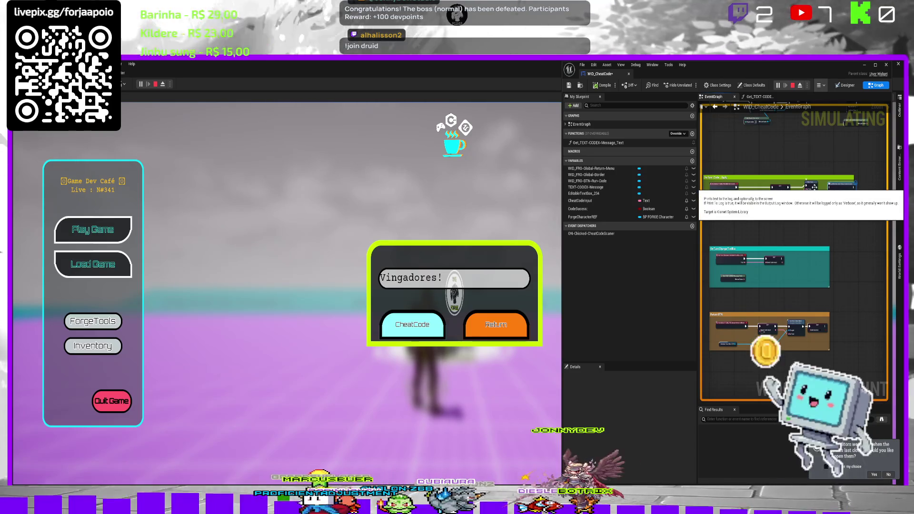
left_click_drag(817, 187, 830, 189)
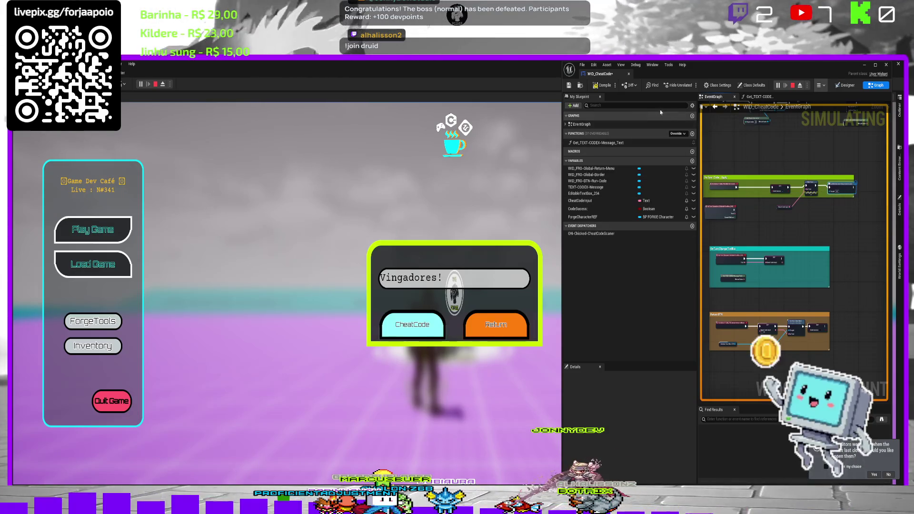
left_click(604, 85)
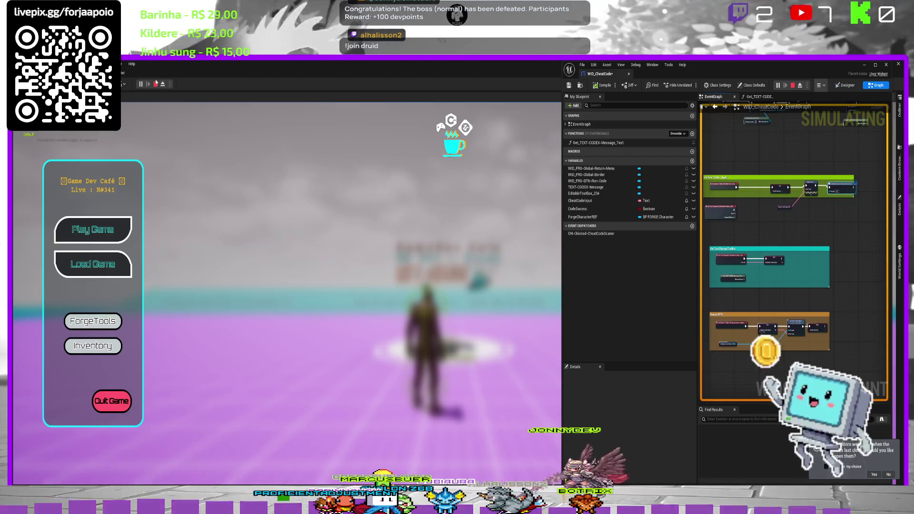
Resume play, reopen the cheat-code panel, and submit Test twice.
left_click(156, 84)
left_click(141, 84)
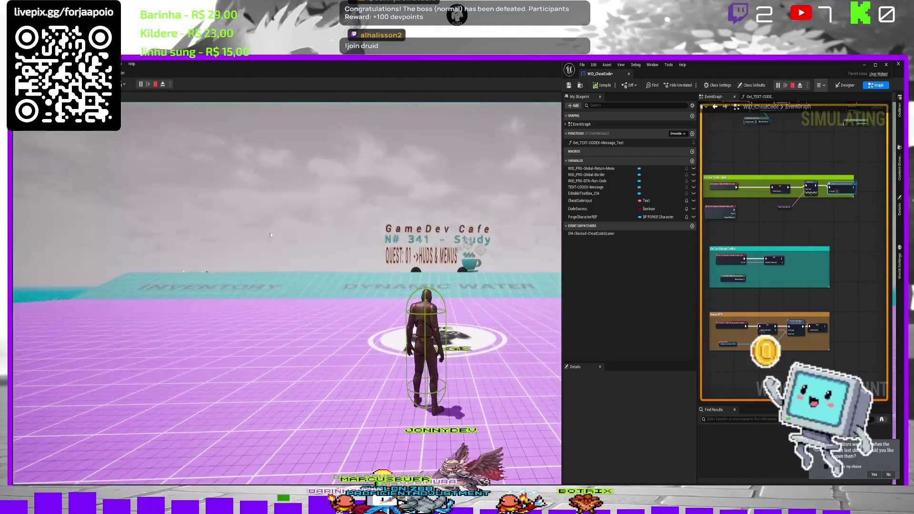
key("Tab")
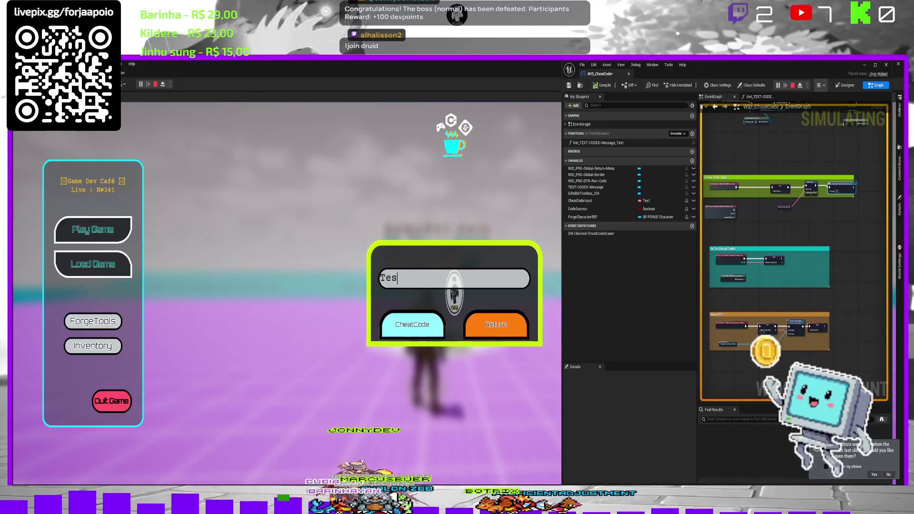
type("t")
left_click(415, 324)
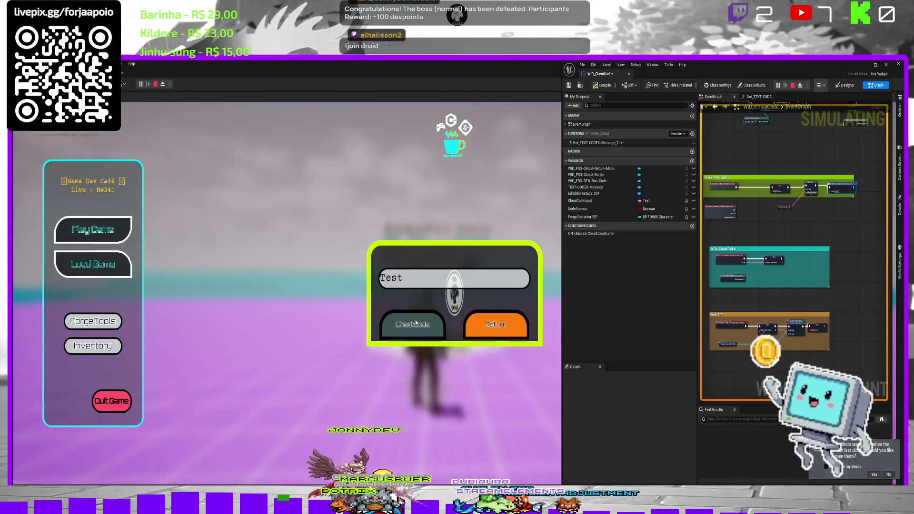
left_click(416, 324)
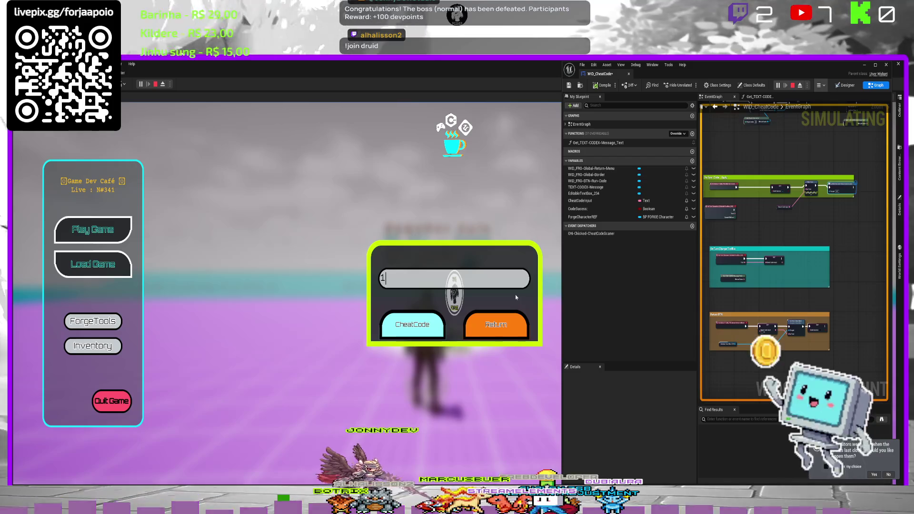
Submit further codes, ending with Speed, then stop the play session.
left_click(401, 323)
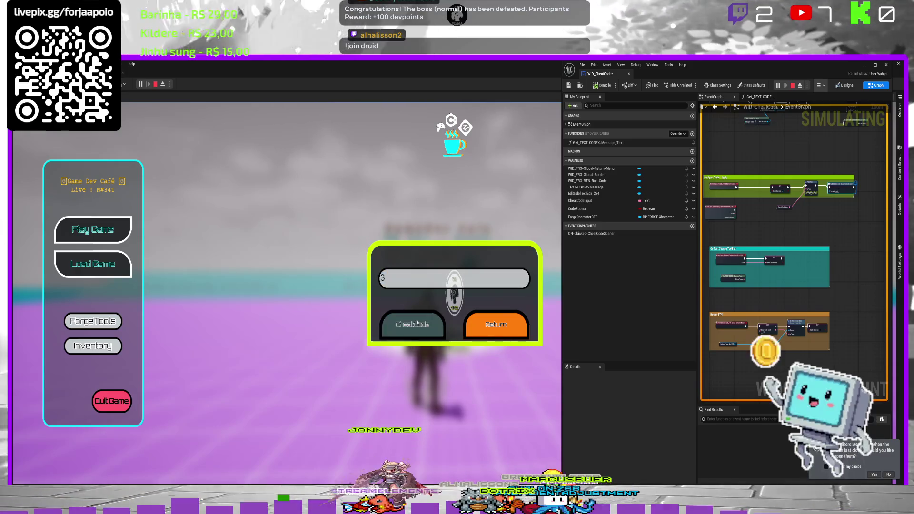
left_click(412, 325)
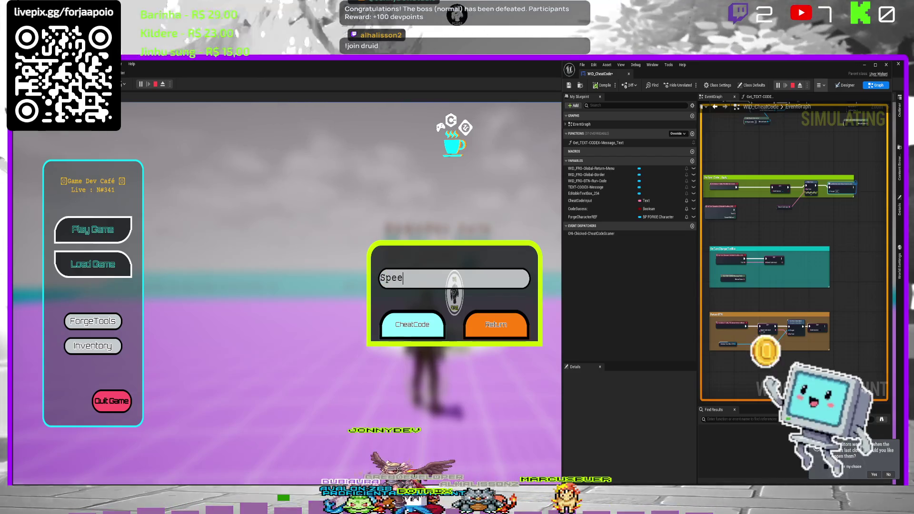
type("d")
left_click(417, 327)
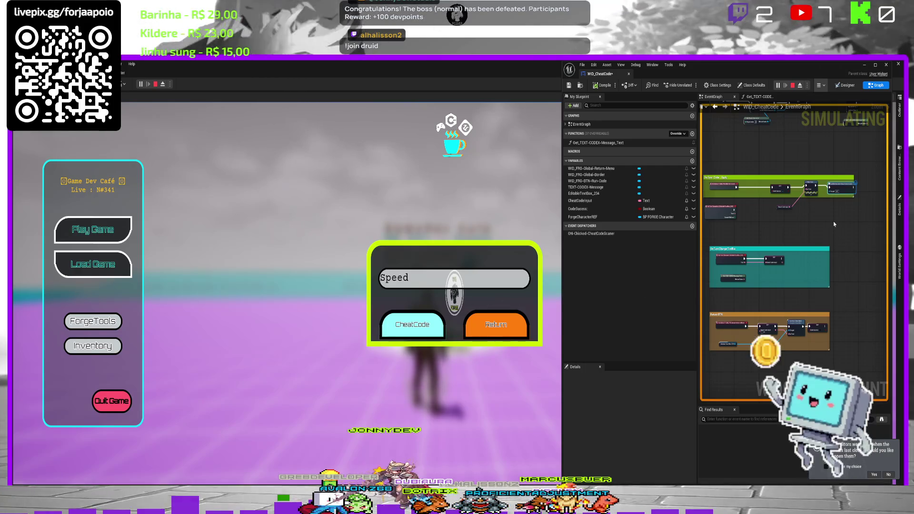
key("Escape")
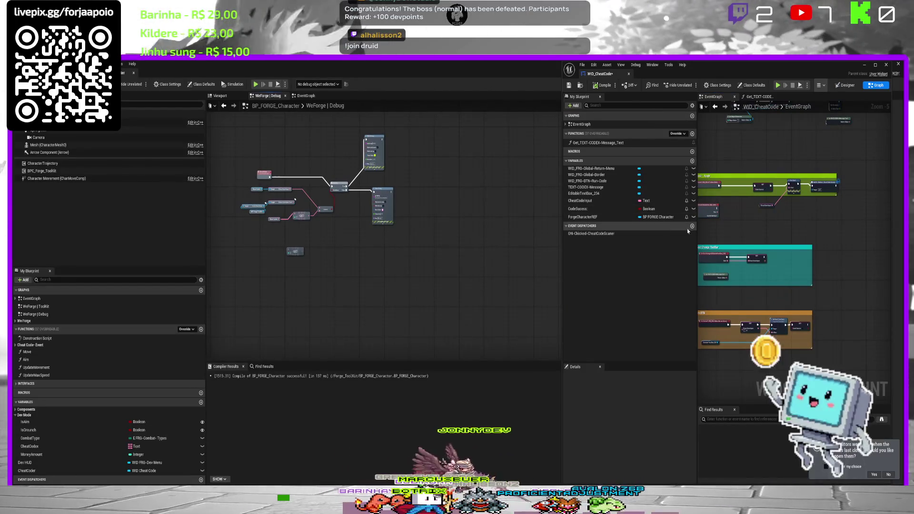
Select the Target CheatCode and CheatCodex nodes and compile BP_FORGE_Character.
scroll(331, 177, "up", 3)
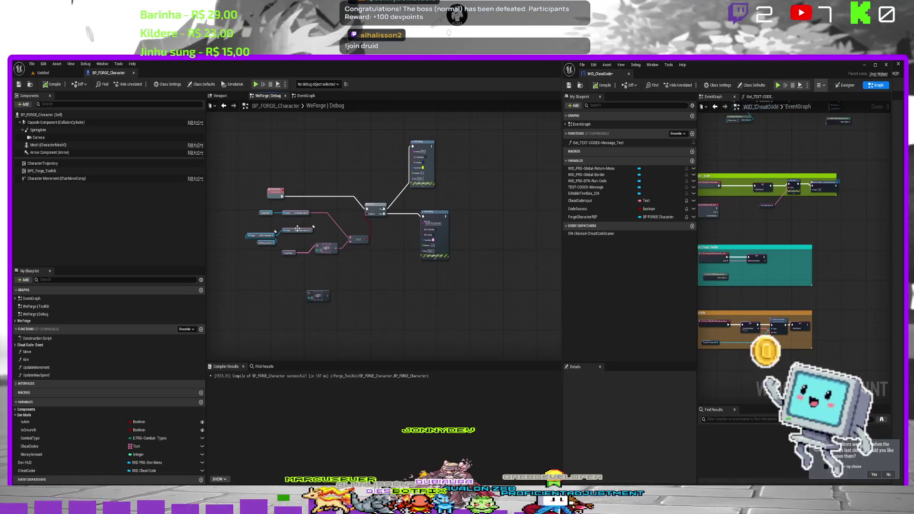
left_click(295, 213)
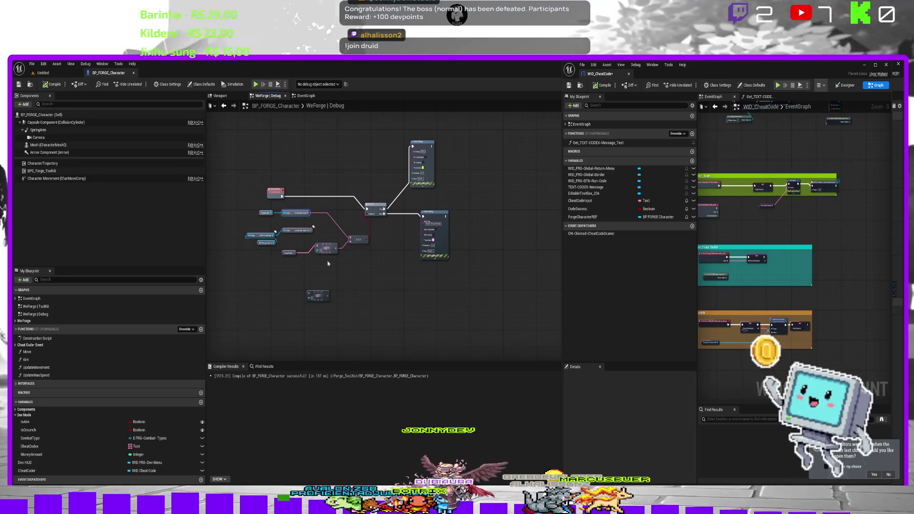
left_click(287, 253)
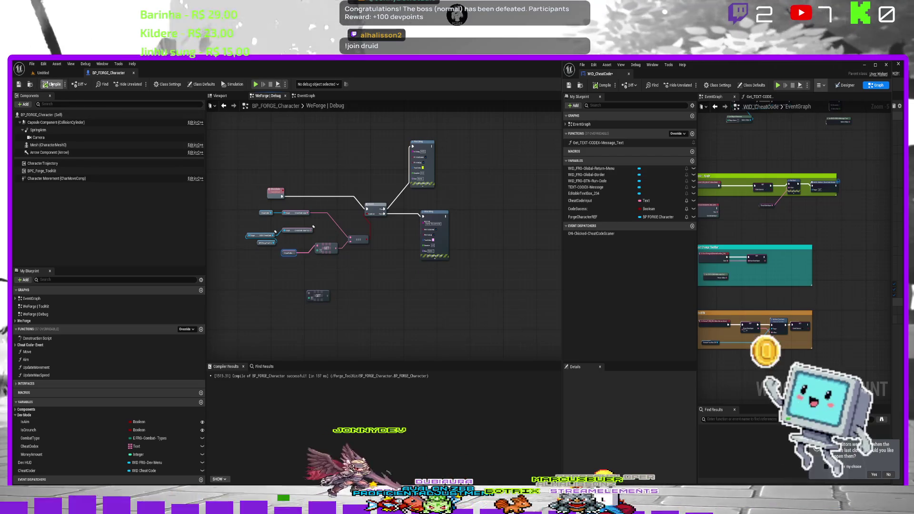
left_click(51, 84)
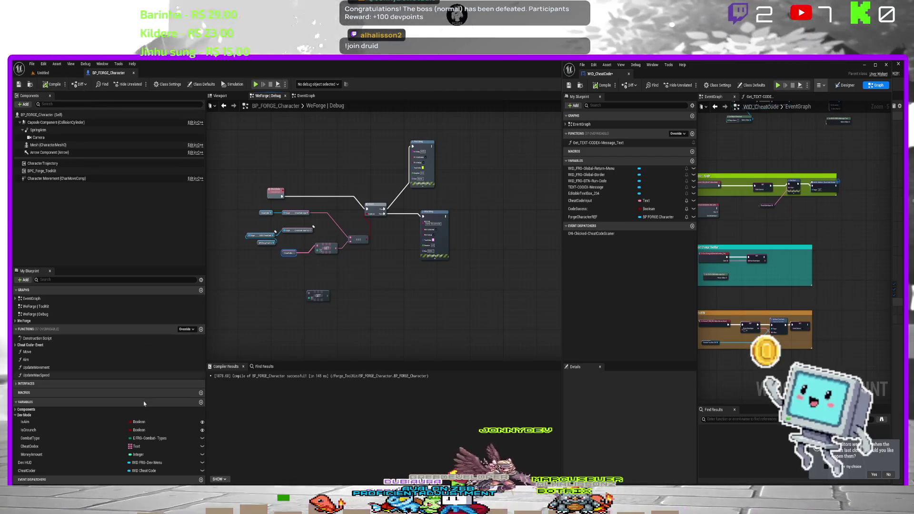
Select the CheatCodex variable, then dock WID_CheatCode as a tab beside BP_FORGE_Character.
left_click(71, 446)
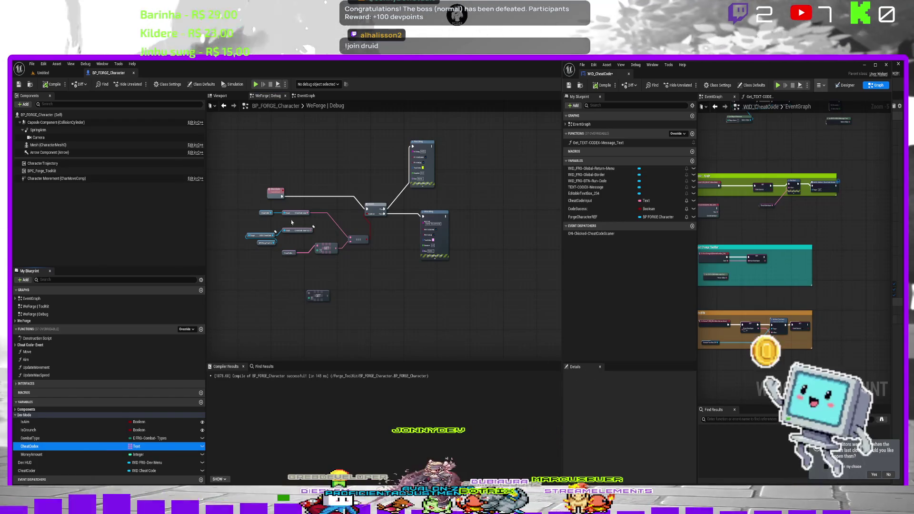
left_click(282, 256)
left_click(286, 252)
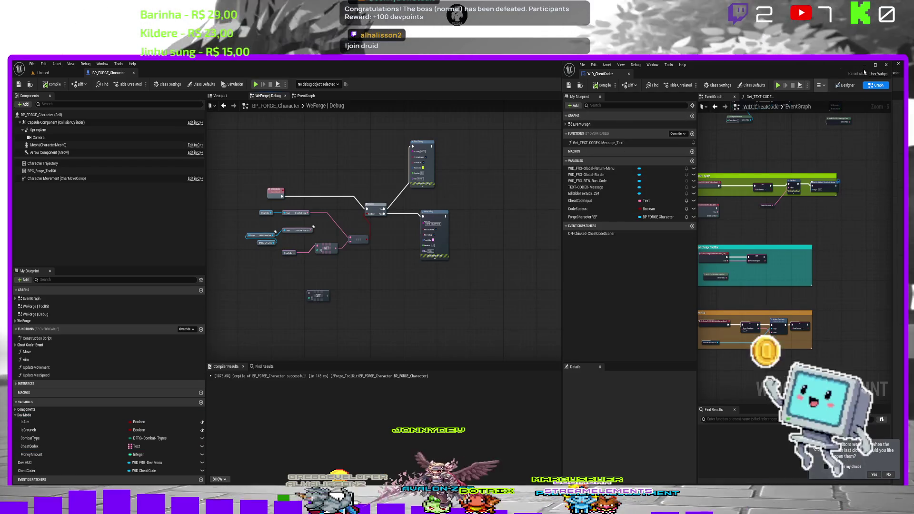
mouse_move(792, 70)
left_mouse_down()
mouse_move(750, 138)
mouse_move(457, 115)
mouse_move(160, 73)
left_mouse_up()
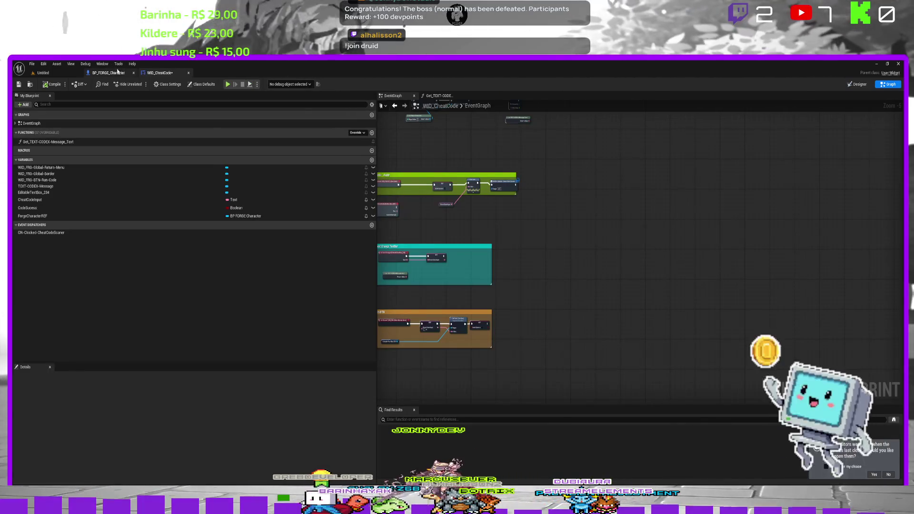
left_click(108, 73)
Inspect CheatCodex's container type, then cancel the change so it stays an array.
left_click(127, 447)
left_click(760, 319)
left_click(713, 329)
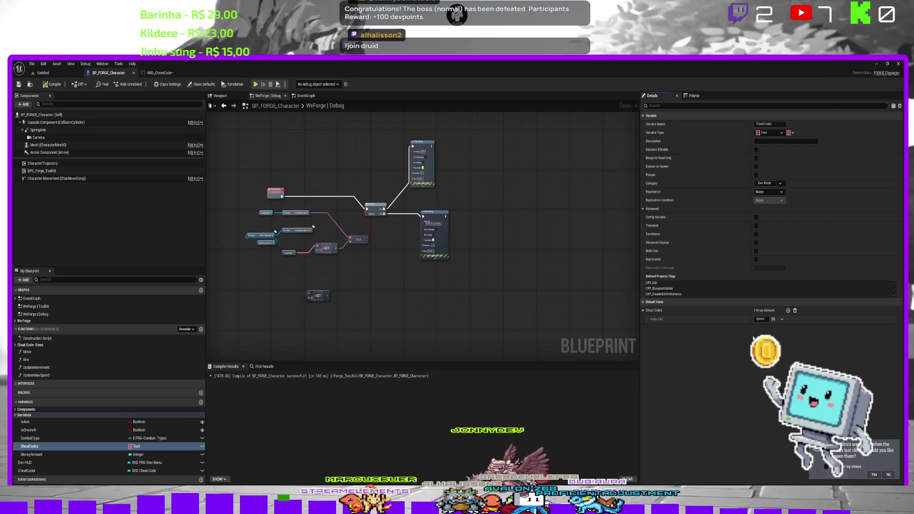
left_click(794, 134)
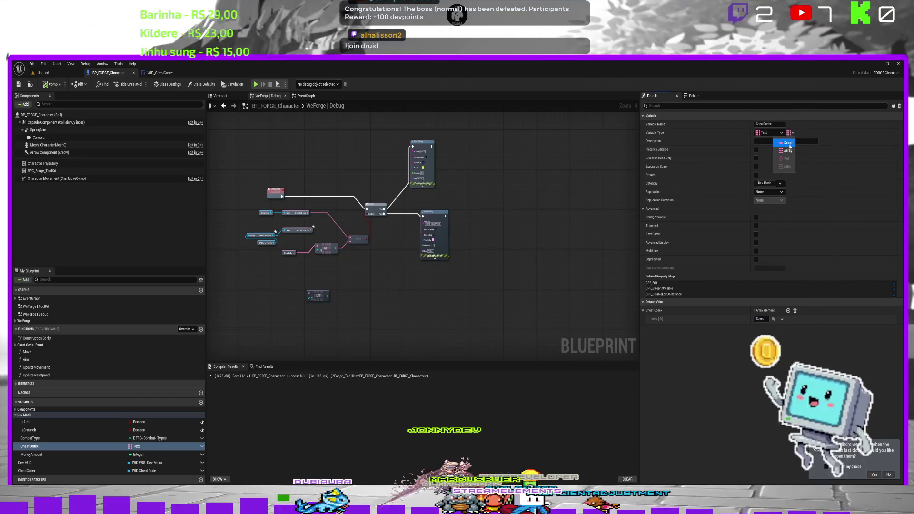
left_click(789, 144)
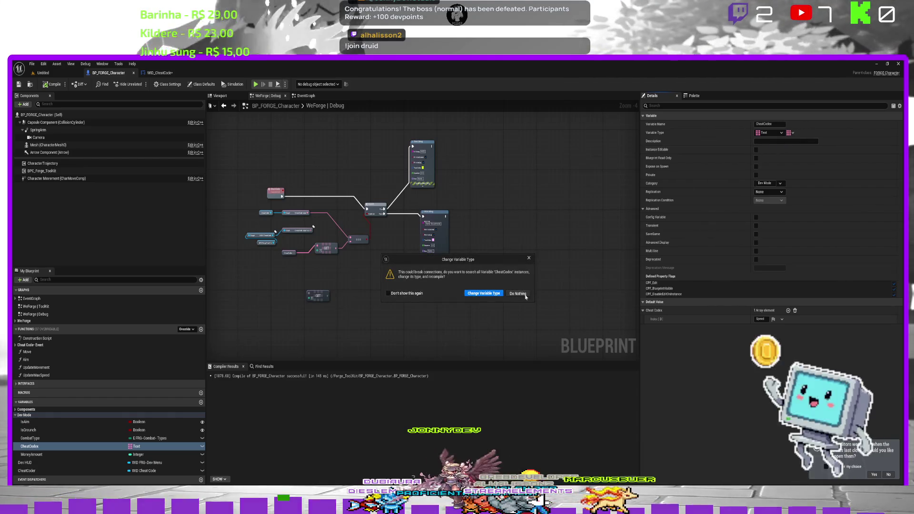
left_click(528, 258)
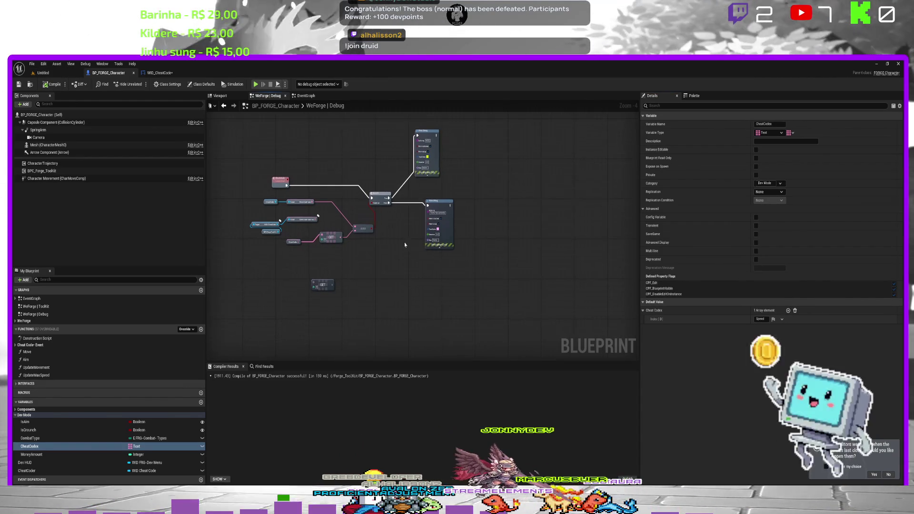
Add a Make Array node wired into the GET node's array input.
scroll(324, 214, "up", 1)
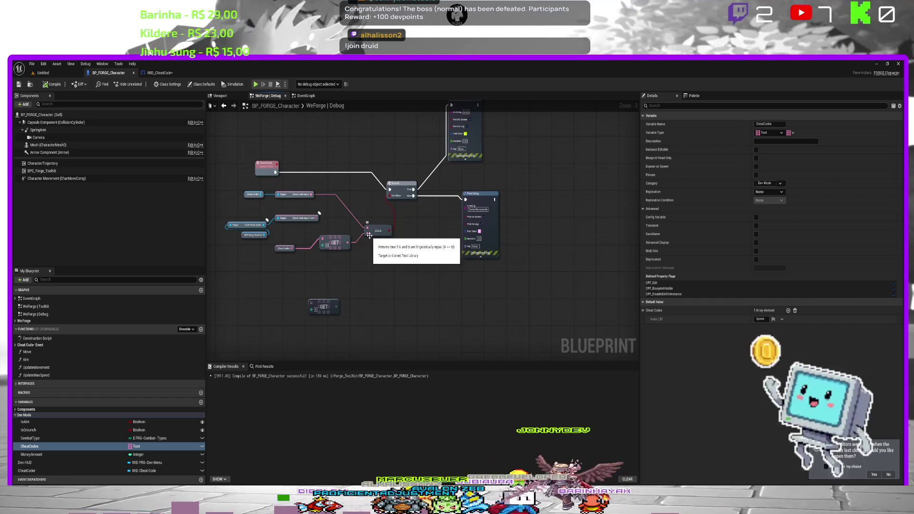
left_click_drag(327, 243, 309, 265)
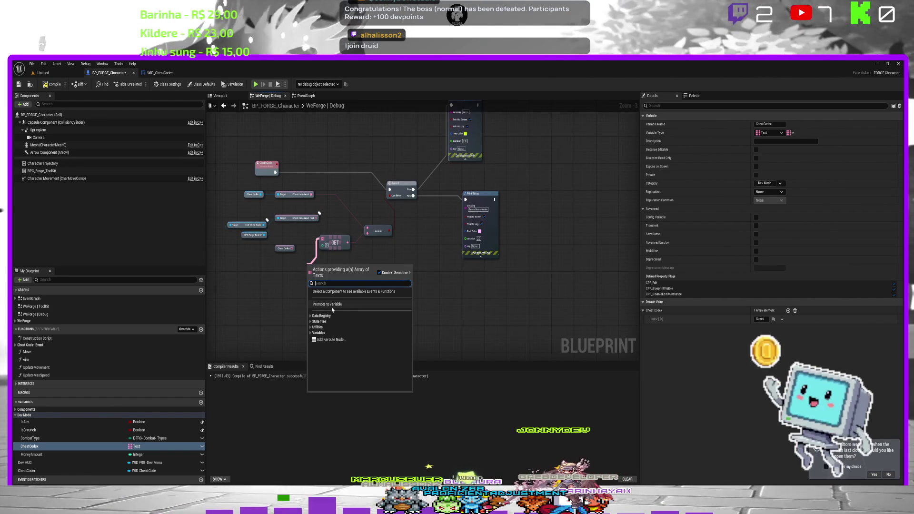
type("make array")
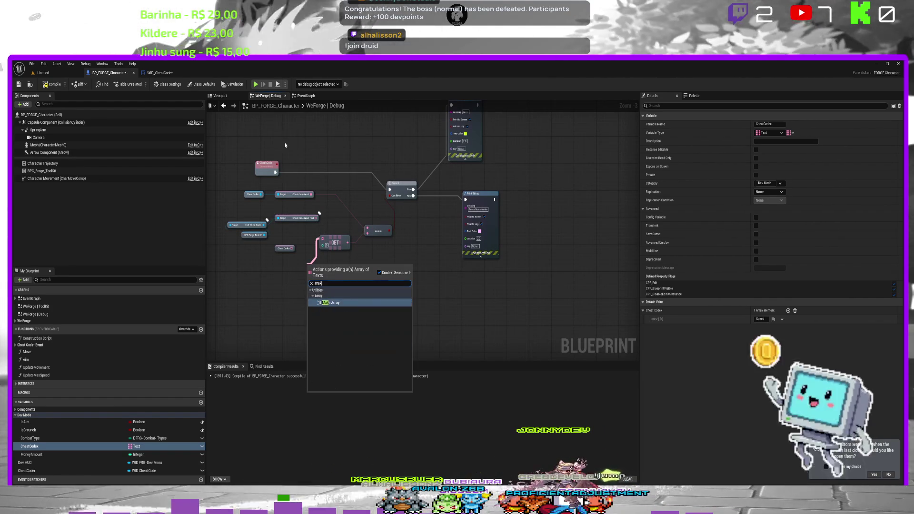
key("Return")
mouse_move(308, 271)
left_mouse_down()
mouse_move(311, 280)
mouse_move(297, 268)
left_mouse_up()
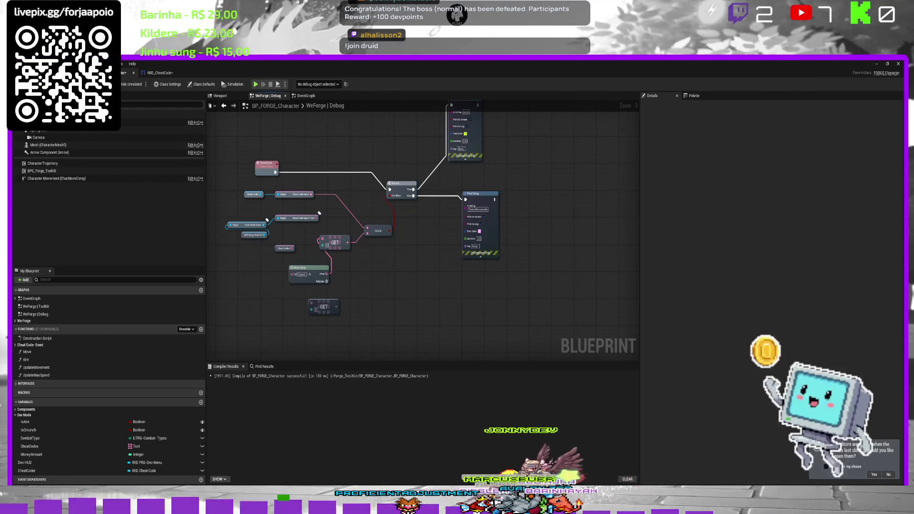
Play the level, enter Speed in the cheat-code field, then stop play.
key("ctrl+Tab")
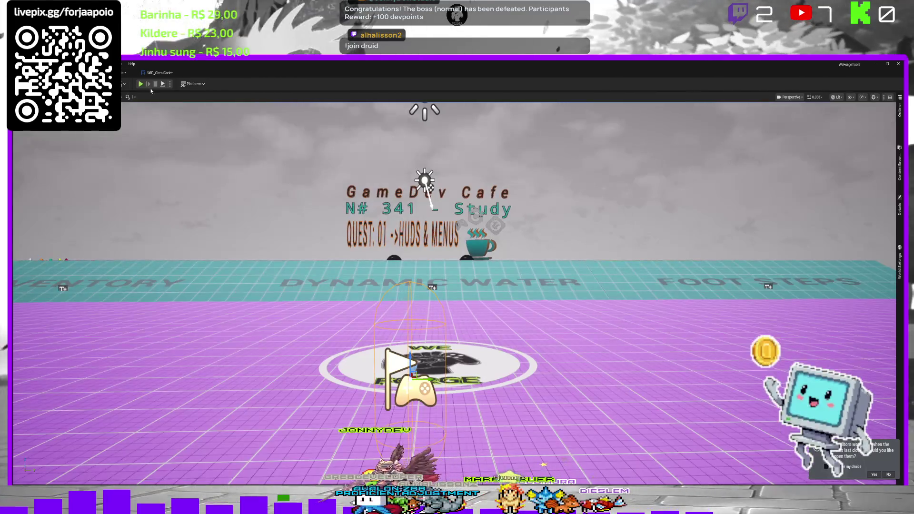
left_click(140, 85)
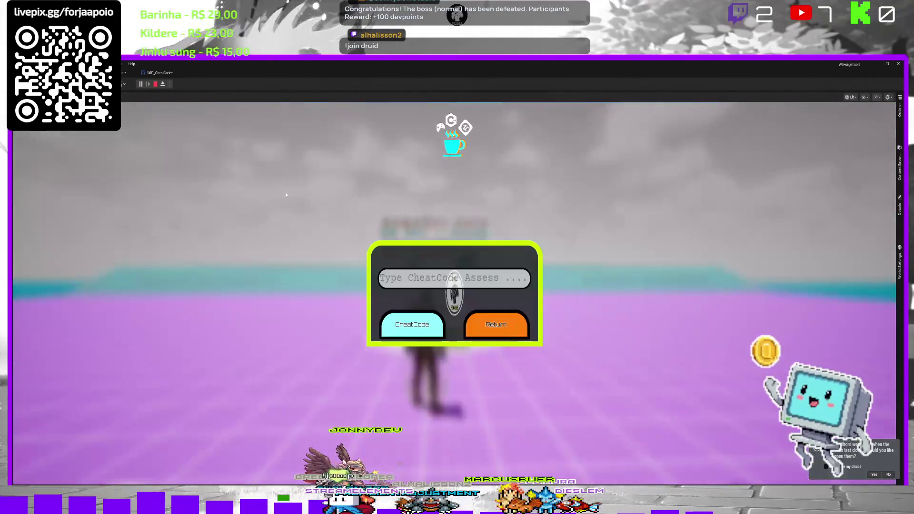
type("Speed")
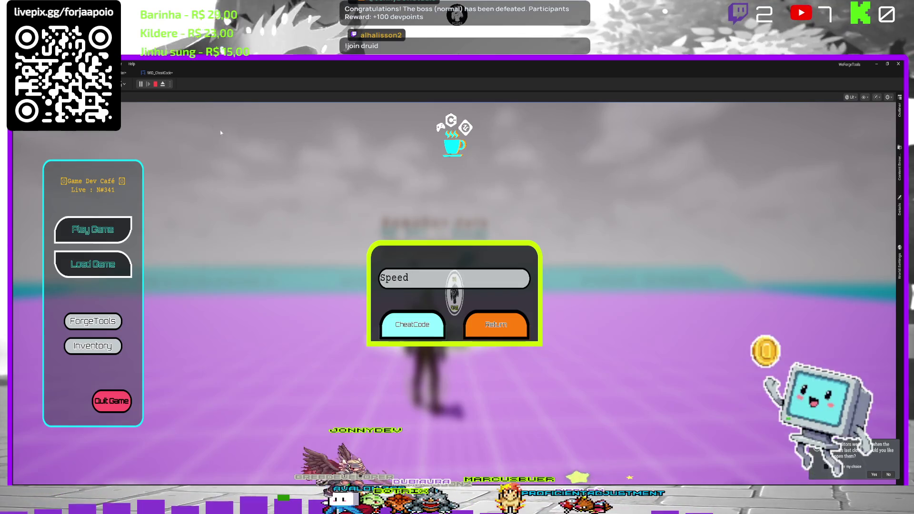
key("Escape")
scroll(571, 183, "up", 2)
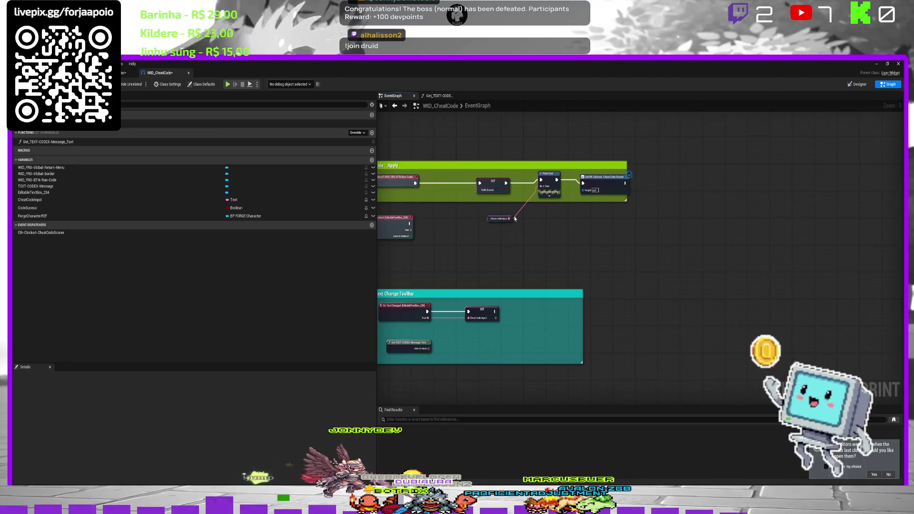
Place a ForgeCharacterREF getter node in the WID_CheatCode graph.
scroll(577, 232, "down", 1)
right_click(578, 232)
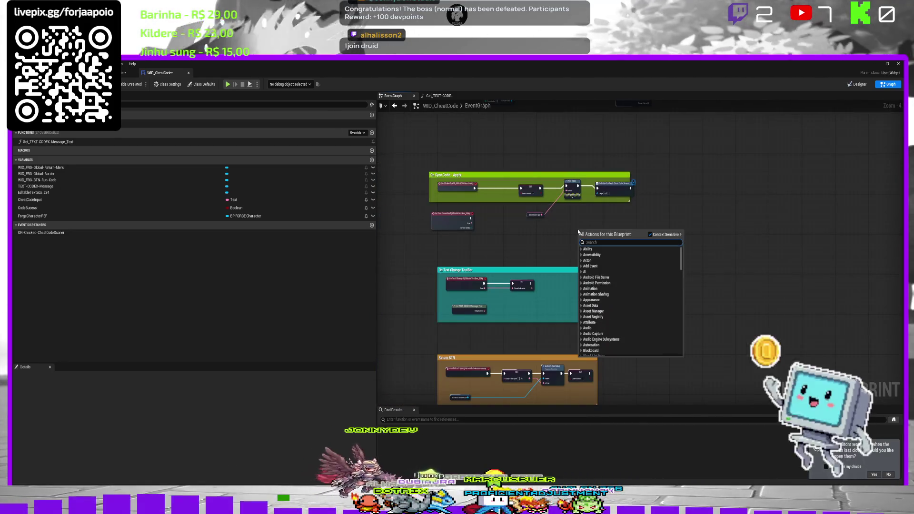
left_click_drag(617, 186, 585, 244)
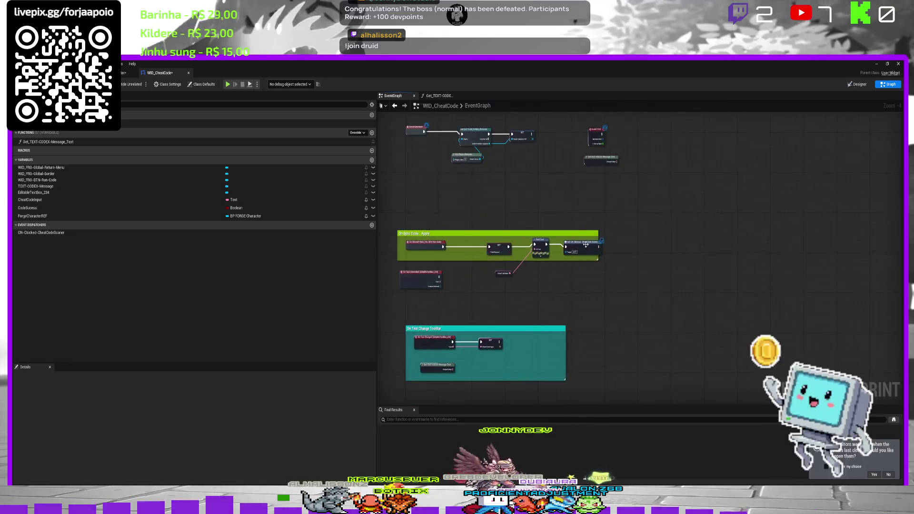
mouse_move(617, 205)
left_mouse_down()
mouse_move(576, 186)
mouse_move(362, 184)
left_mouse_up()
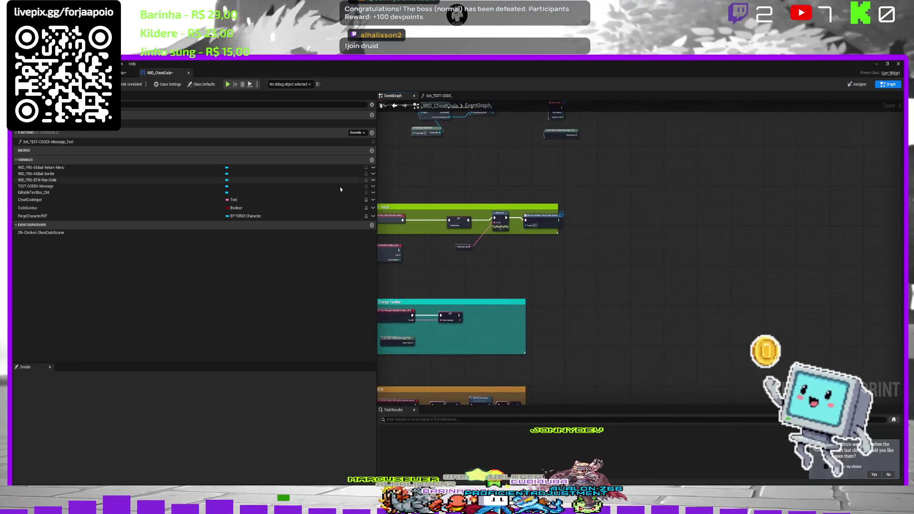
mouse_move(352, 216)
left_mouse_down()
mouse_move(491, 282)
mouse_move(501, 267)
mouse_move(551, 257)
left_mouse_up()
left_click(511, 273)
Add Check Code on ForgeCharacterREF and run it before the Call On-Clicked dispatcher node.
type("w")
key("BackSpace")
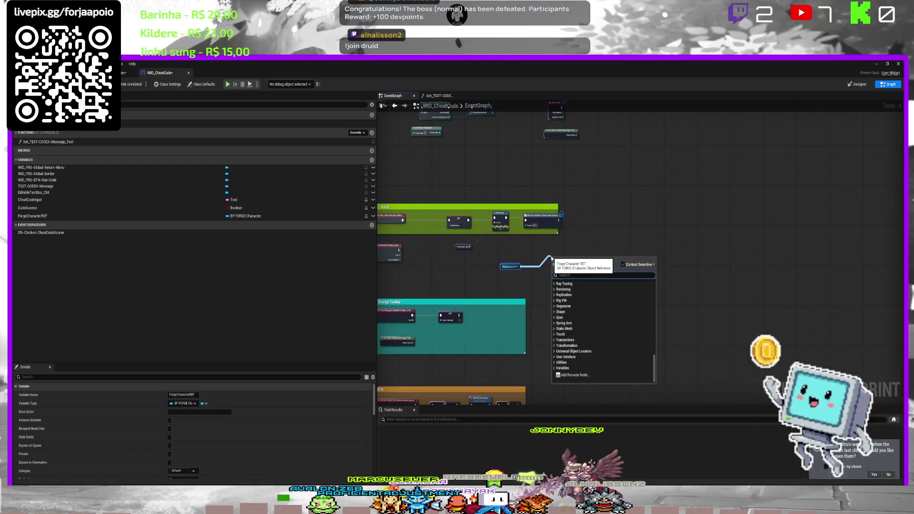
type("s")
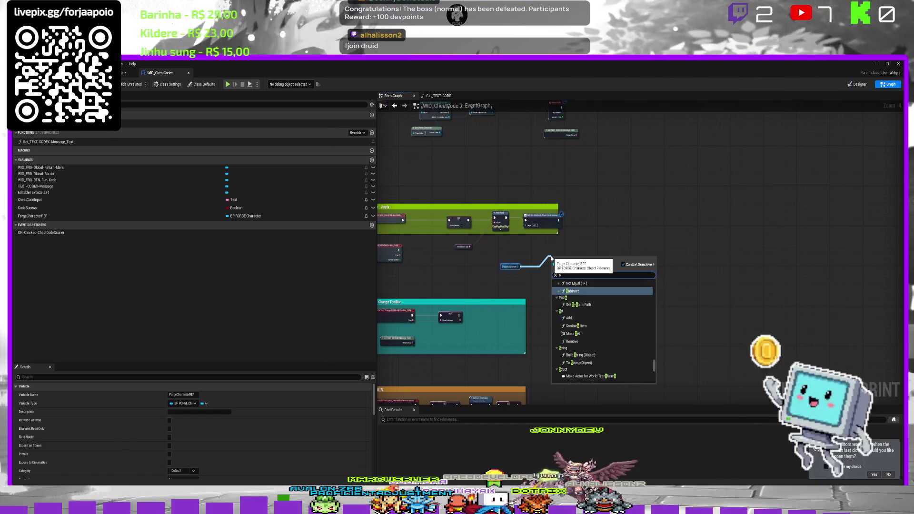
key("BackSpace")
type("chec")
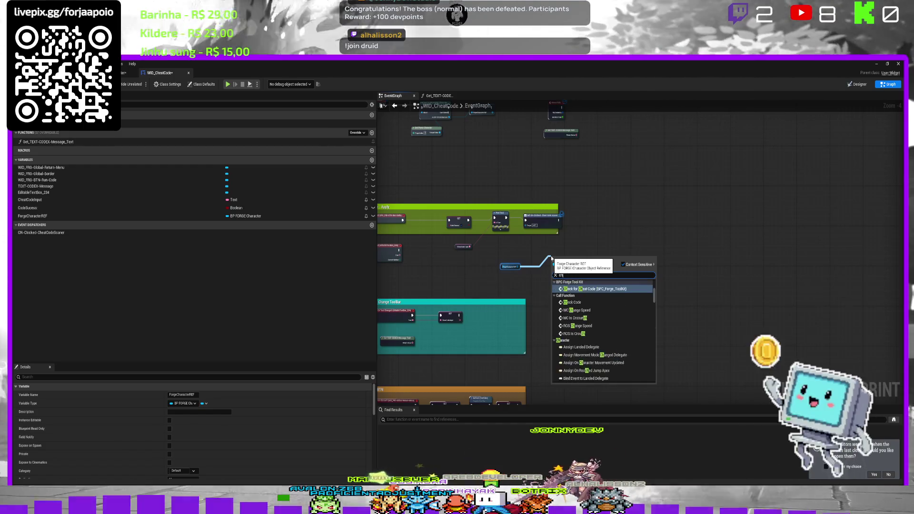
key("Down")
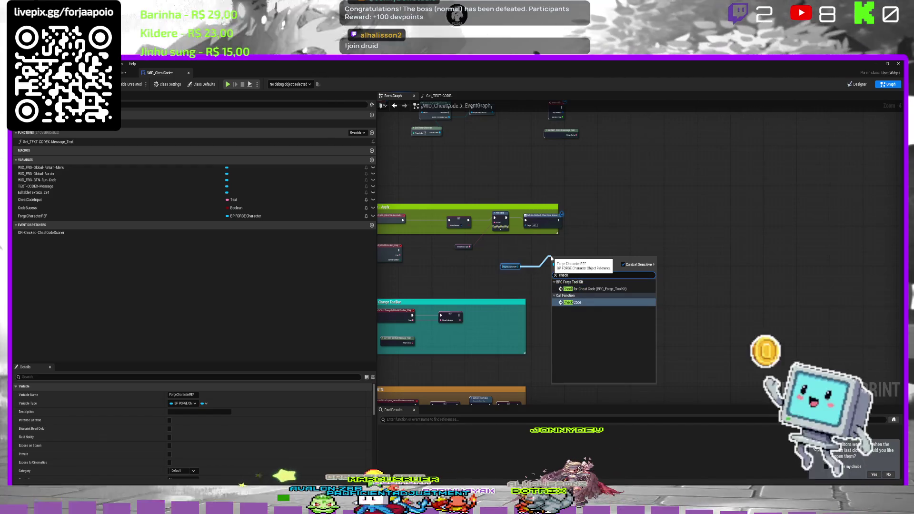
key("Return")
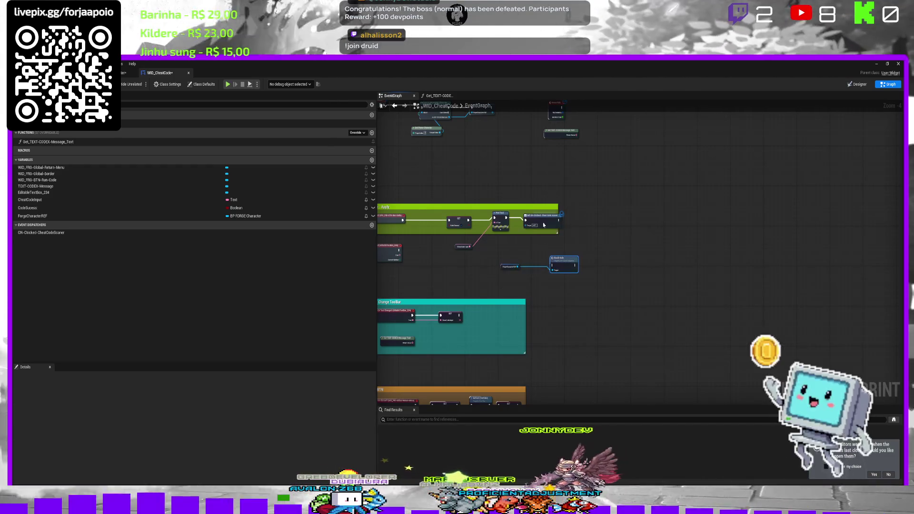
left_click_drag(542, 226, 618, 225)
left_click_drag(567, 265, 580, 225)
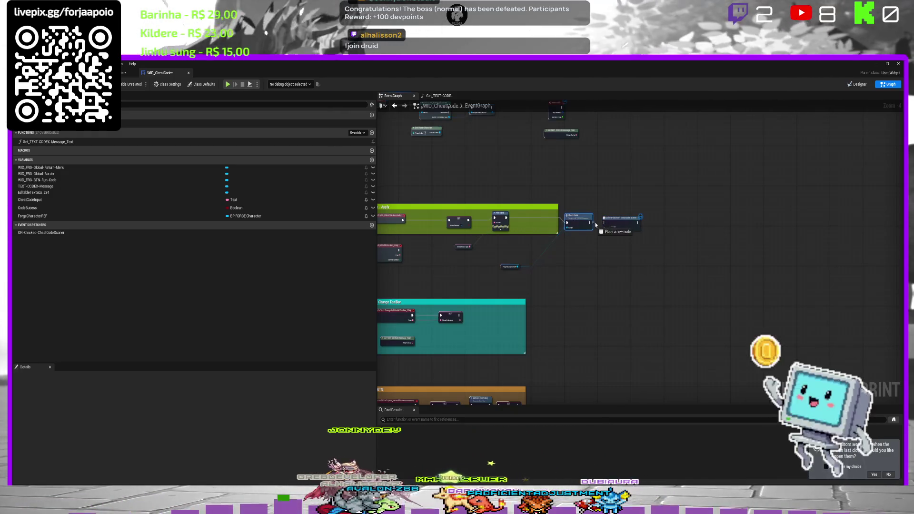
left_click_drag(607, 224, 605, 222)
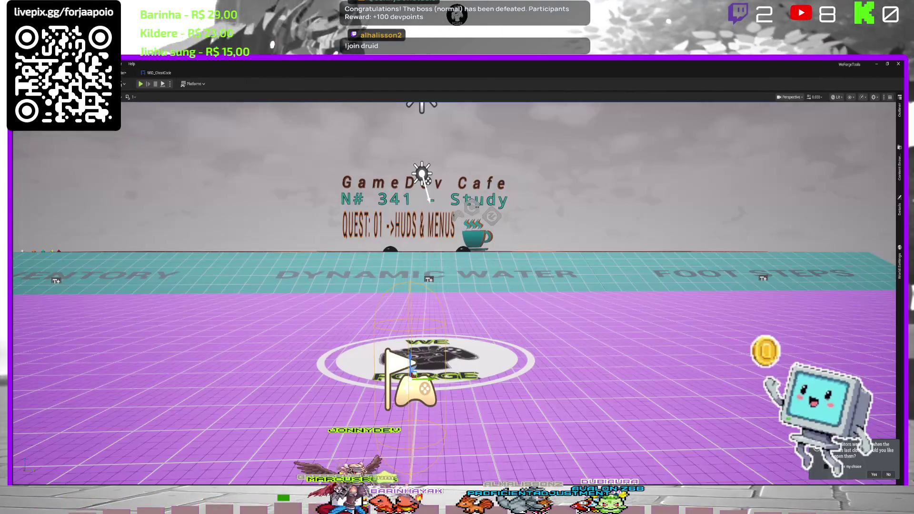
Play-test by entering Speed in the cheat field and pressing the CheatCode button, then stop.
left_click(140, 84)
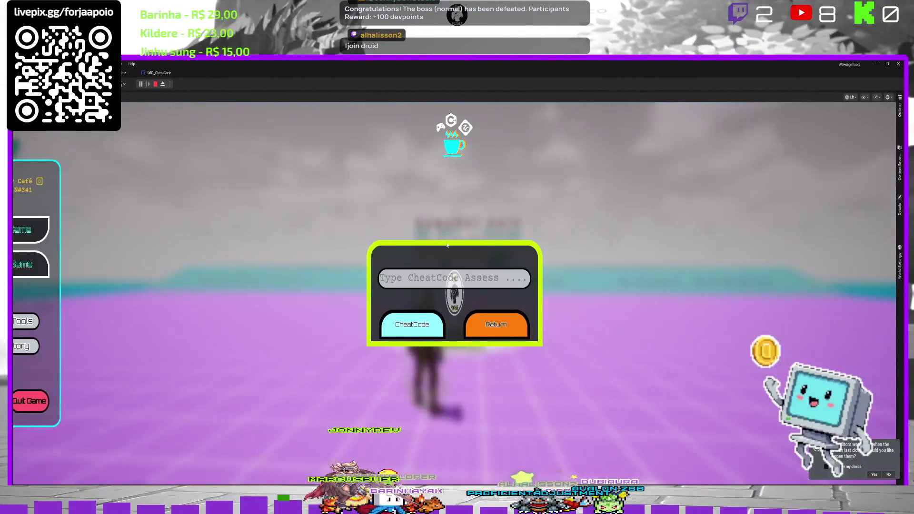
type("Test")
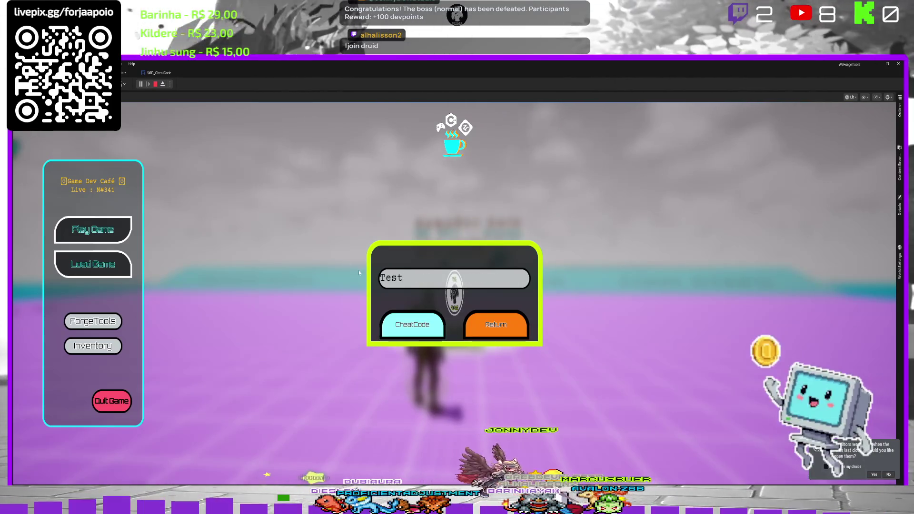
key("BackSpace")
key("BackSpace")
key("BackSpace")
type("Speed")
left_click(413, 336)
left_click(389, 326)
left_click(430, 330)
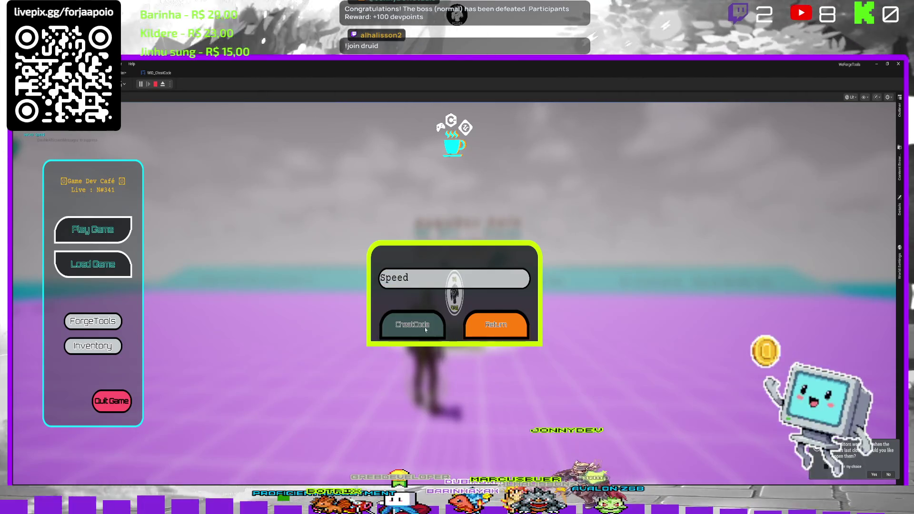
left_click(425, 329)
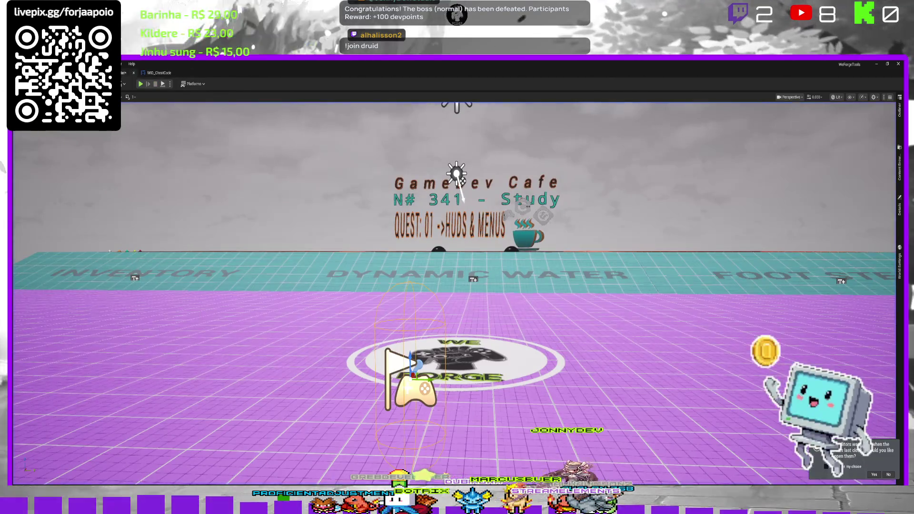
key("Escape")
left_click_drag(295, 237, 310, 234)
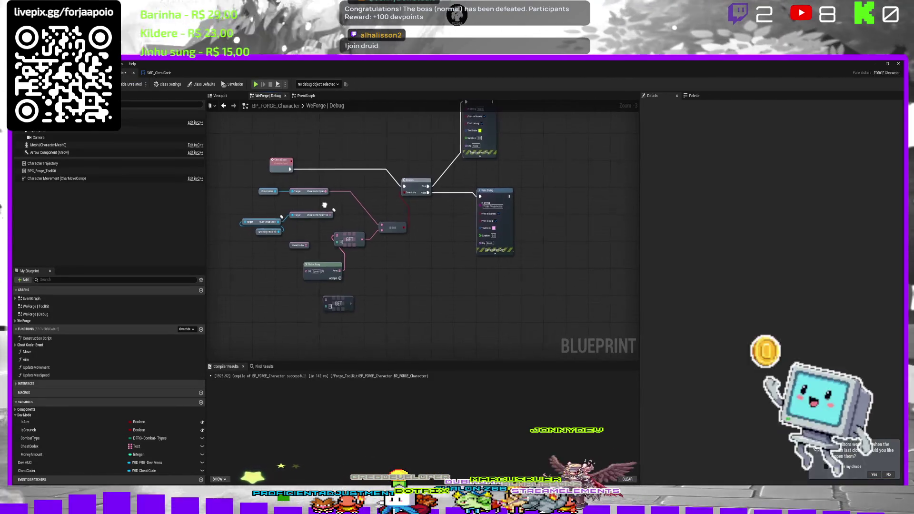
Replace the lower GET node with a Get (a copy) node fed by Make Array.
left_click_drag(322, 270, 299, 270)
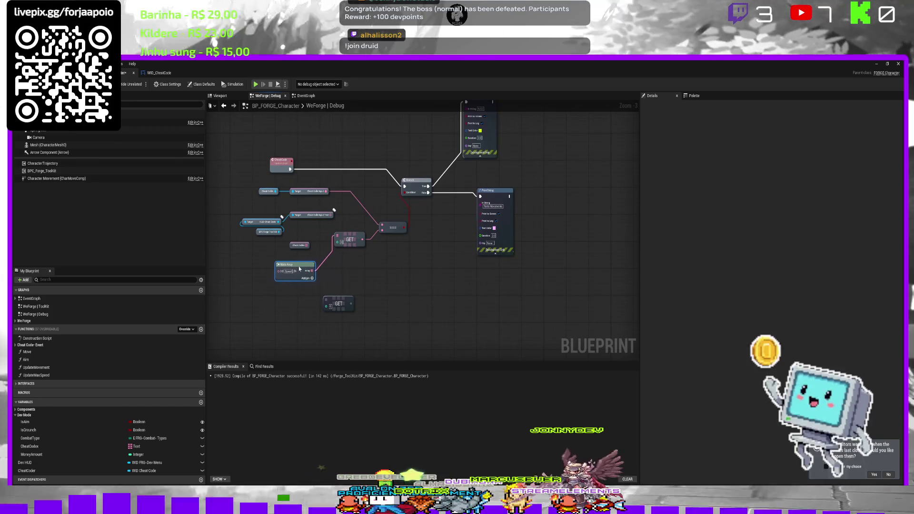
left_click(352, 233)
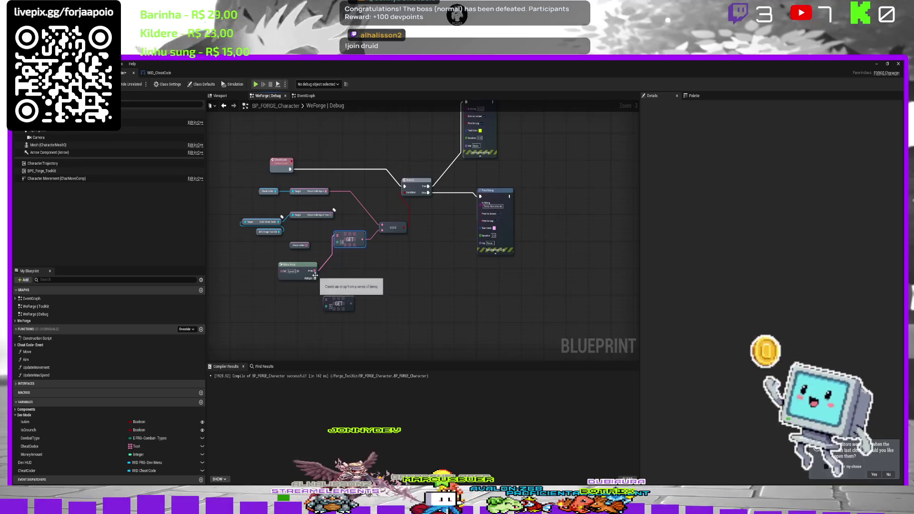
left_click_drag(314, 270, 327, 305)
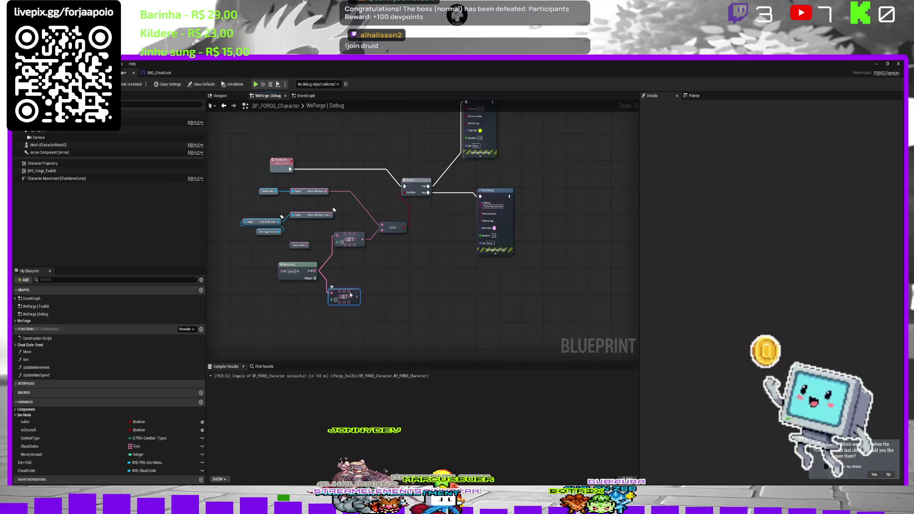
key("Delete")
mouse_move(314, 270)
left_mouse_down()
mouse_move(374, 295)
mouse_move(382, 230)
left_mouse_up()
type("get")
left_click(367, 346)
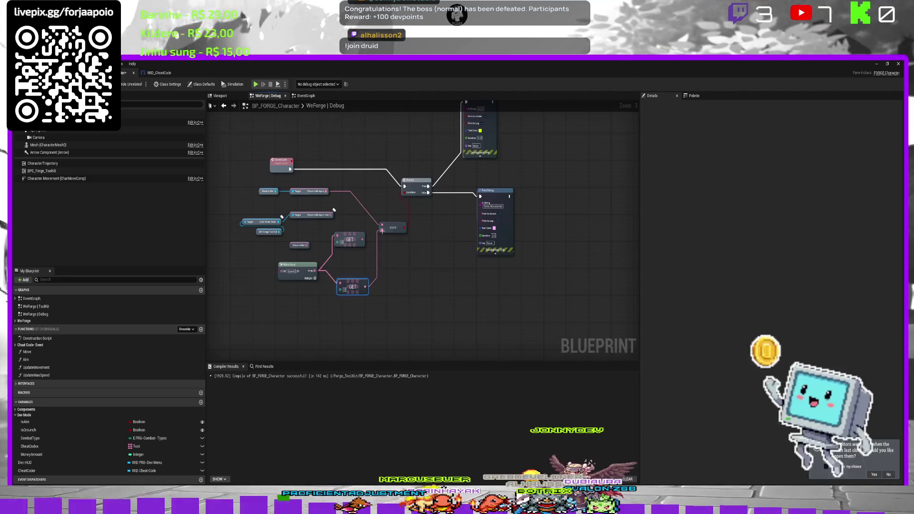
Compile BP_FORGE_Character and start a play-in-editor session.
key("F7")
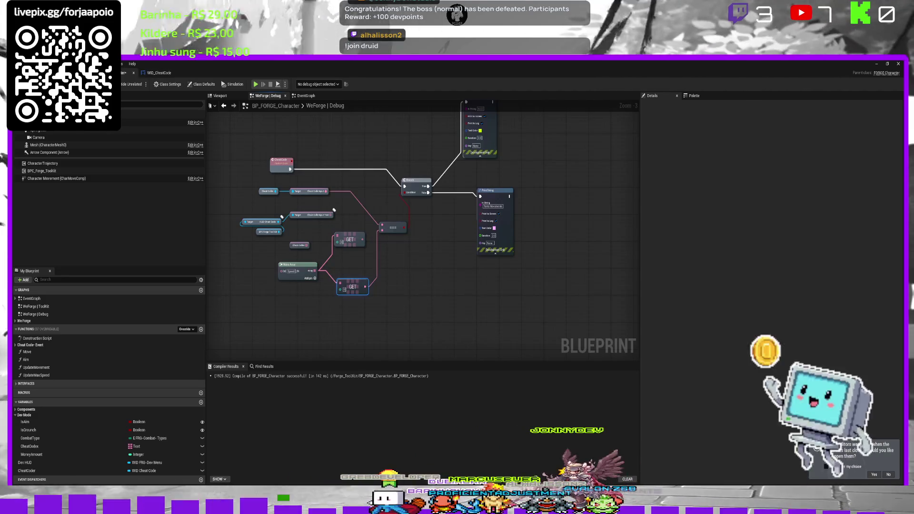
left_click_drag(303, 266, 307, 283)
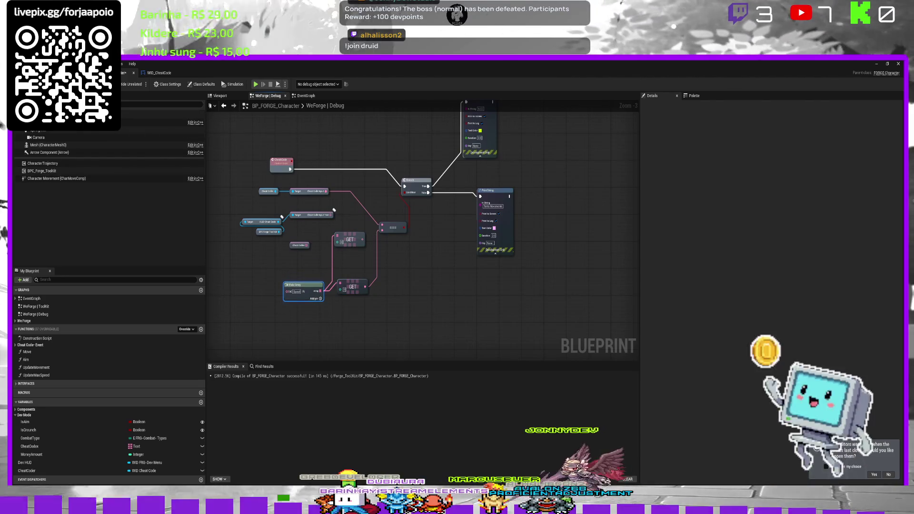
left_click(144, 91)
key("alt+p")
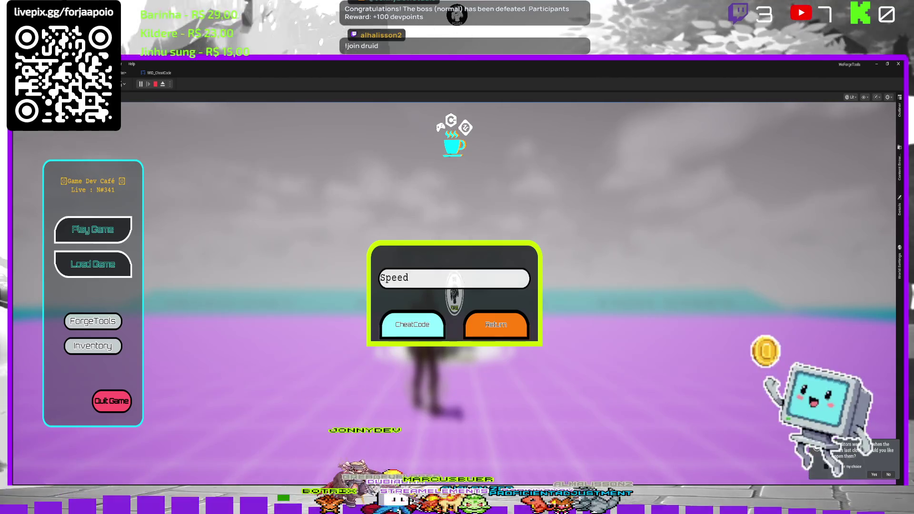
Submit the Speed code in the running game, then stop and reopen the WeForge | Debug graph.
left_click(412, 315)
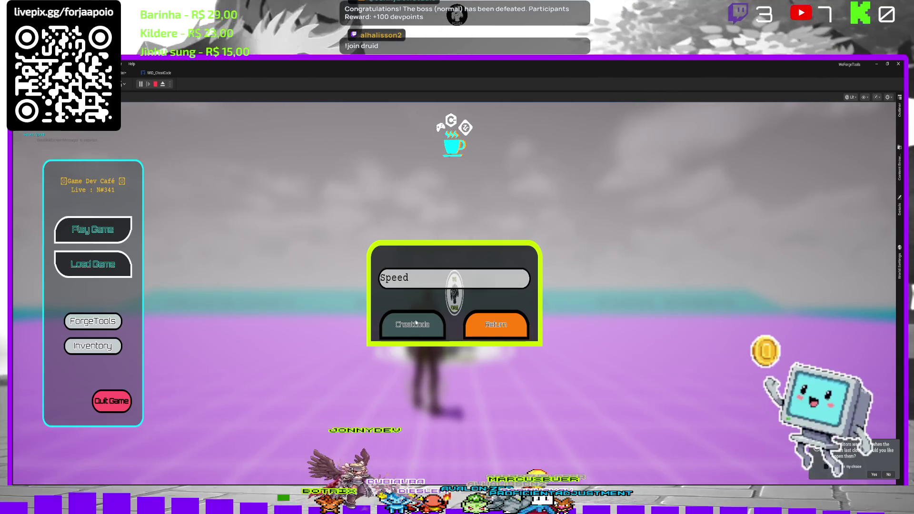
key("Escape")
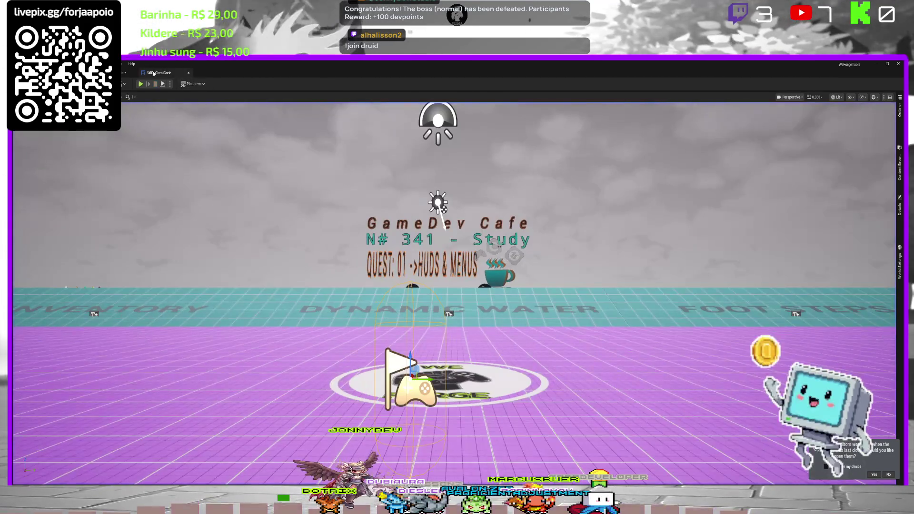
left_click(122, 72)
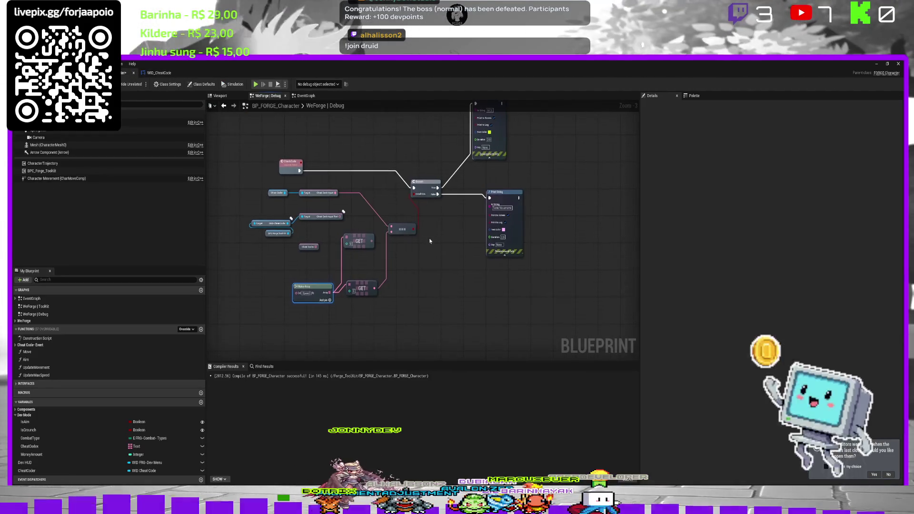
Delete the upper GET node and the Make Array node.
left_click_drag(351, 241, 347, 257)
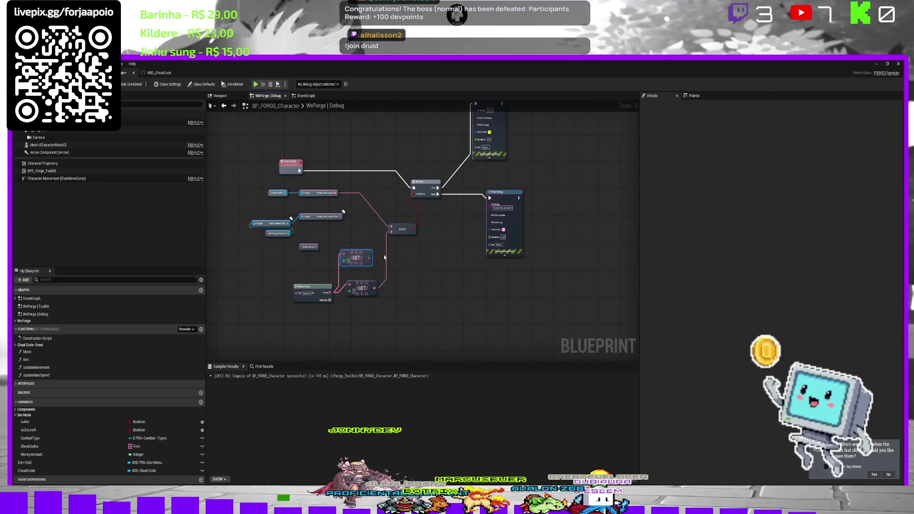
key("Delete")
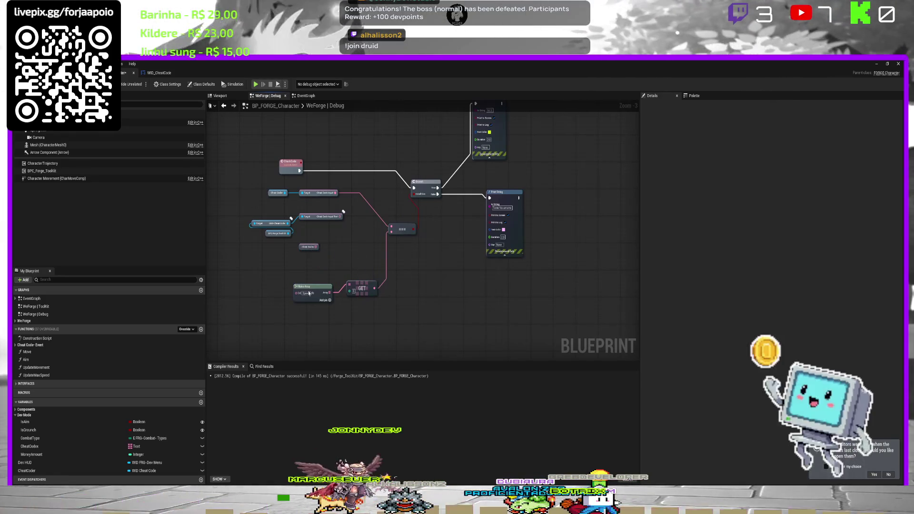
key("Delete")
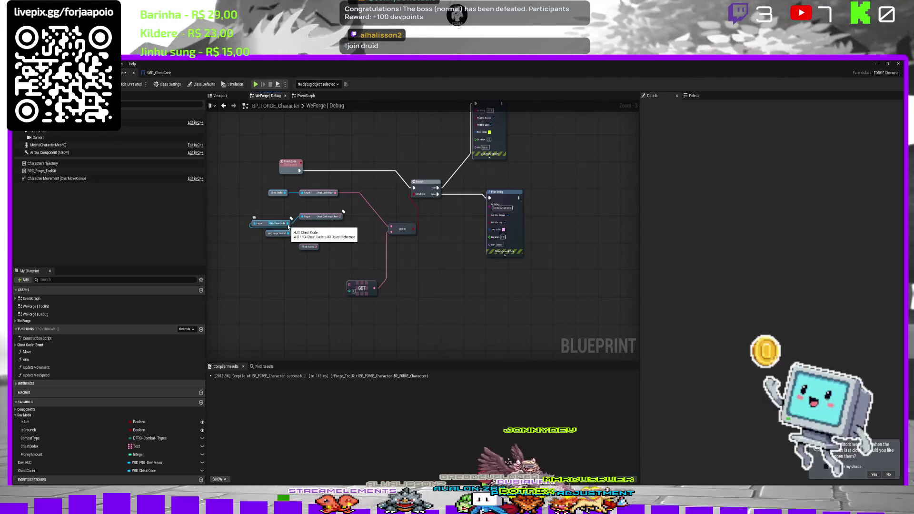
Move the Cheat Codex getter beside the GET node and add a second default array element.
mouse_move(301, 247)
left_mouse_down()
mouse_move(304, 267)
mouse_move(322, 280)
left_mouse_up()
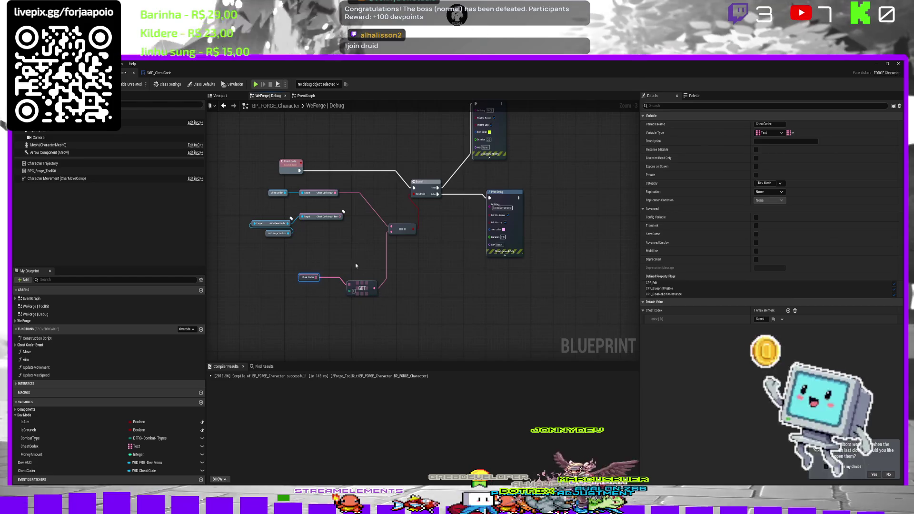
left_click(788, 311)
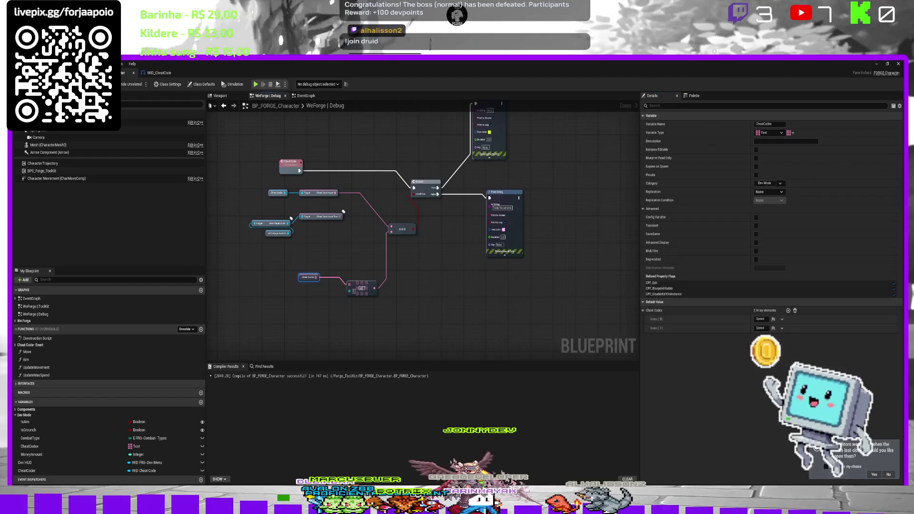
Play-test submitting Speed as the cheat code several times, clearing a stray letter, then stop play.
key("ctrl+Tab")
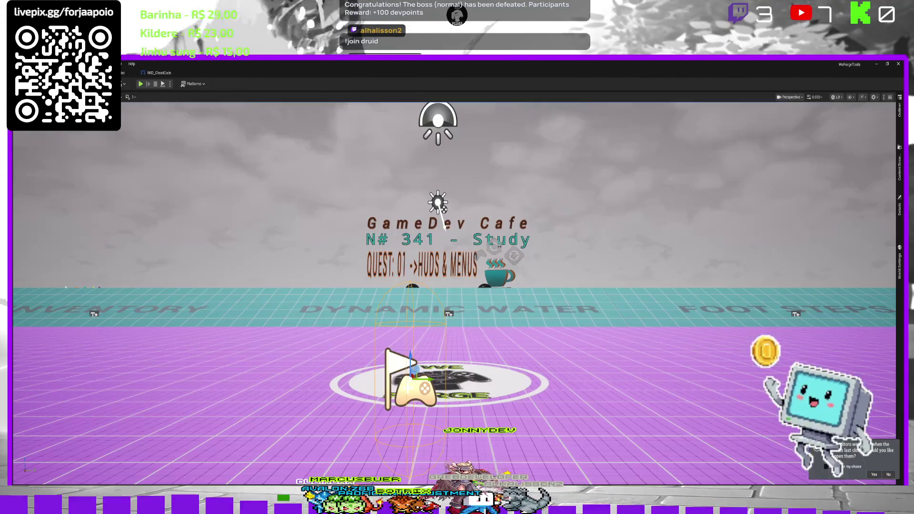
key("alt+p")
type("Speed")
left_click(411, 324)
left_click(411, 324)
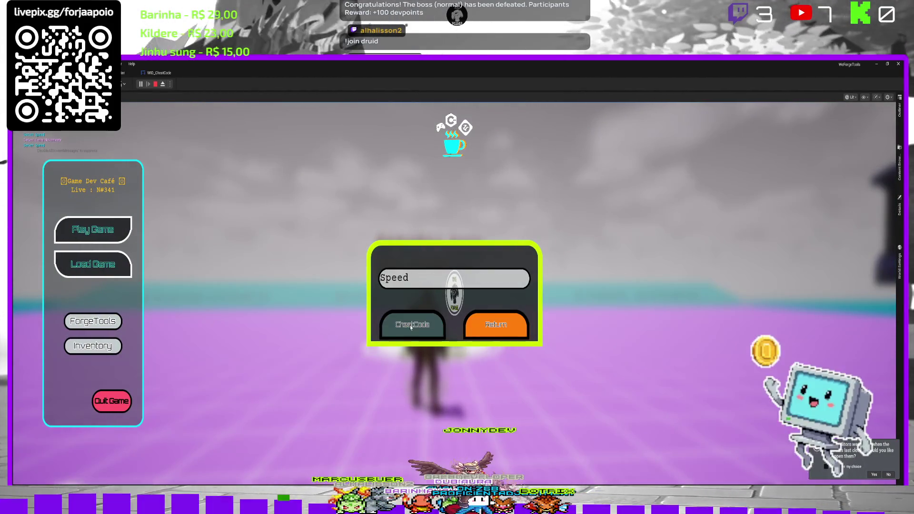
left_click(414, 333)
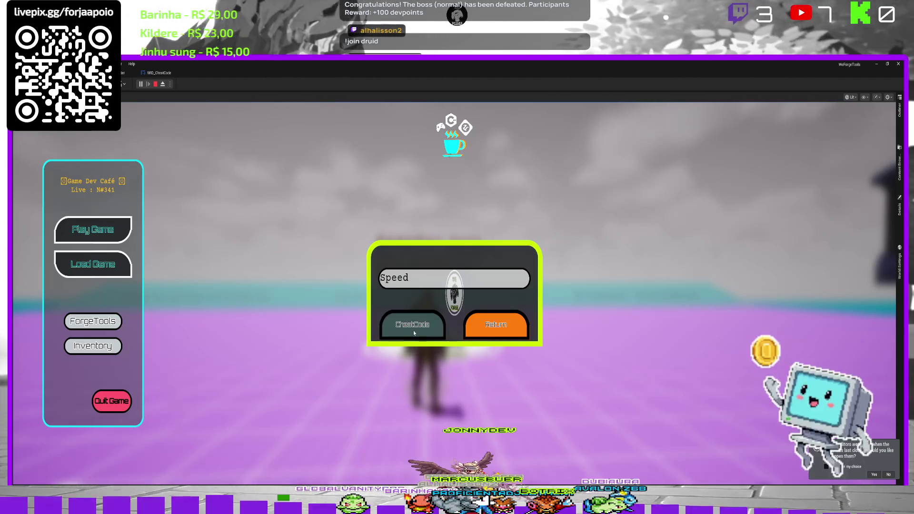
left_click(414, 326)
type("a")
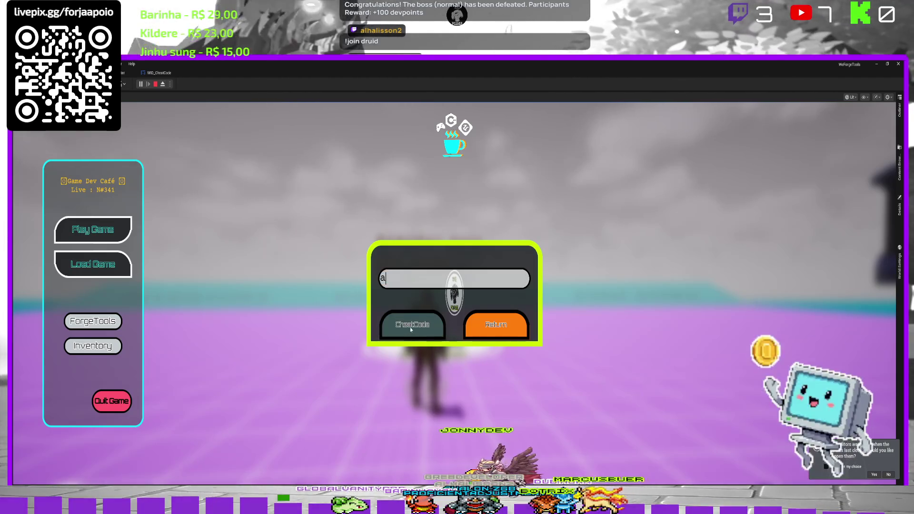
left_click(443, 335)
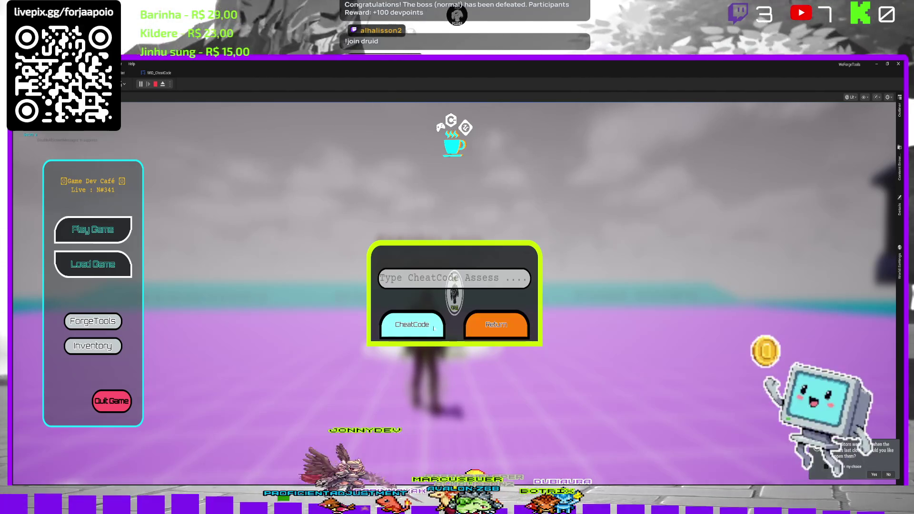
type("Speed")
left_click(412, 324)
left_click(412, 324)
key("Escape")
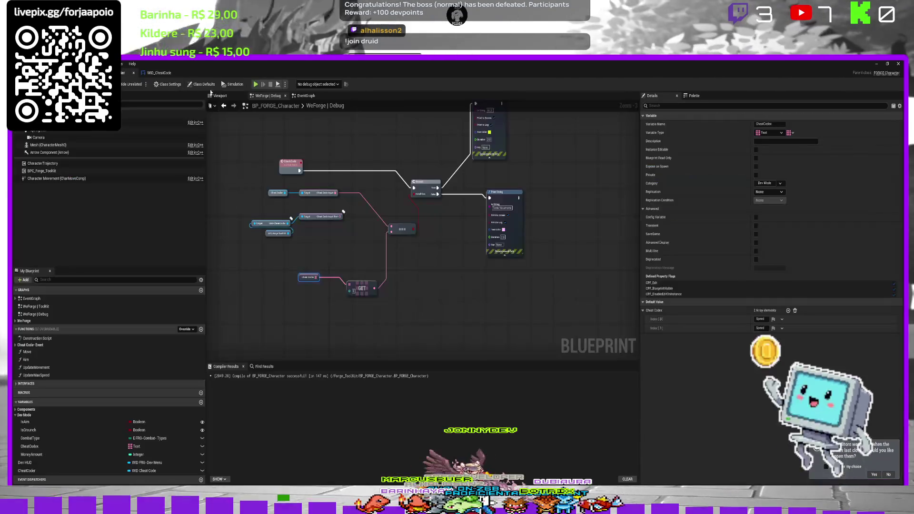
Connect Cheat Code Input Text into the == node, tidying the lower Print String.
left_click_drag(508, 248, 493, 268)
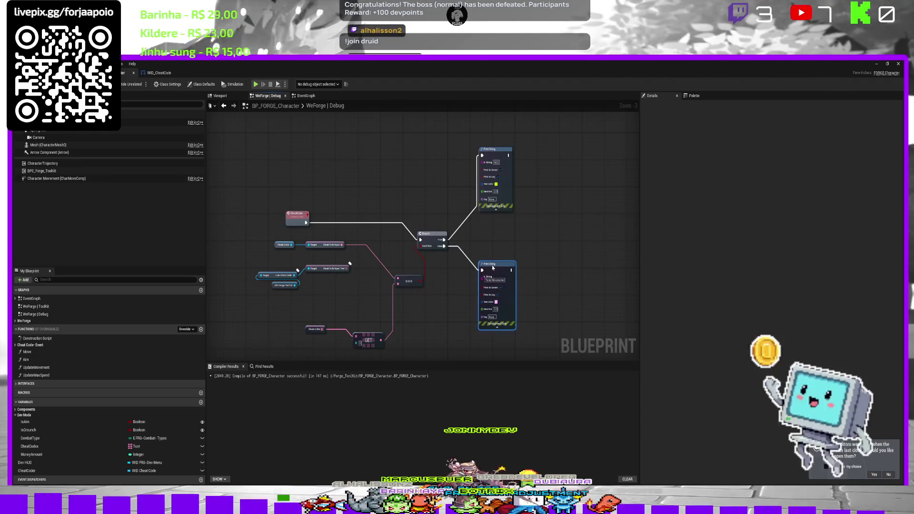
left_click_drag(376, 232, 376, 216)
left_click_drag(349, 248, 398, 263)
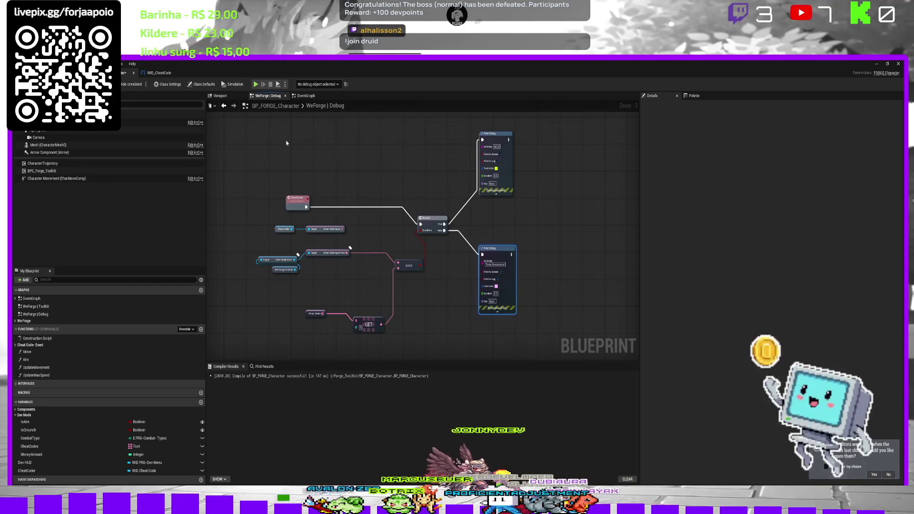
Play-test submitting Speed, then stop and return to BP_FORGE_Character's WeForge | Debug graph.
key("alt+p")
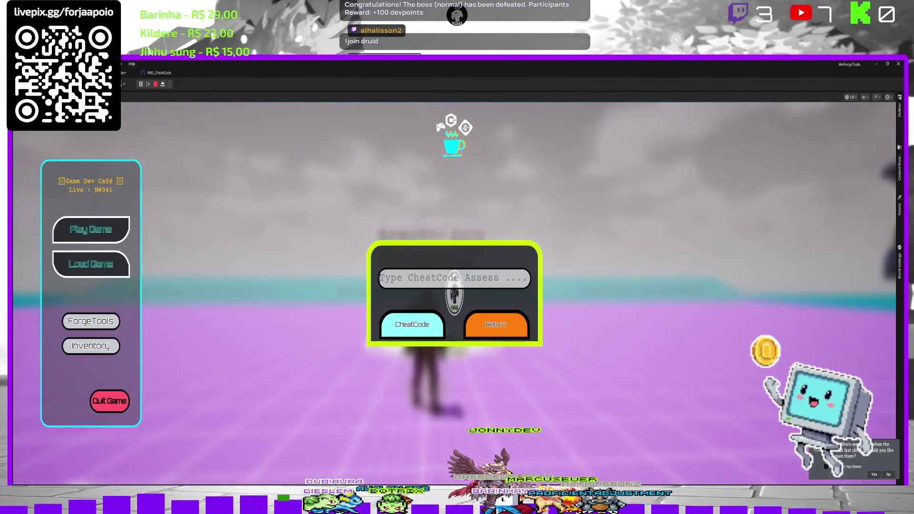
type("Speed")
left_click(409, 320)
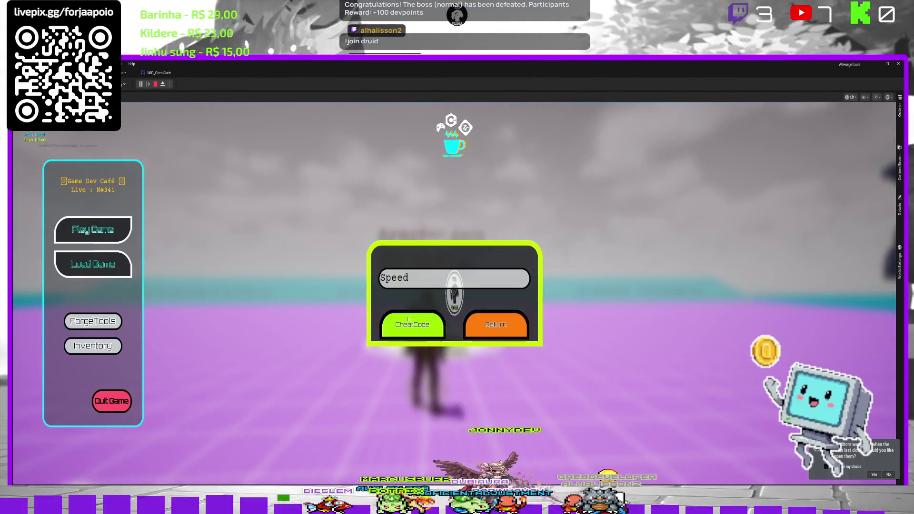
left_click(409, 320)
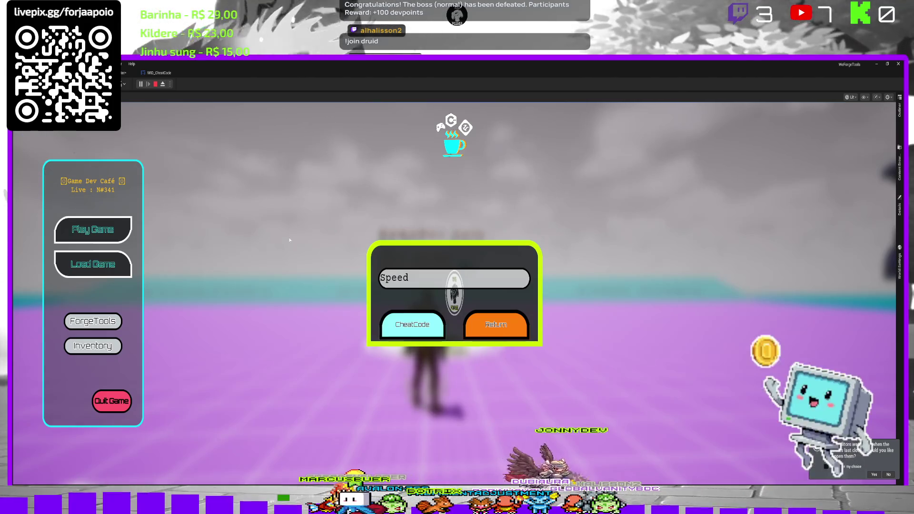
key("Escape")
left_click(148, 73)
left_click(123, 73)
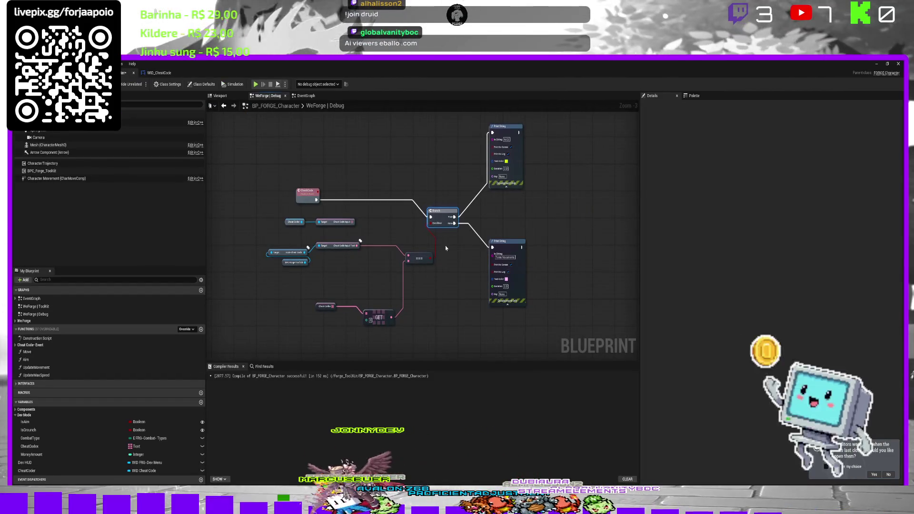
Delete the Branch node and the duplicate CheatCodeInputText getter.
key("Delete")
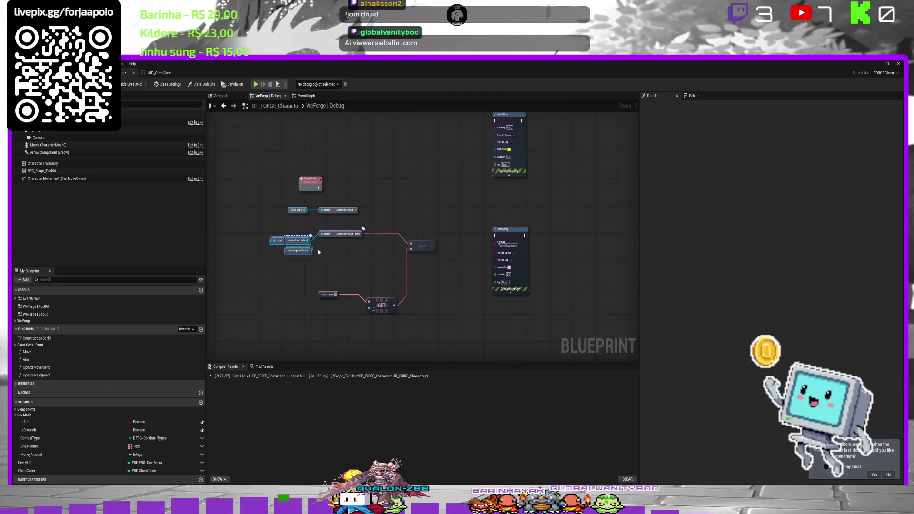
left_click_drag(353, 261, 370, 262)
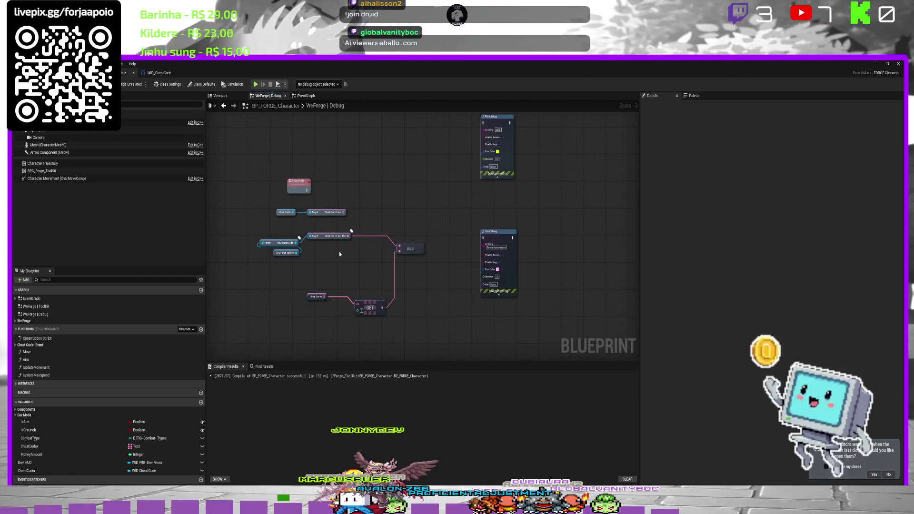
left_click(332, 238)
left_click_drag(343, 212, 399, 247)
left_click_drag(343, 212, 402, 244)
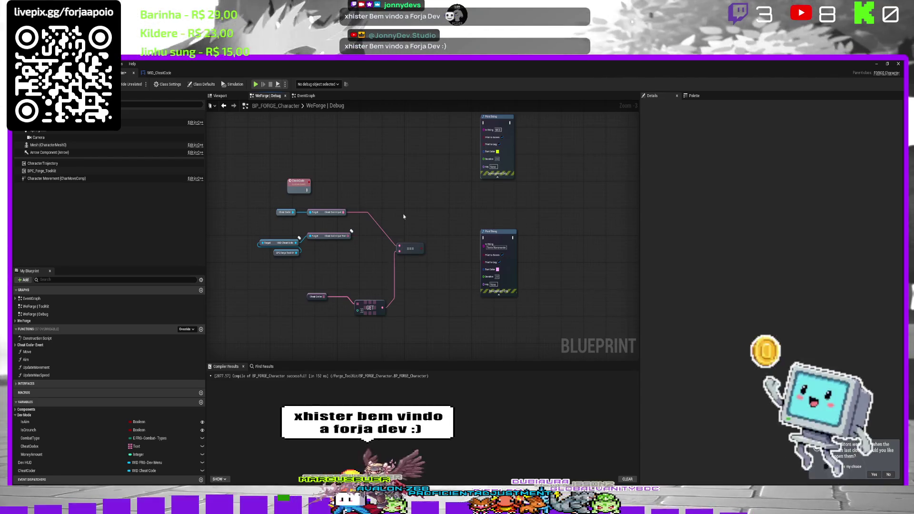
right_click(328, 236)
left_click(324, 240)
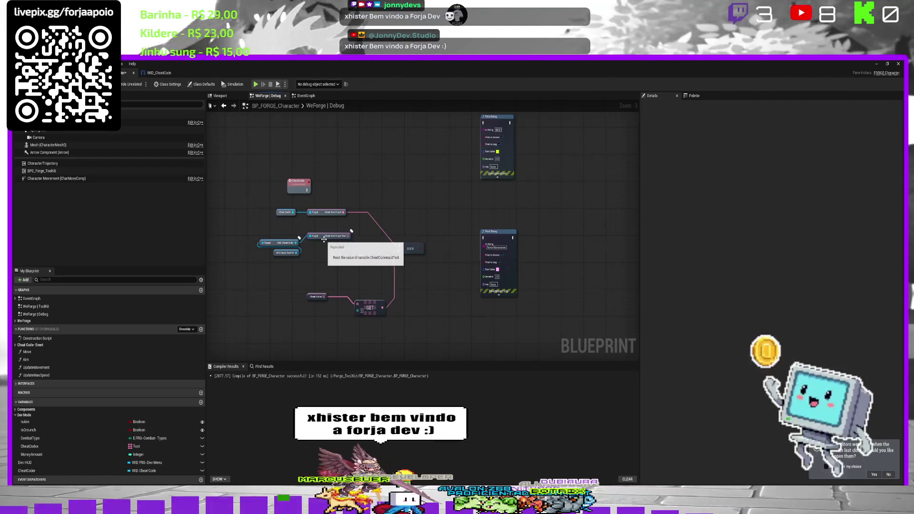
key("Delete")
Search actions from the WID Cheat Code output for cheat-code entries, then close the list.
left_click_drag(296, 243, 319, 248)
type("cheat")
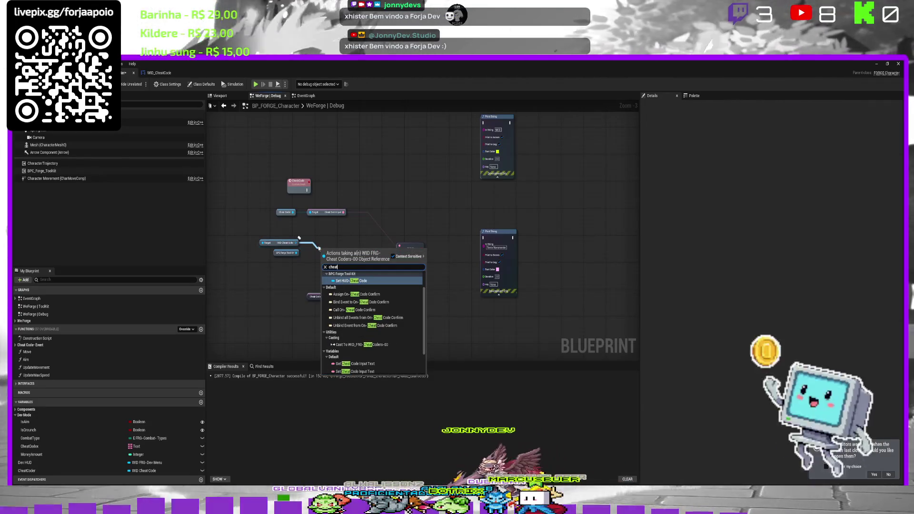
scroll(362, 340, "down", 3)
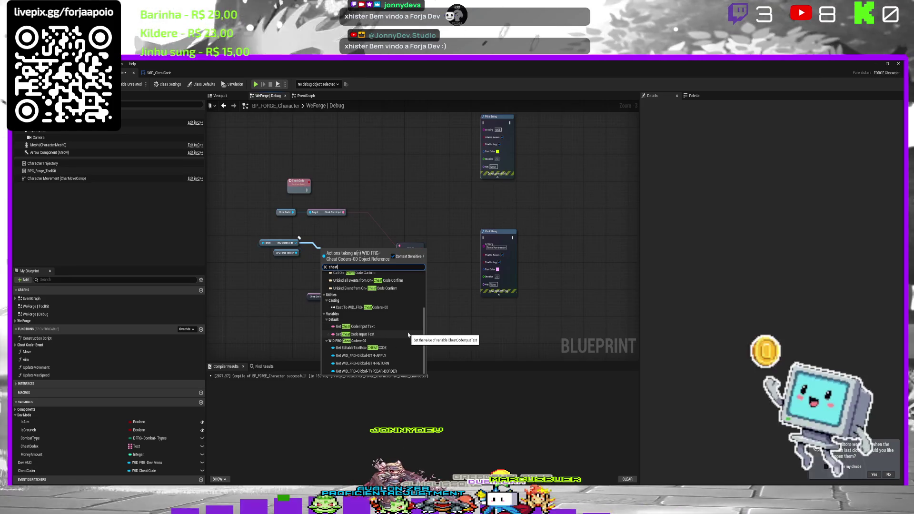
key("BackSpace")
key("BackSpace")
key("BackSpace")
type("ode")
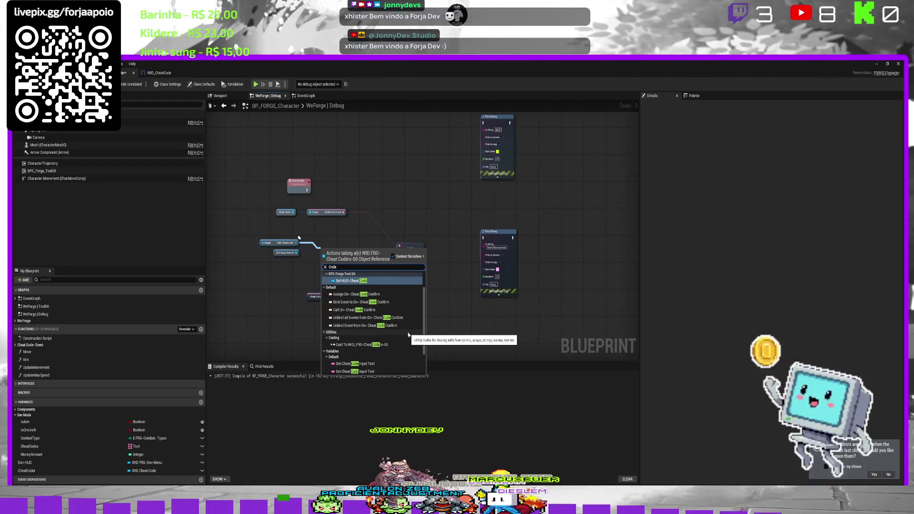
scroll(391, 352, "down", 3)
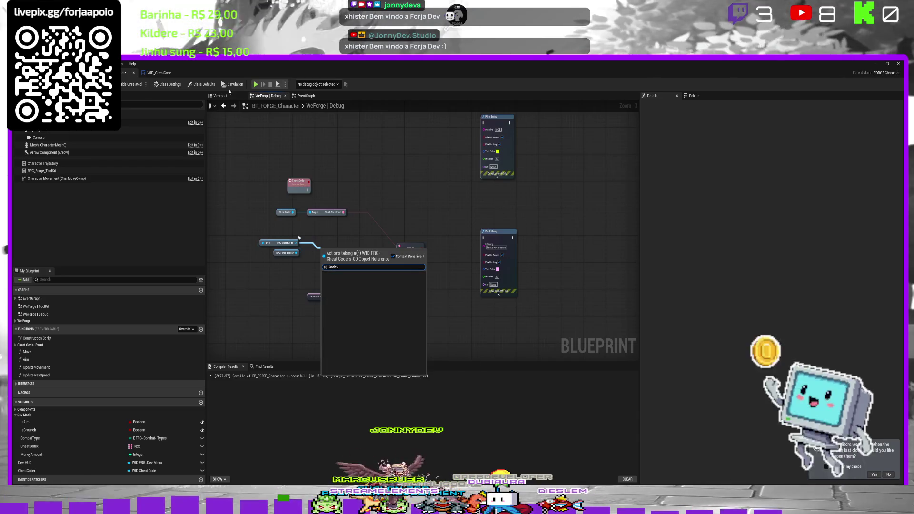
left_click(159, 72)
left_click(109, 72)
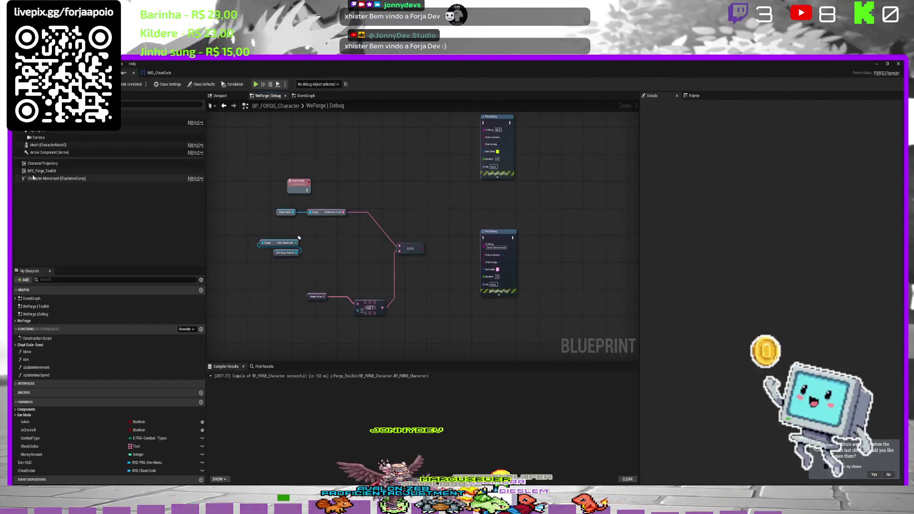
Open BPC_Forge_ToolKit from its component menu and inspect the Forge | CheatCode getter.
right_click(33, 171)
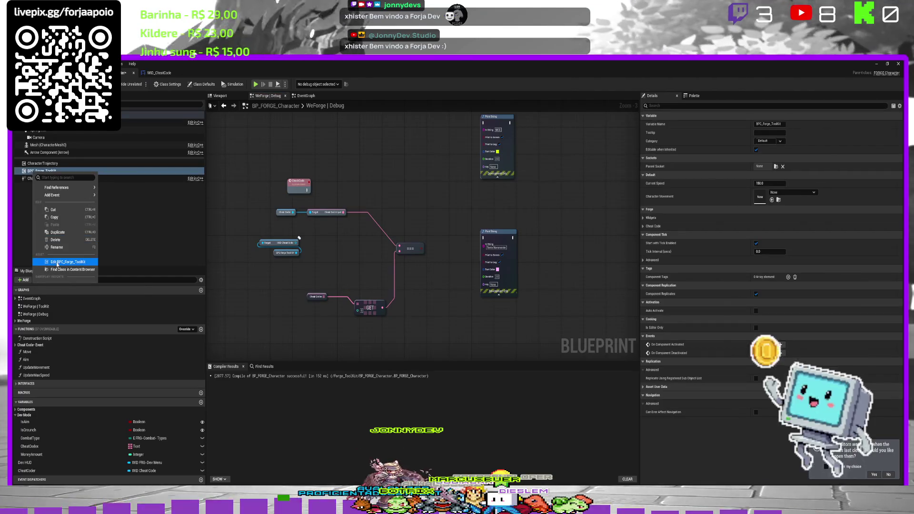
left_click(58, 263)
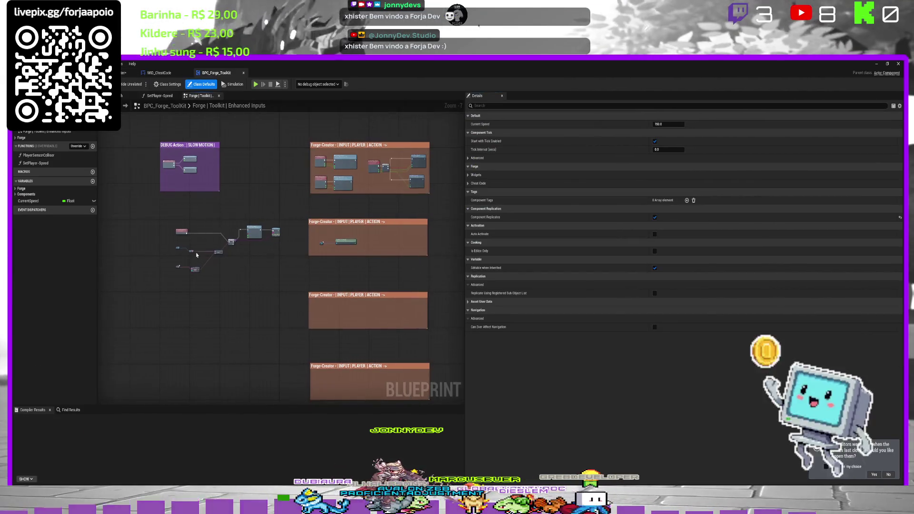
scroll(149, 287, "up", 3)
left_click(150, 287)
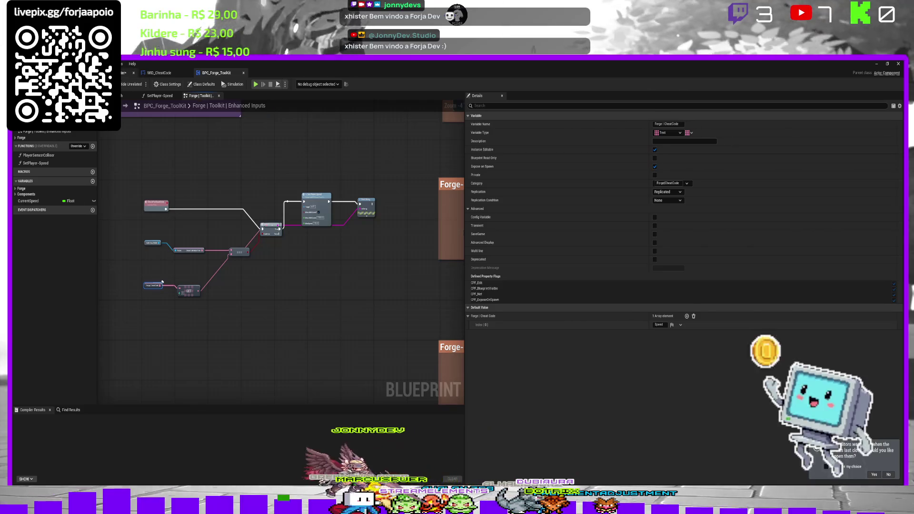
Compare the WID_CheatCode and BPC_Forge_ToolKit graphs, ending on BP_FORGE_Character's debug graph.
left_click(159, 73)
left_click(217, 72)
scroll(158, 293, "up", 4)
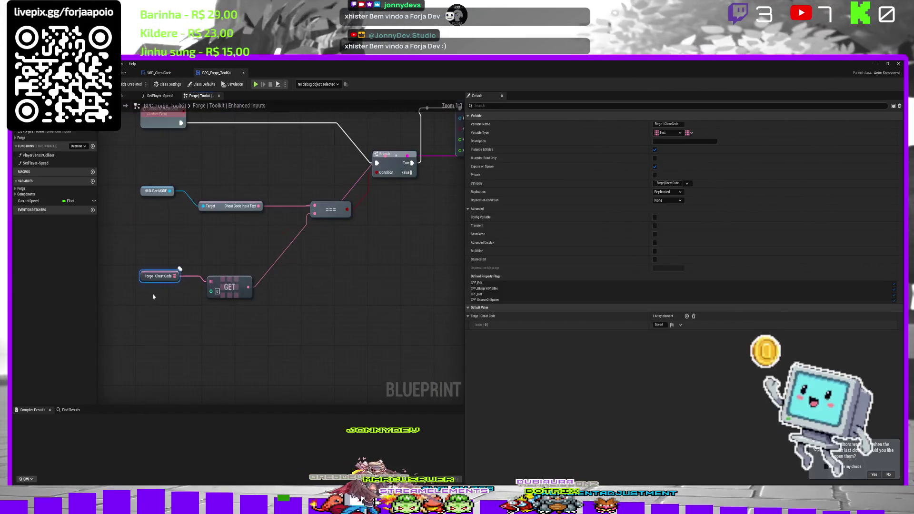
left_click(159, 72)
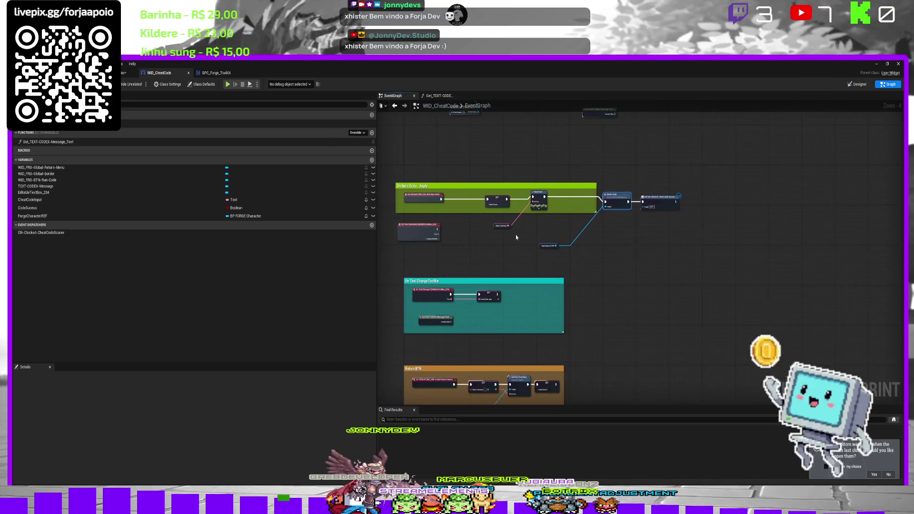
left_click(126, 73)
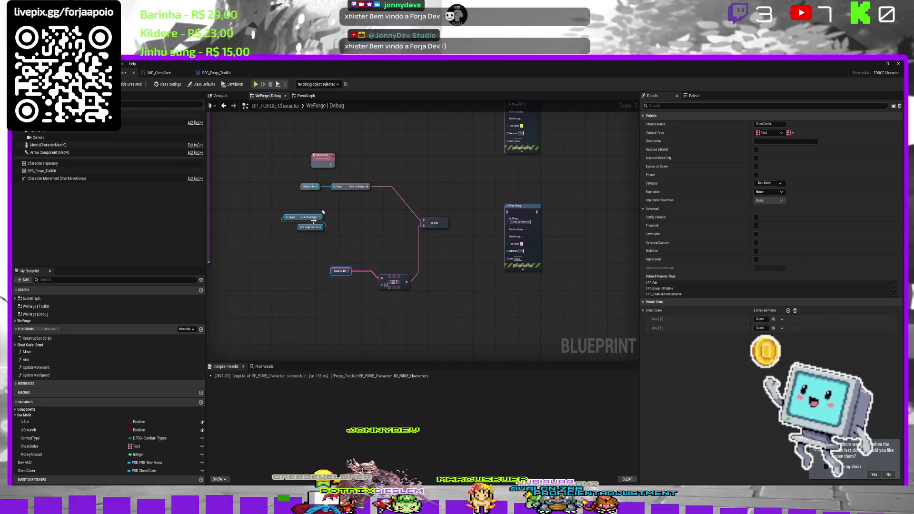
Add a Forge | Cheat Code getter from the tool kit reference and connect it to the GET node.
right_click(333, 216)
left_click(324, 229)
mouse_move(324, 230)
left_mouse_down()
mouse_move(307, 247)
mouse_move(331, 241)
left_mouse_up()
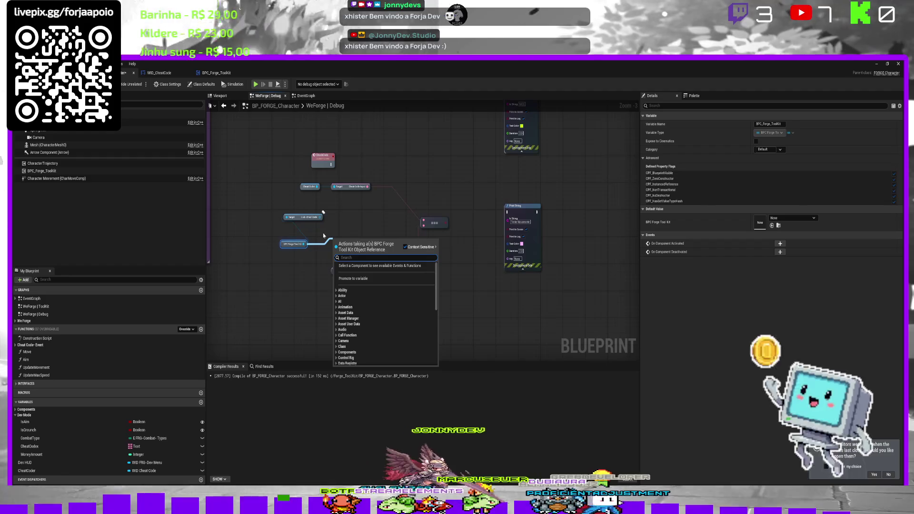
type("ffo")
key("BackSpace")
key("BackSpace")
key("BackSpace")
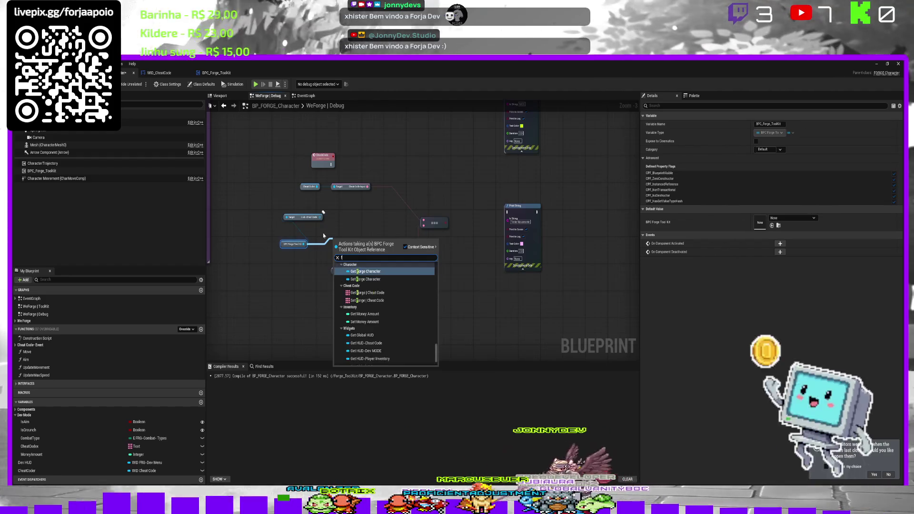
type("forge")
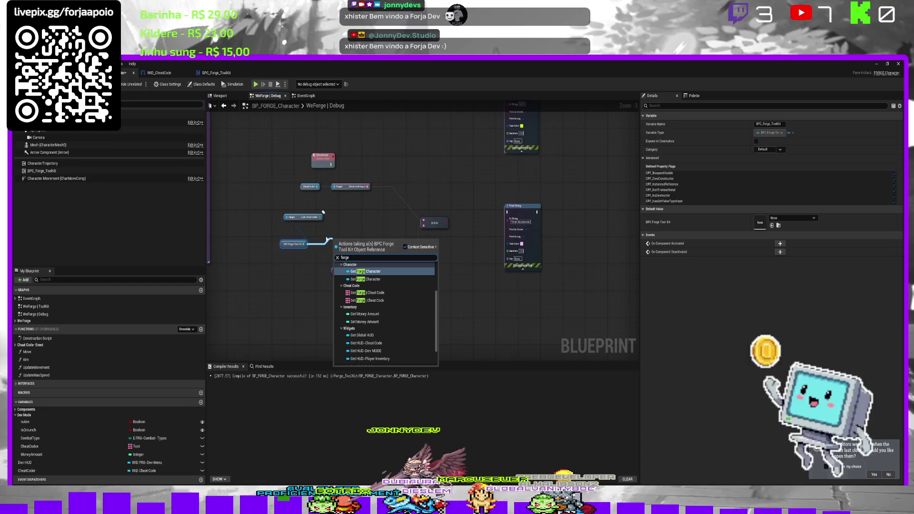
left_click(383, 292)
left_click_drag(369, 241, 382, 280)
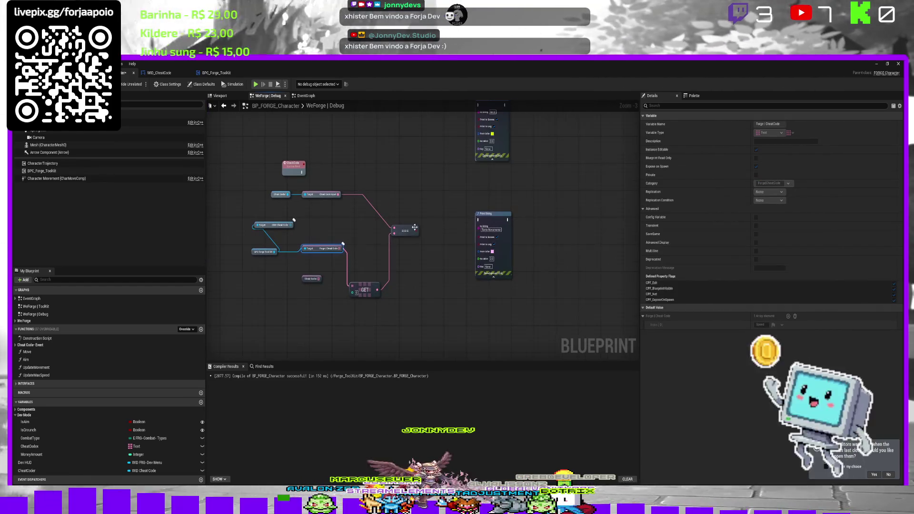
Add a Branch driven by CheckCode and the == result, with True running the upper Print String.
left_click(382, 200)
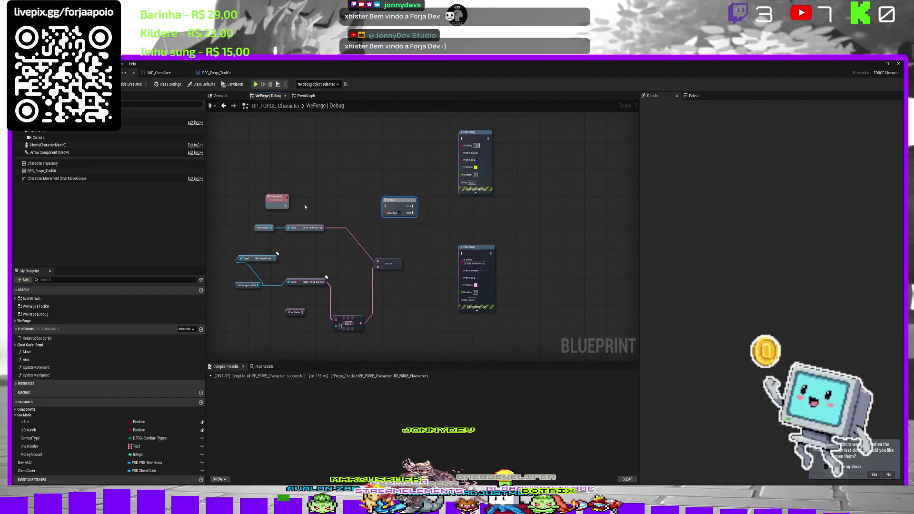
left_click_drag(293, 209, 388, 210)
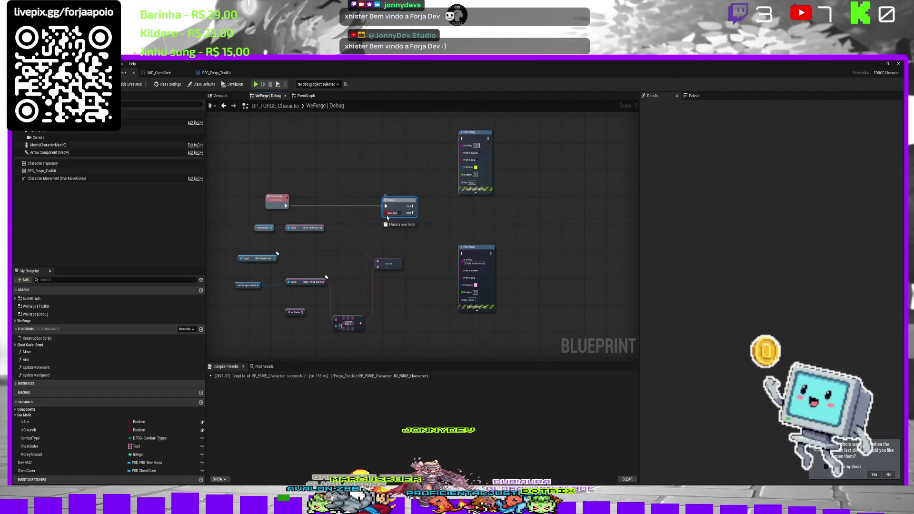
left_click_drag(400, 268, 401, 265)
left_click_drag(409, 206, 462, 139)
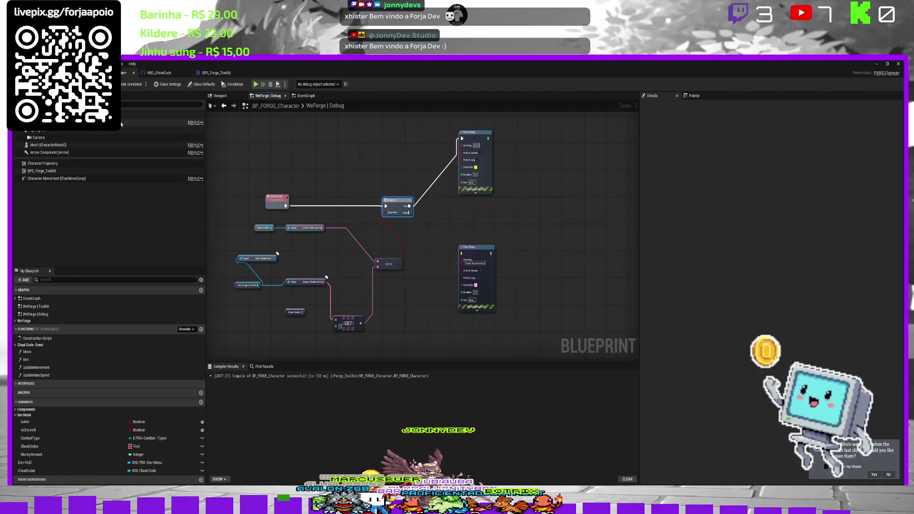
key("alt+Tab")
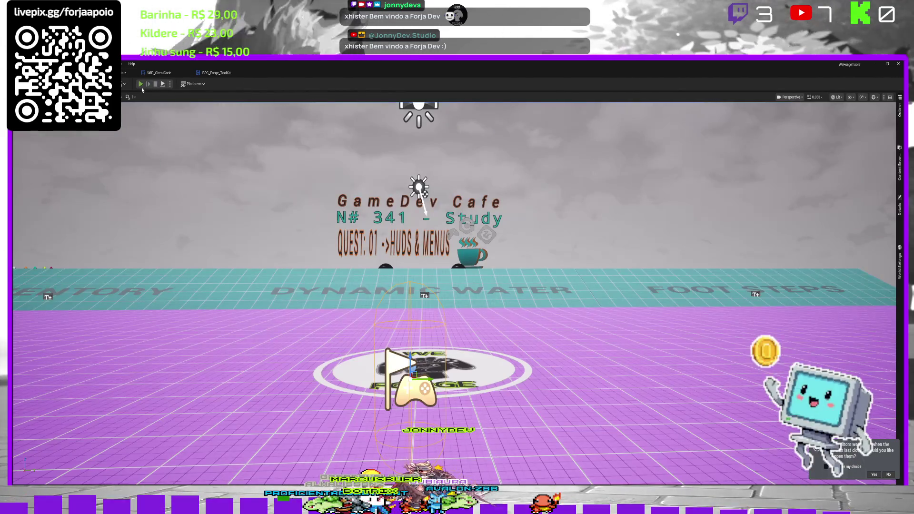
Play-test the cheat code Speed, submitting it several times, then stop the session.
left_click(141, 84)
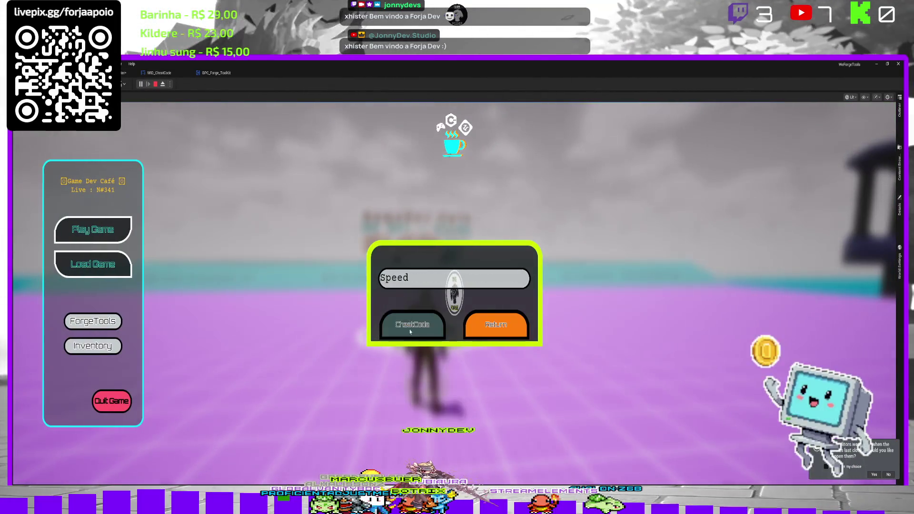
left_click(409, 330)
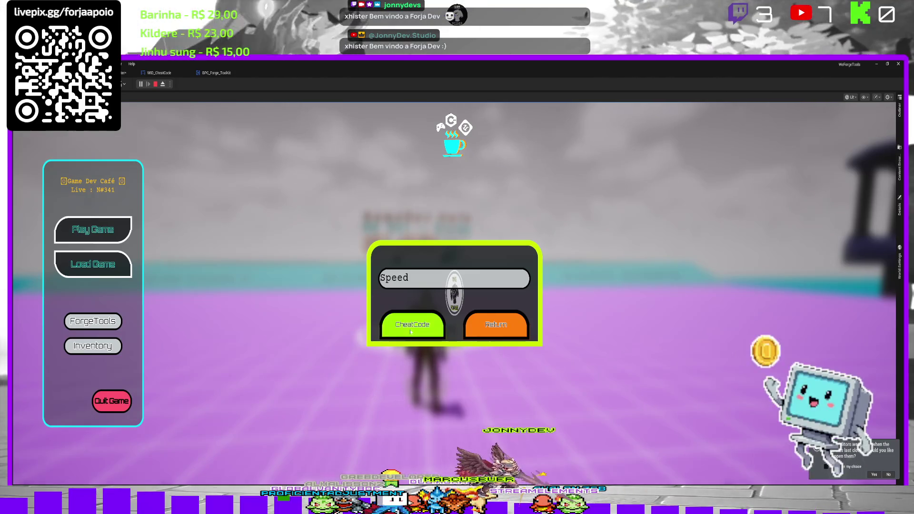
left_click(410, 331)
left_click(411, 331)
left_click(410, 331)
left_click(410, 331)
key("Escape")
scroll(314, 215, "down", 2)
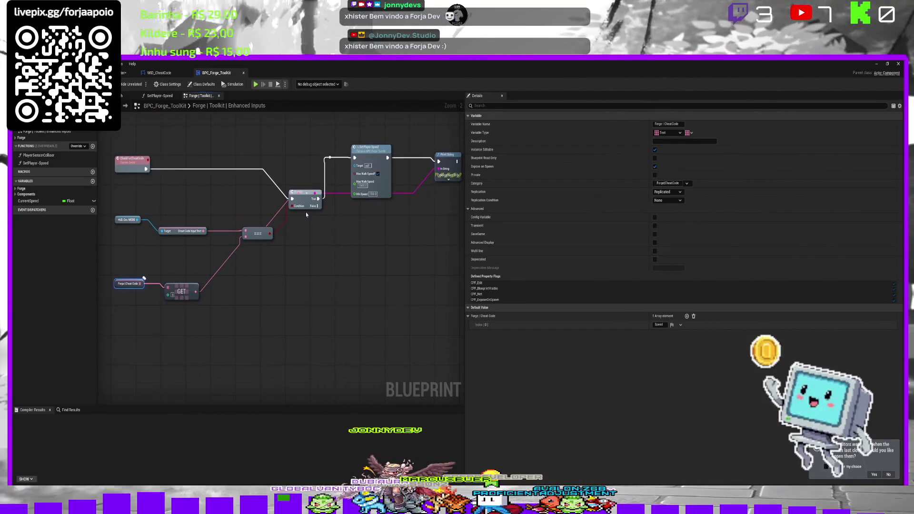
Move the Branch node up, wire its False output, and start a new play session.
left_click_drag(299, 192, 290, 162)
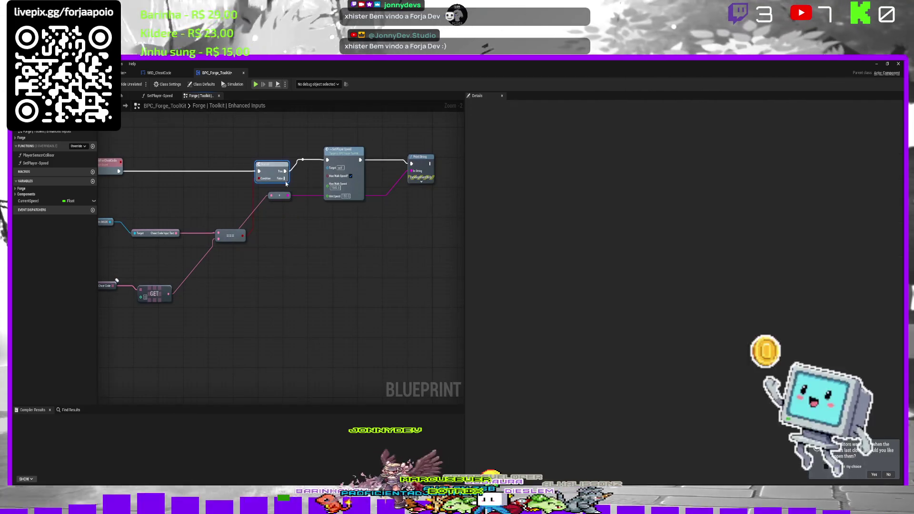
mouse_move(285, 181)
left_mouse_down()
mouse_move(323, 185)
mouse_move(417, 171)
mouse_move(410, 168)
left_mouse_up()
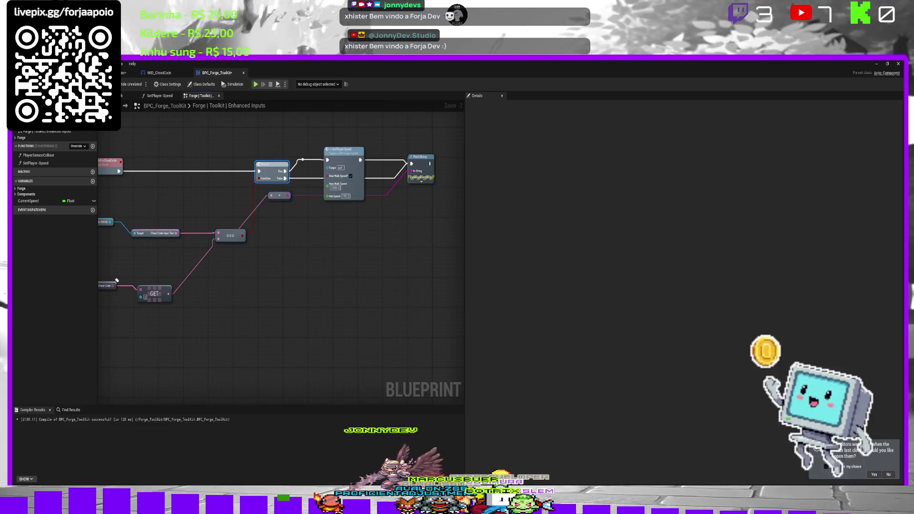
left_click(125, 72)
left_click(140, 84)
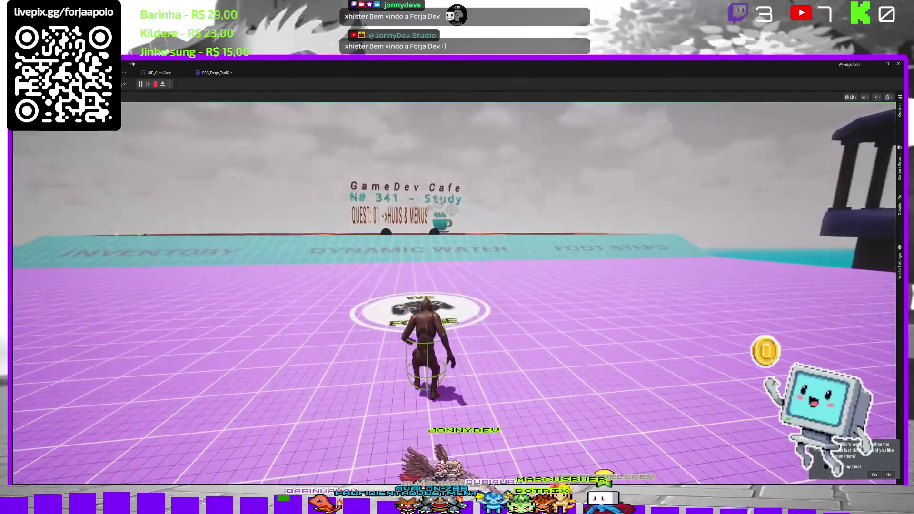
Submit Speed in the in-game cheat-code dialog, stop play, and rearrange the BPC_Forge_ToolKit graph.
key("Tab")
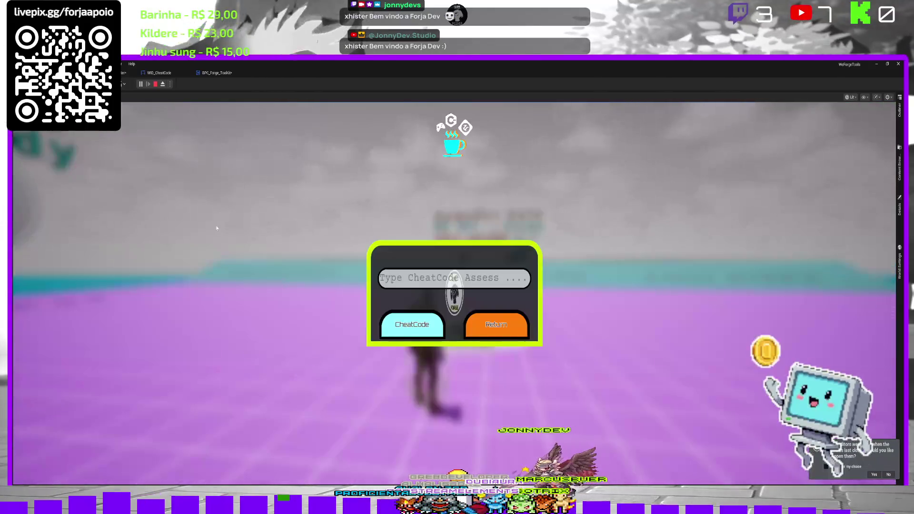
type("Speed")
left_click(409, 324)
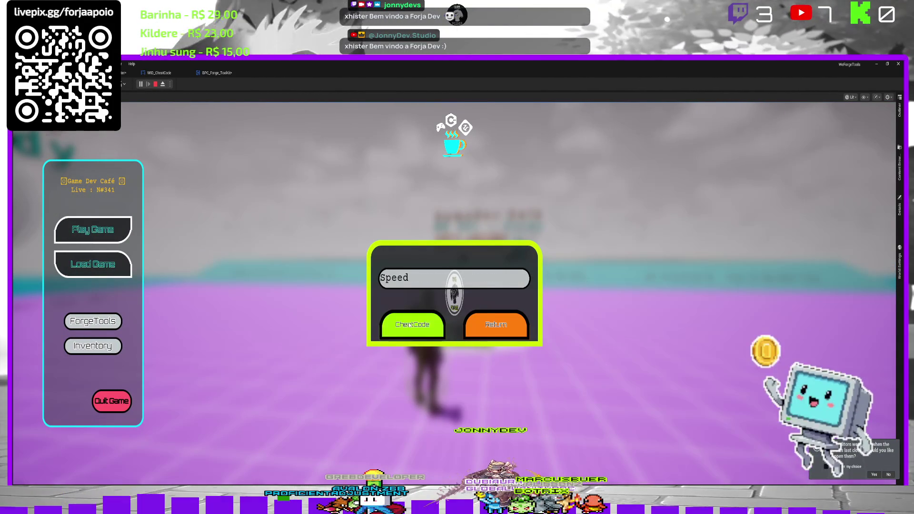
key("Escape")
mouse_move(426, 187)
left_mouse_down()
mouse_move(379, 167)
mouse_move(398, 176)
left_mouse_up()
mouse_move(271, 195)
left_mouse_down()
mouse_move(287, 258)
mouse_move(206, 294)
mouse_move(195, 238)
mouse_move(154, 206)
left_mouse_up()
Delete the Set Player Speed node and move Print String into its place.
left_click(114, 207)
left_click(187, 286)
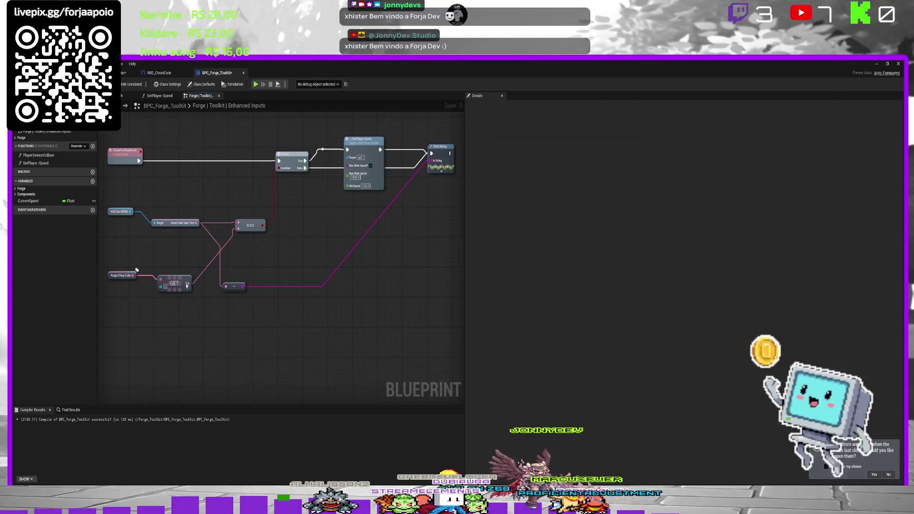
left_click_drag(221, 264, 337, 184)
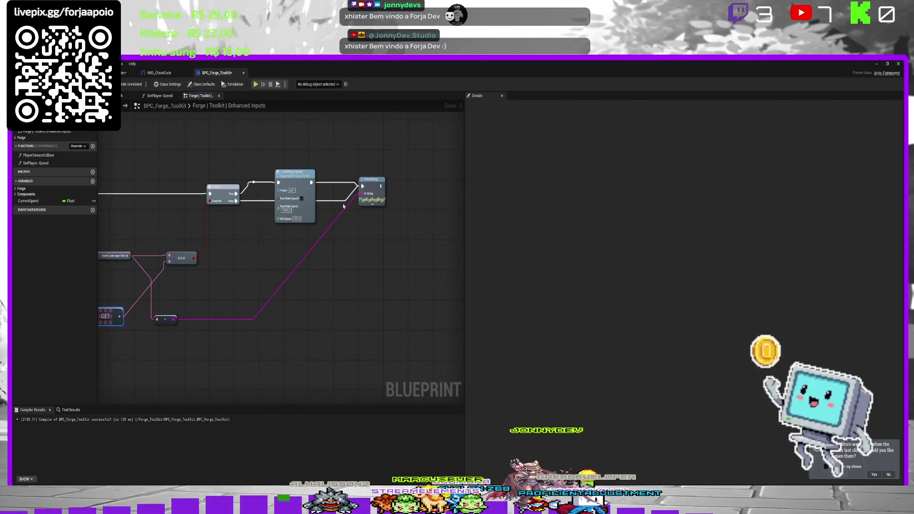
left_click(302, 177)
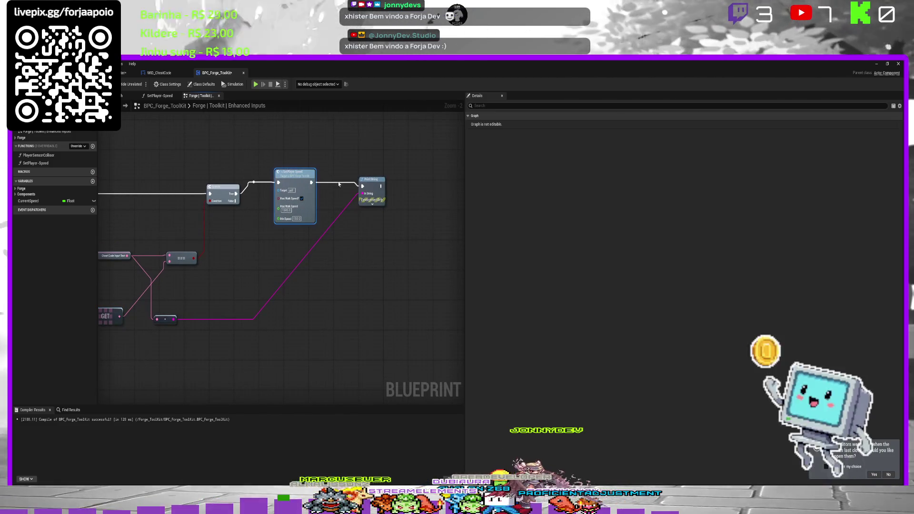
key("Delete")
mouse_move(382, 187)
left_mouse_down()
mouse_move(291, 239)
mouse_move(312, 185)
mouse_move(351, 181)
left_mouse_up()
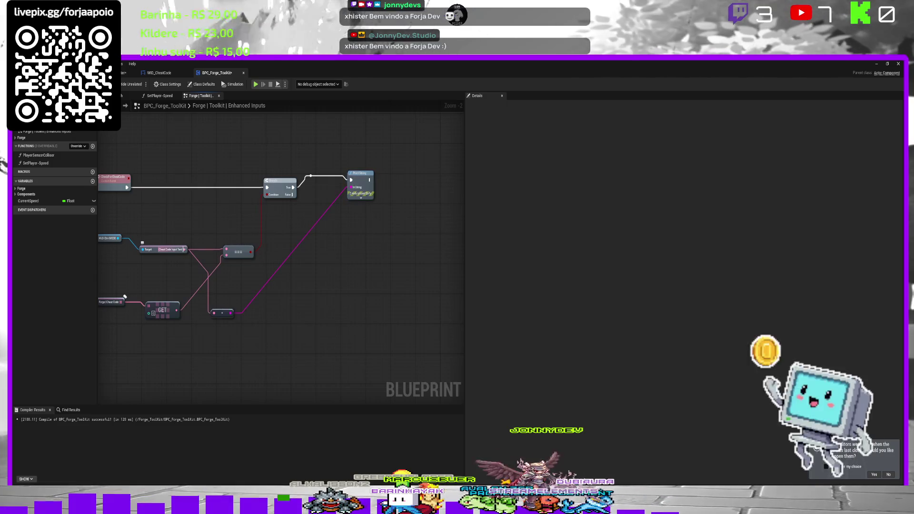
Wire Cheat Code Input Text into Print String's In String and recompile.
left_click_drag(184, 251, 239, 245)
left_click_drag(346, 195, 346, 195)
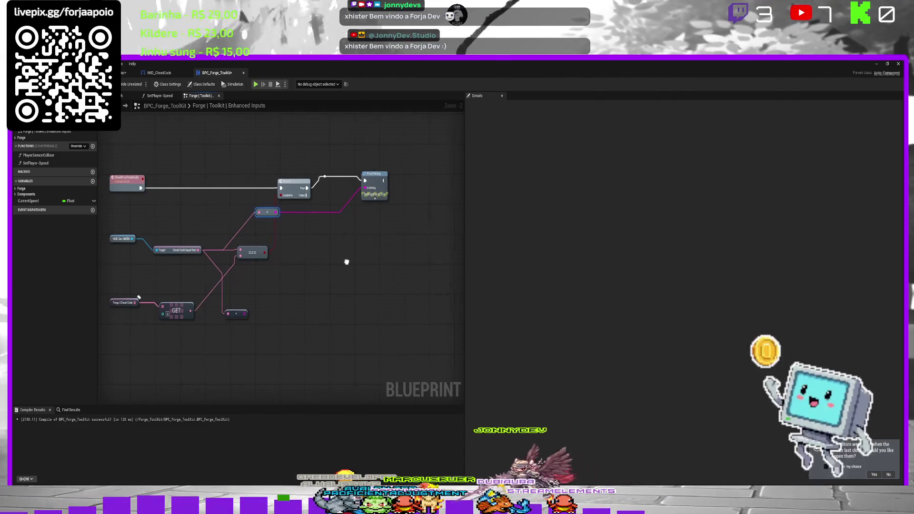
left_click(258, 215)
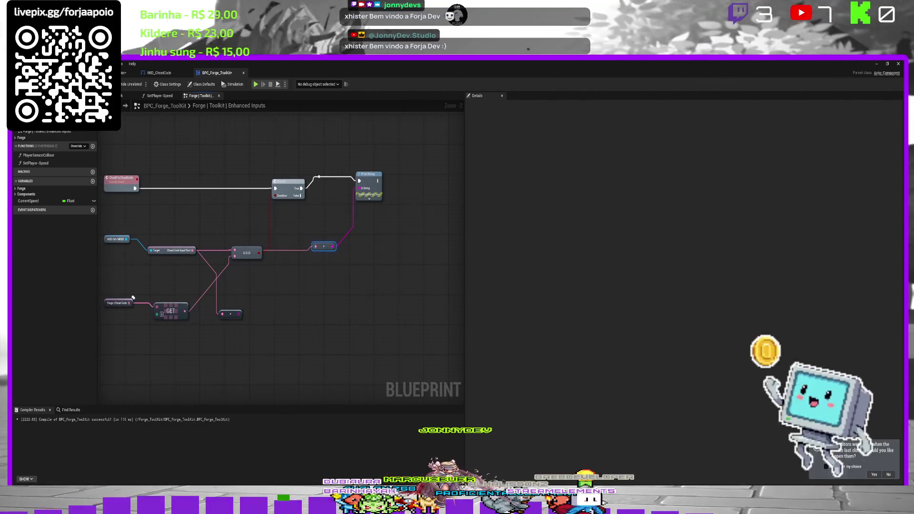
left_click(123, 73)
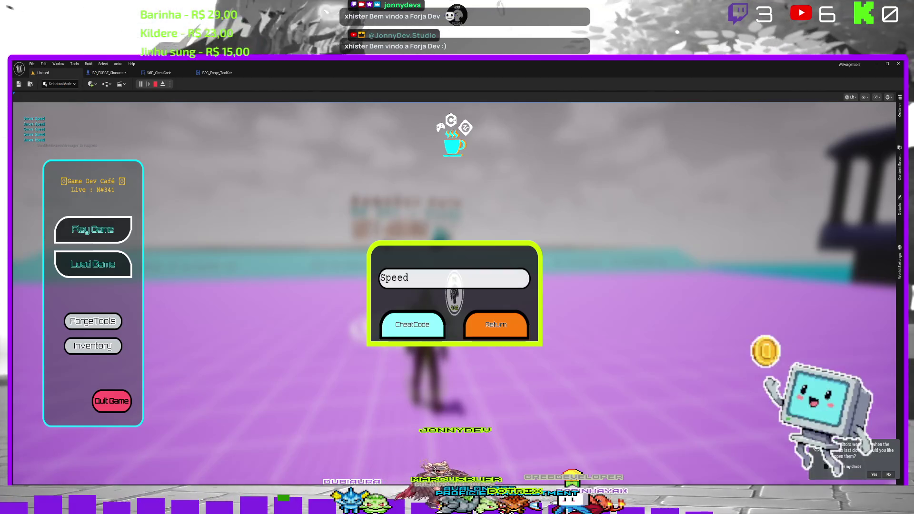
Submit the cheat code test in play, then stop the session.
type("er")
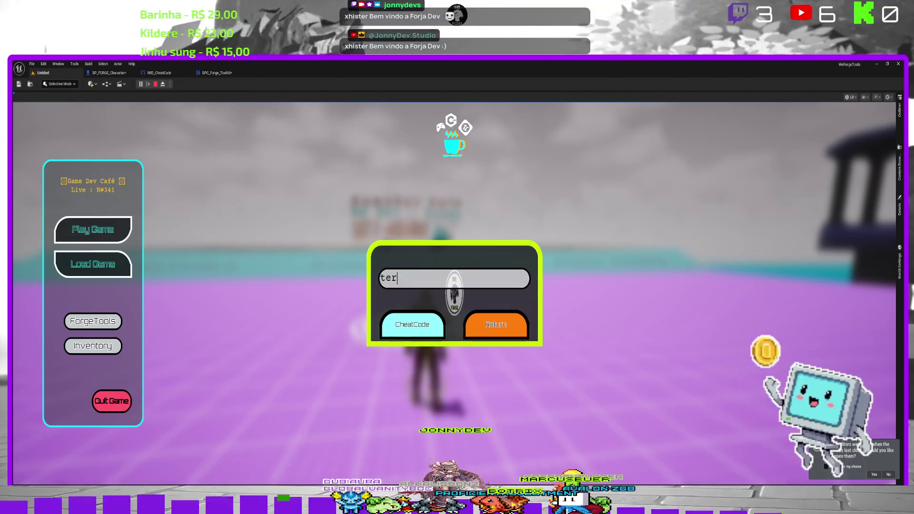
left_click(390, 322)
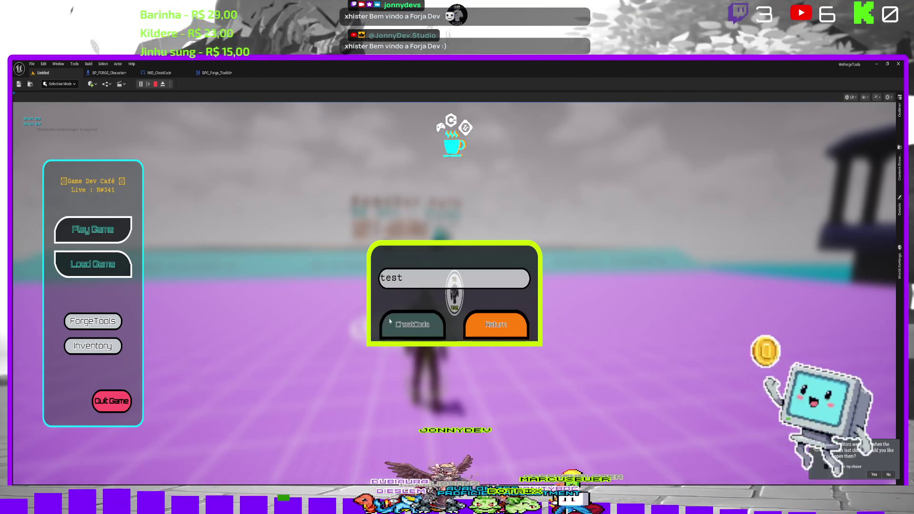
left_click(390, 321)
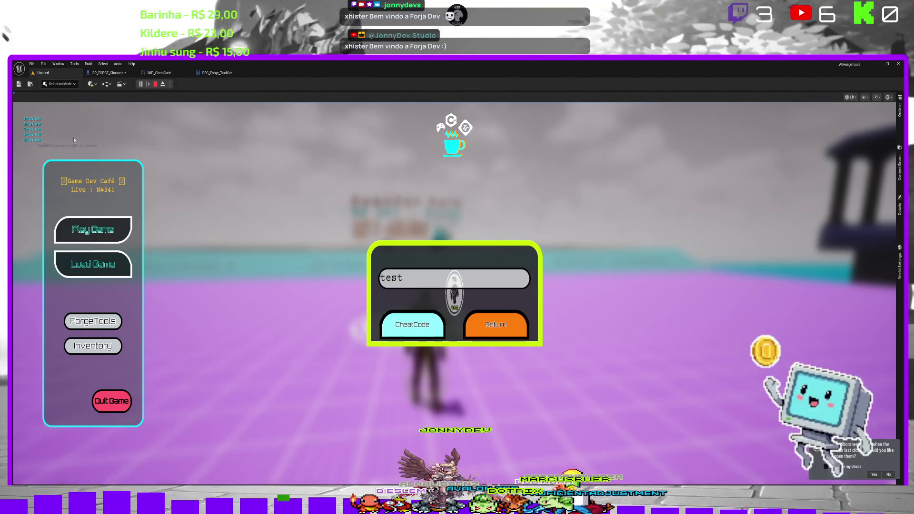
key("Escape")
In WID_CheatCode's event graph, connect the SET node's output to Check Code.
left_click(217, 72)
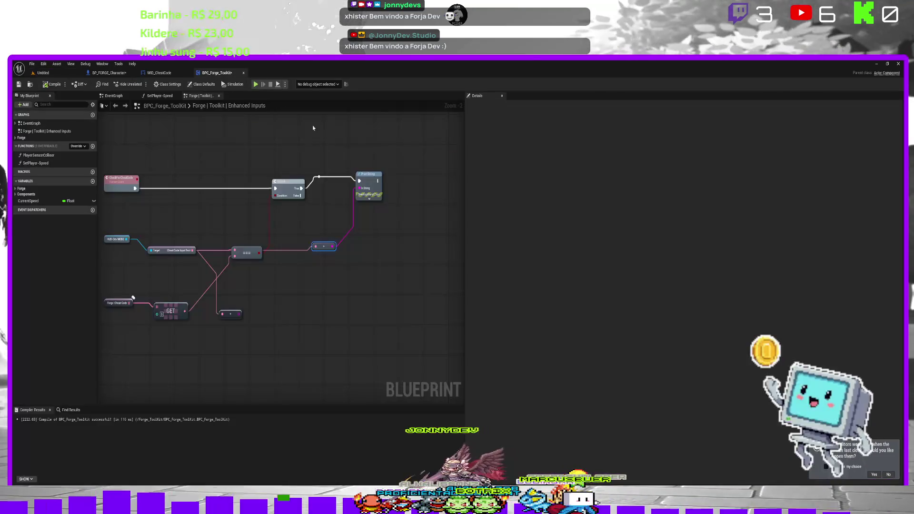
left_click(161, 74)
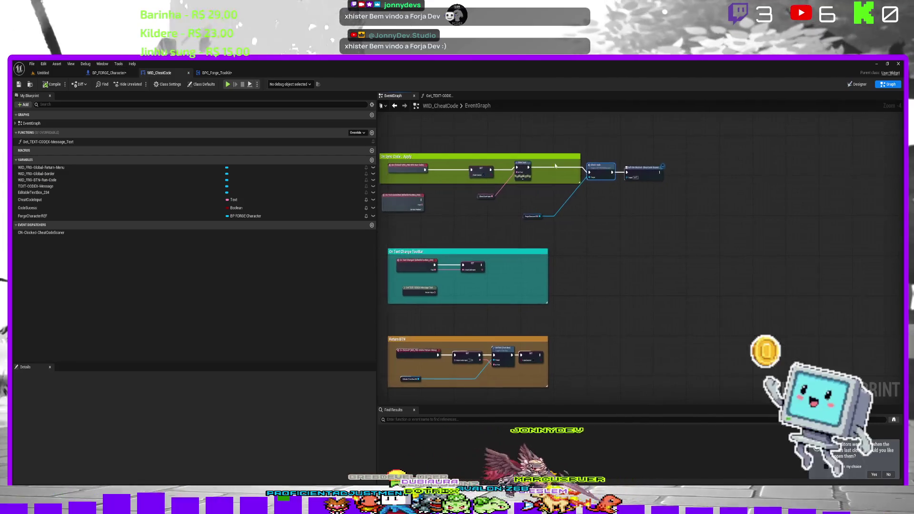
scroll(555, 166, "up", 1)
left_click_drag(470, 171, 604, 176)
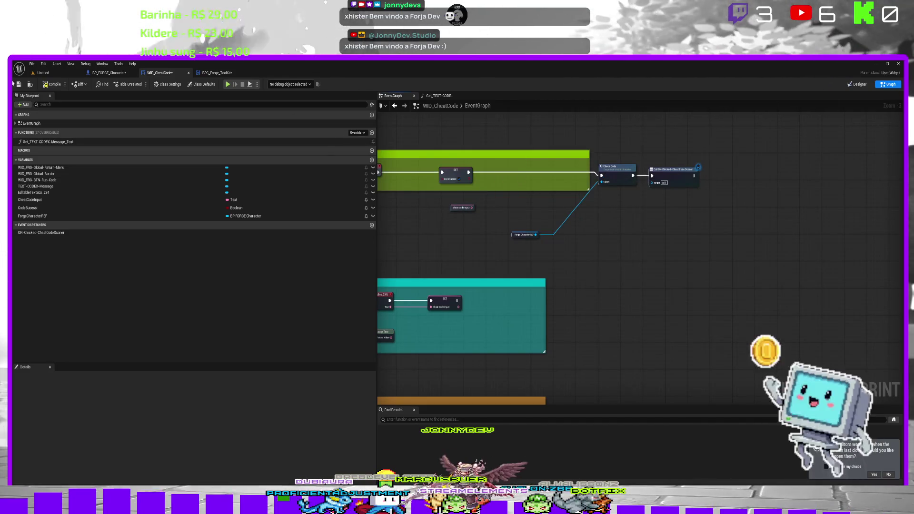
Play-test again by submitting the cheat code test, then stop.
left_click(109, 72)
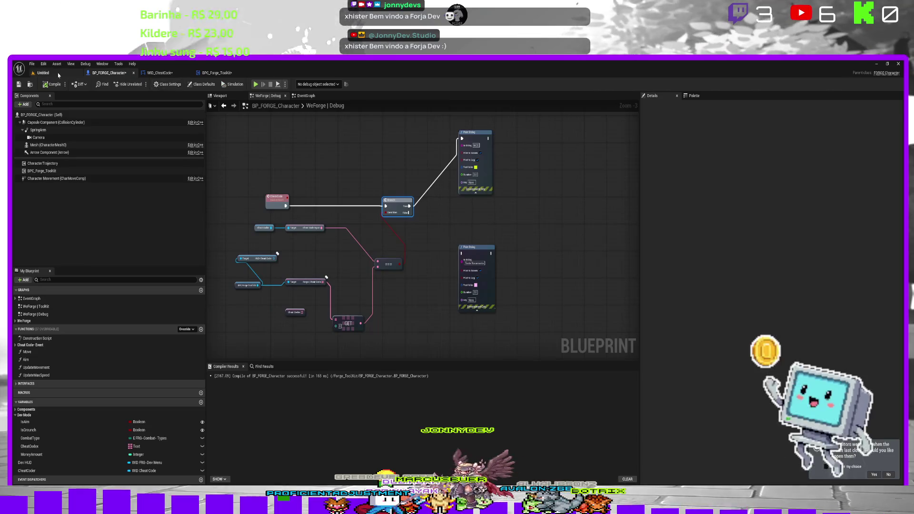
left_click(58, 73)
key("alt+p")
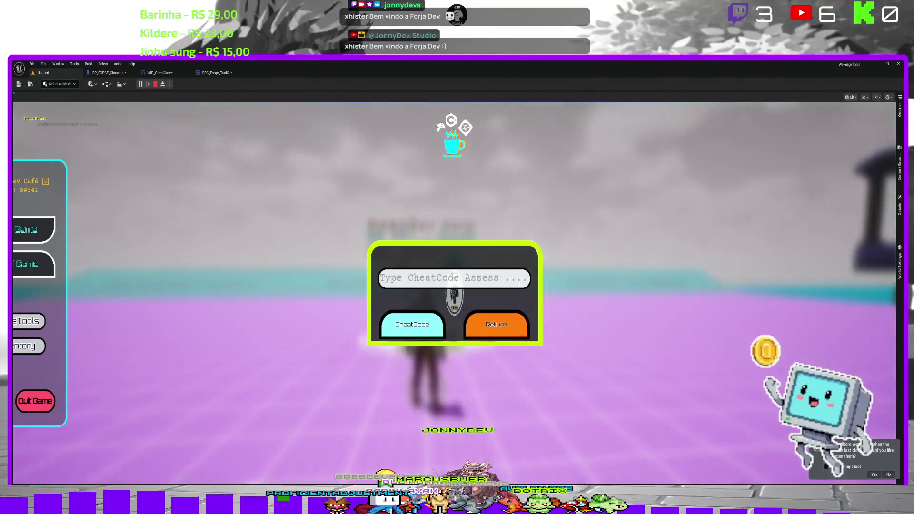
type("test")
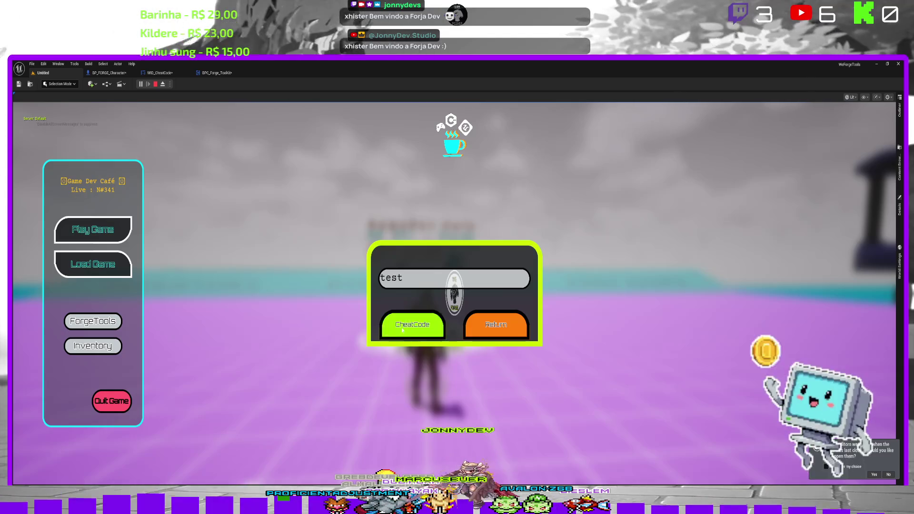
left_click(403, 328)
key("Escape")
Go through the blueprint tabs back to BP_FORGE_Character's WeForge | Debug graph.
left_click(217, 72)
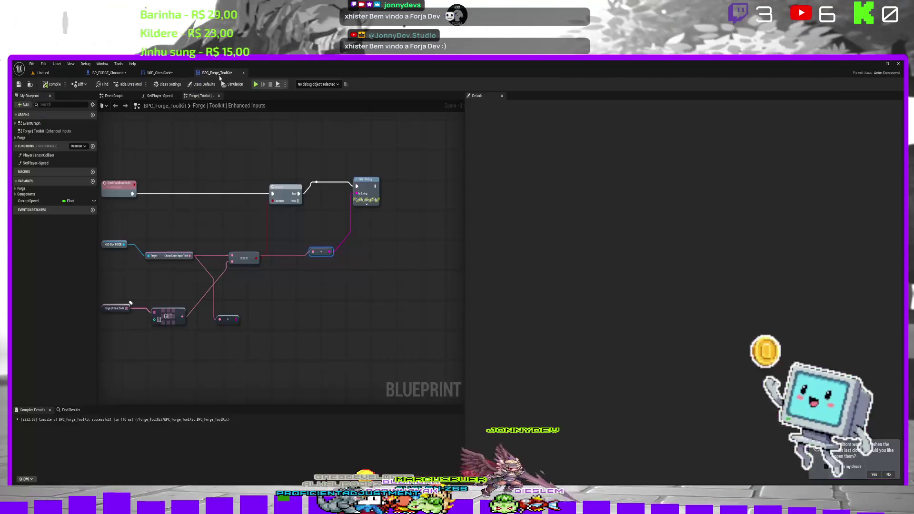
left_click(159, 73)
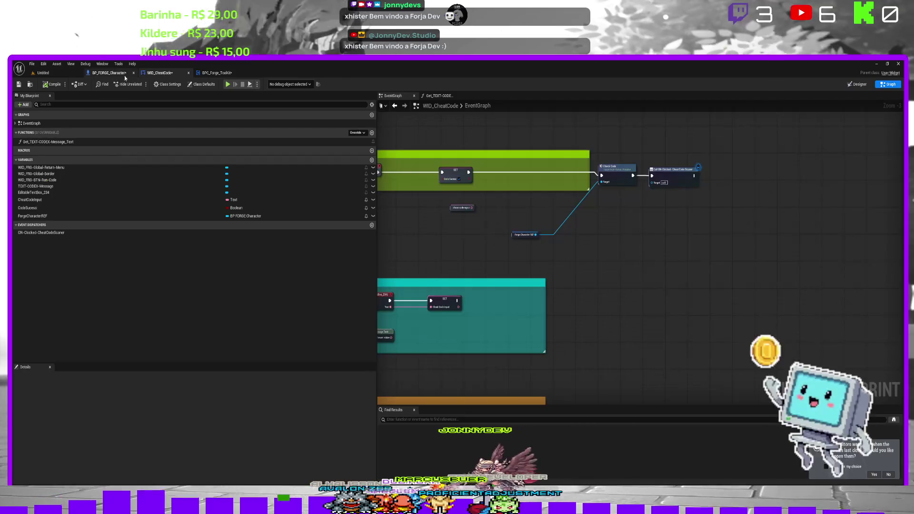
left_click(109, 73)
scroll(402, 143, "down", 3)
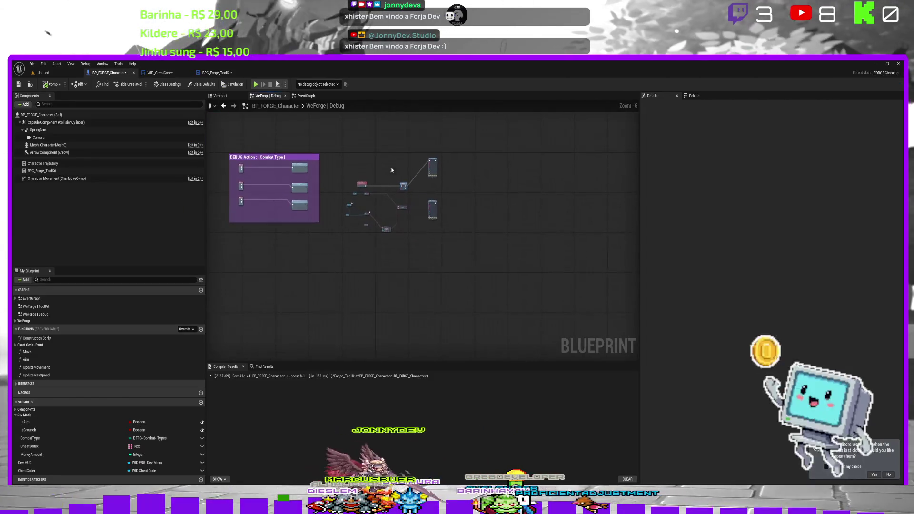
Add an On Clicked event for the CheatCoder variable from its Details panel.
scroll(414, 162, "up", 3)
scroll(420, 169, "down", 2)
mouse_move(421, 170)
left_mouse_down()
mouse_move(434, 200)
mouse_move(455, 204)
mouse_move(452, 214)
left_mouse_up()
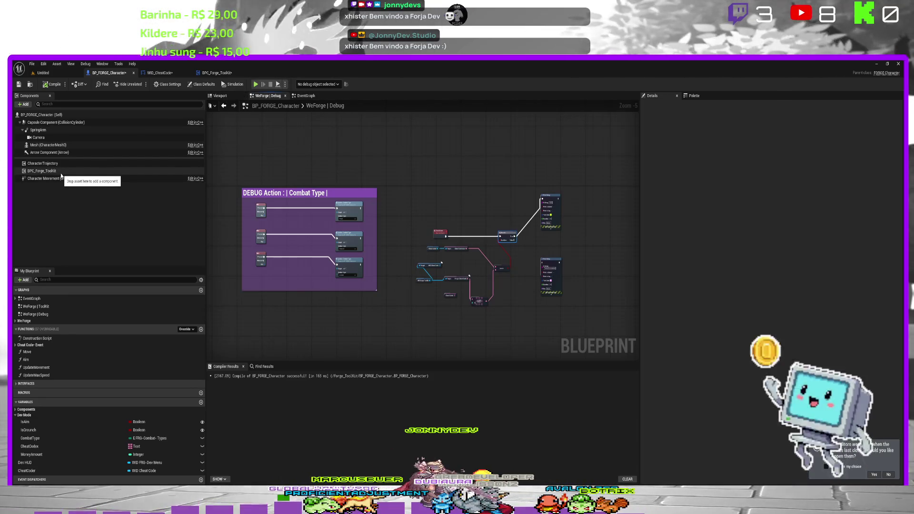
left_click(41, 470)
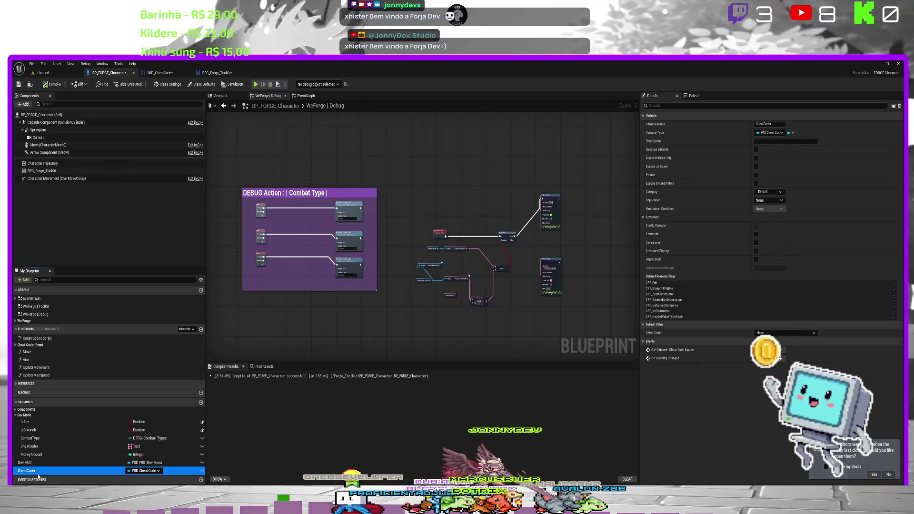
left_click(781, 350)
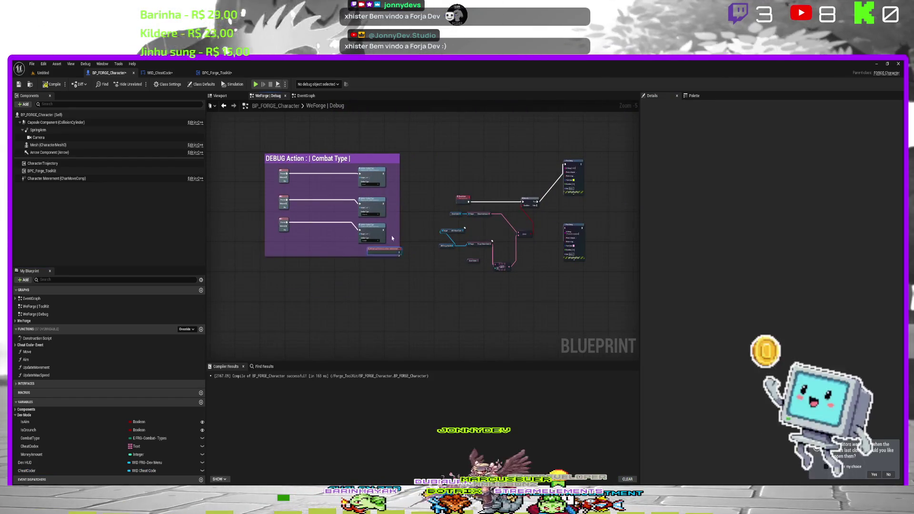
Place the scanner click event by the debug comment, wire it to Find String, and play.
left_click_drag(371, 262, 441, 170)
scroll(563, 186, "up", 1)
mouse_move(563, 183)
left_mouse_down()
mouse_move(444, 189)
mouse_move(573, 188)
left_mouse_up()
key("Escape")
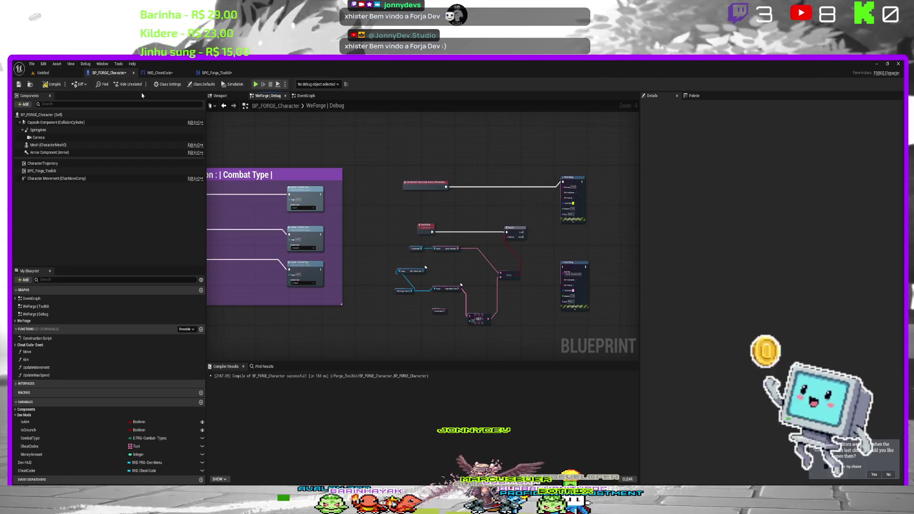
key("alt+p")
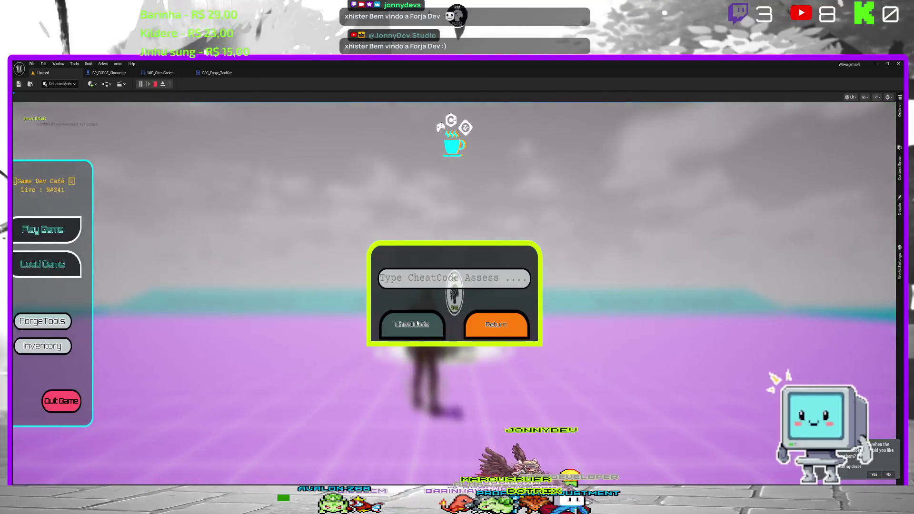
Submit the Speed cheat code in play, stop, and return to BP_FORGE_Character's debug graph.
left_click(420, 325)
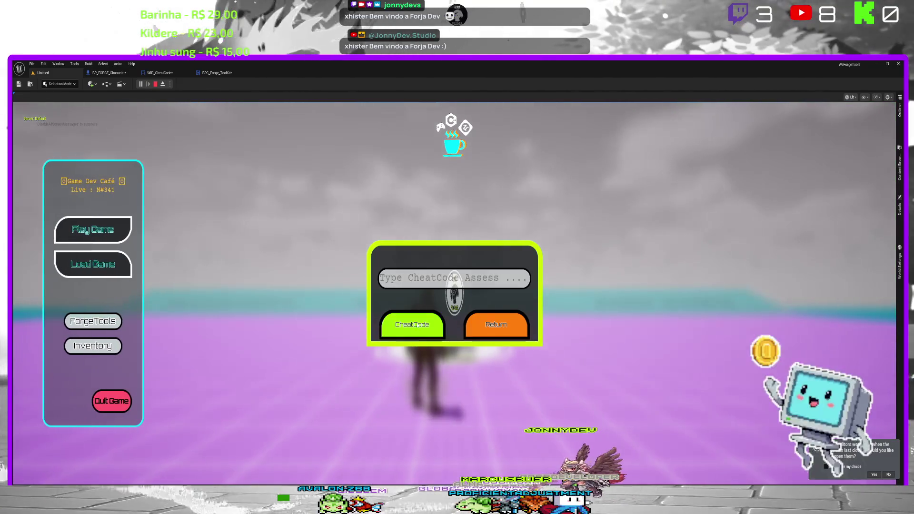
left_click(419, 325)
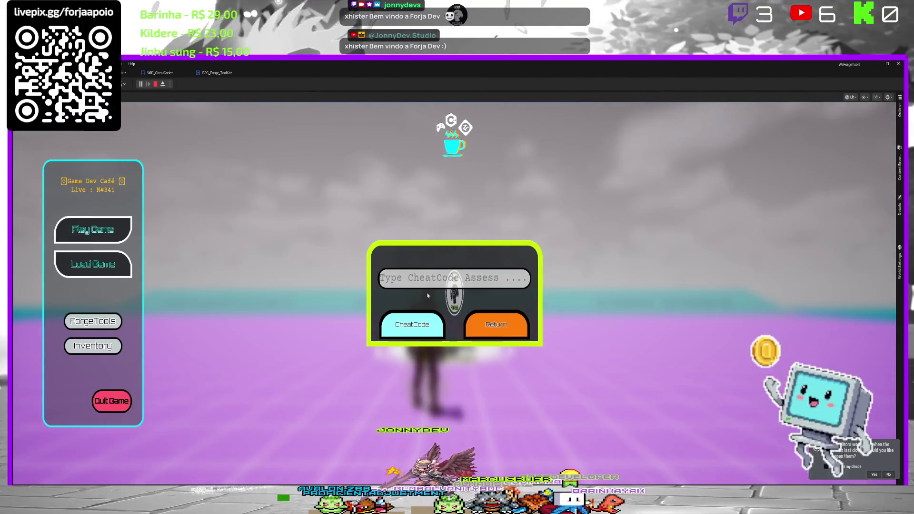
left_click(418, 330)
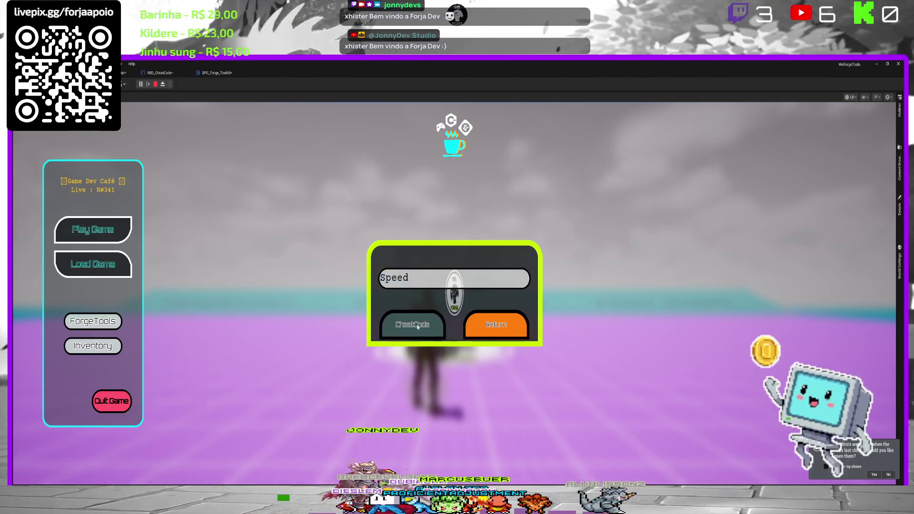
key("Escape")
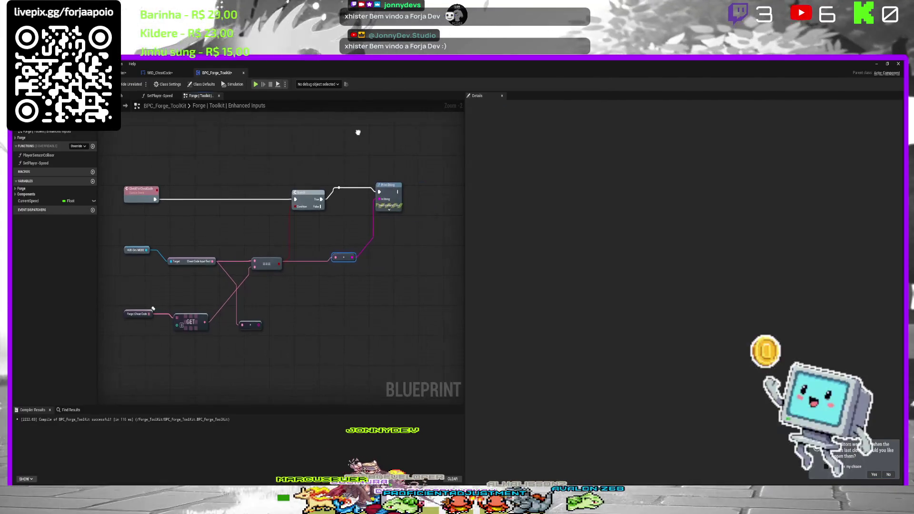
left_click(161, 74)
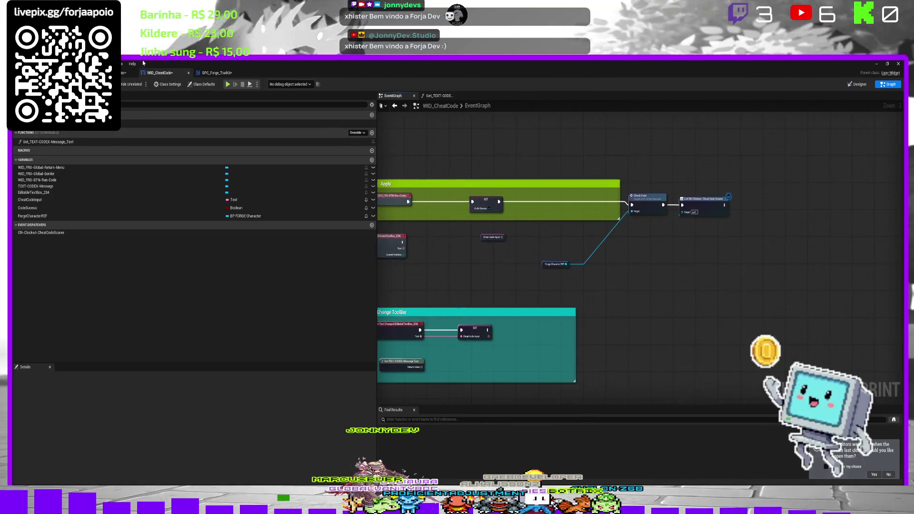
left_click(124, 73)
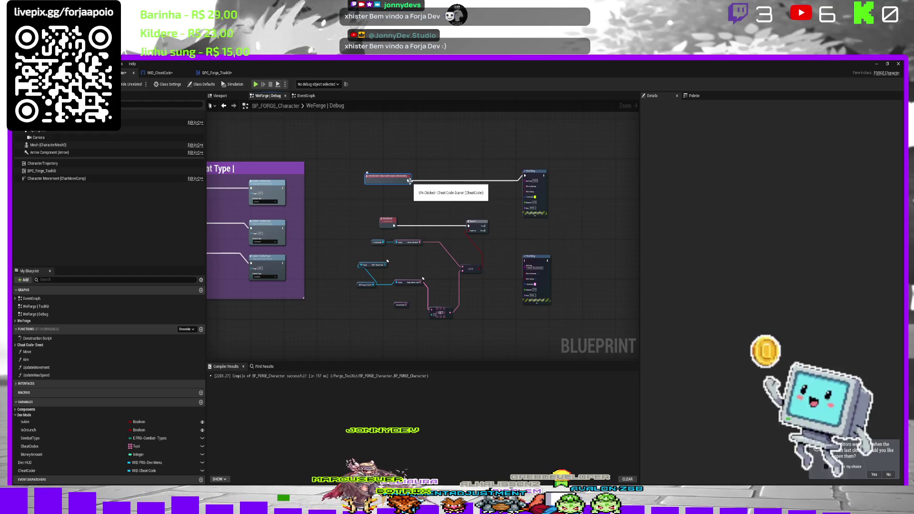
Place Print String beside the cheat-code scanner event and browse a widget variable's default values.
left_click_drag(528, 176, 440, 174)
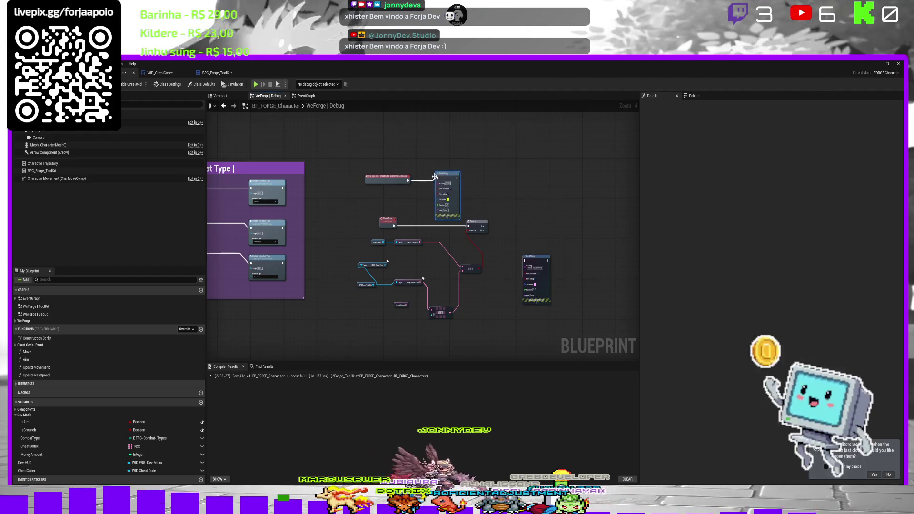
left_click(386, 180)
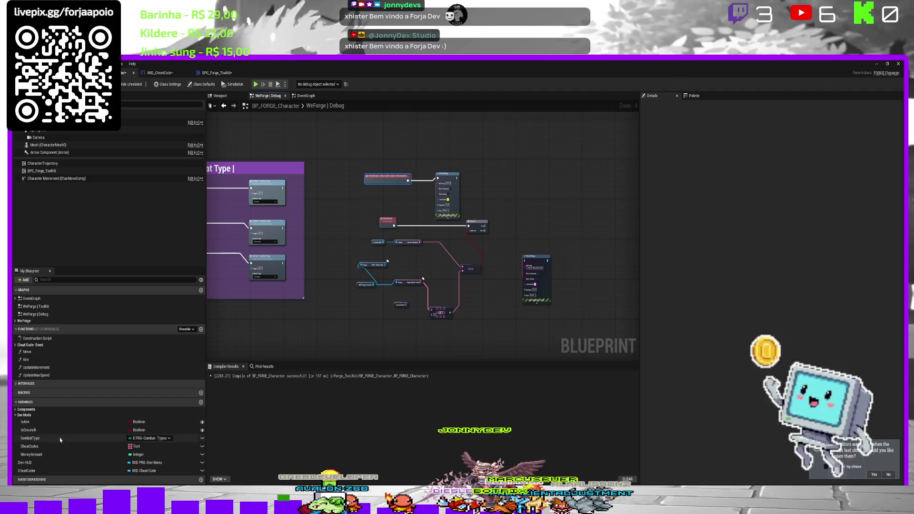
left_click(27, 471)
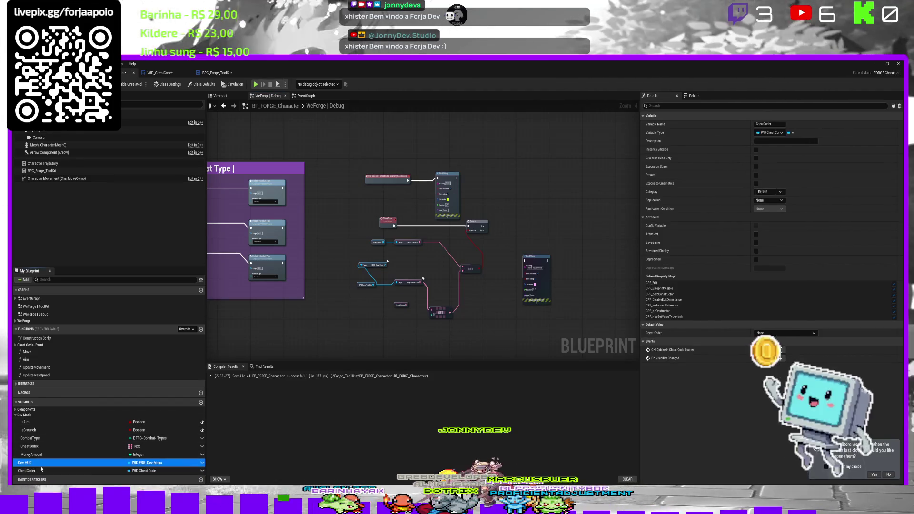
scroll(695, 428, "down", 10)
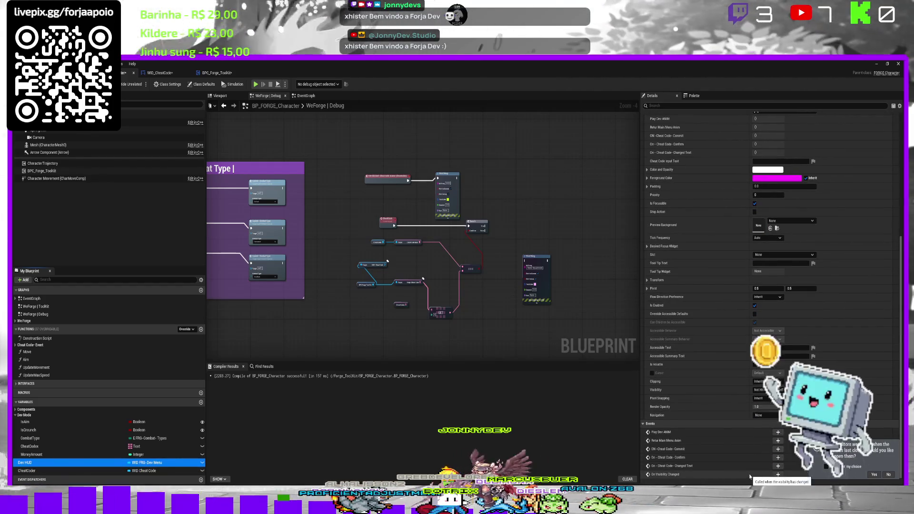
scroll(379, 253, "up", 1)
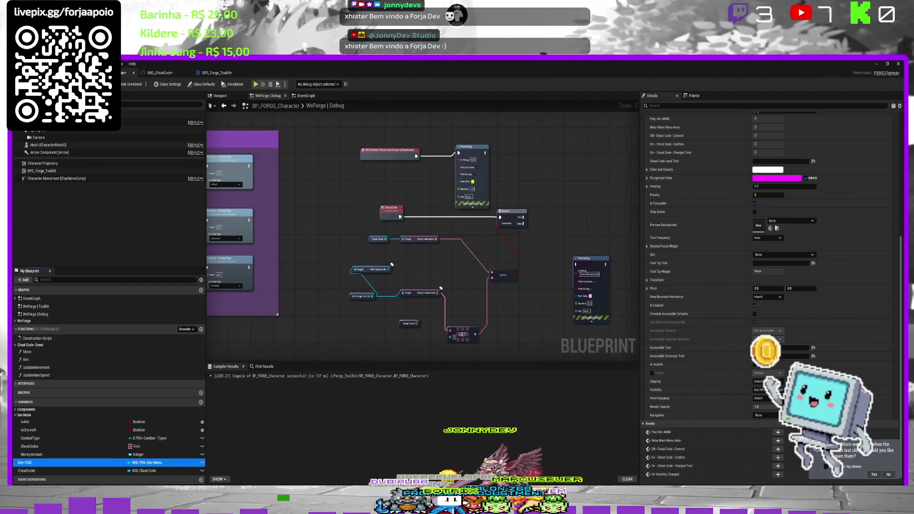
scroll(817, 247, "up", 5)
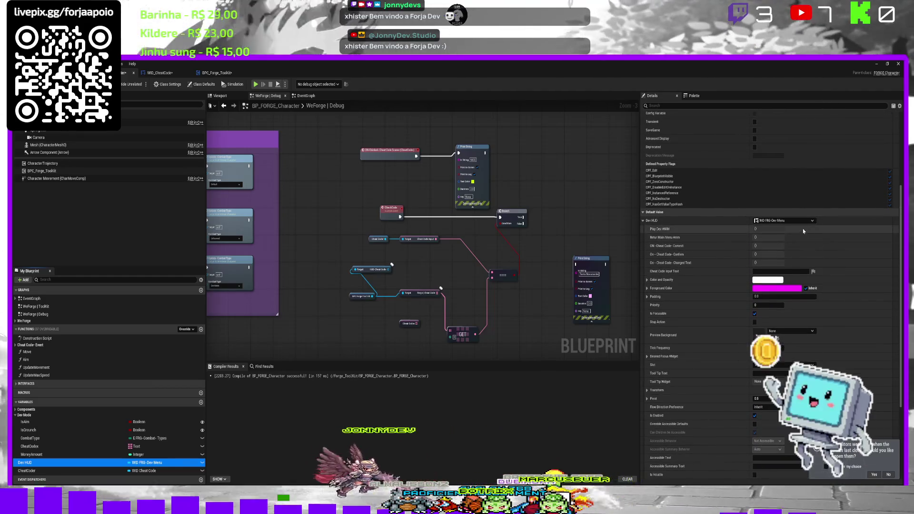
scroll(776, 307, "down", 2)
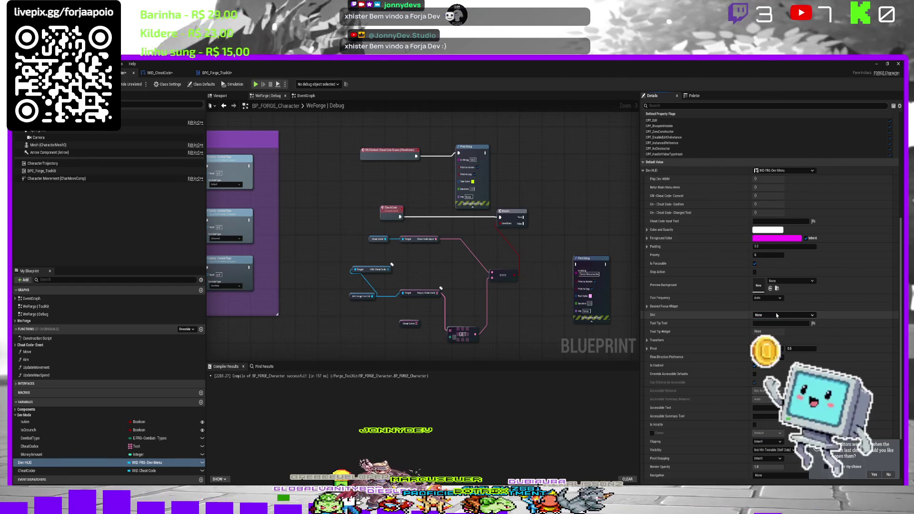
Expand and collapse the Pivot values, then collapse the Dev HUD default values.
scroll(690, 340, "down", 1)
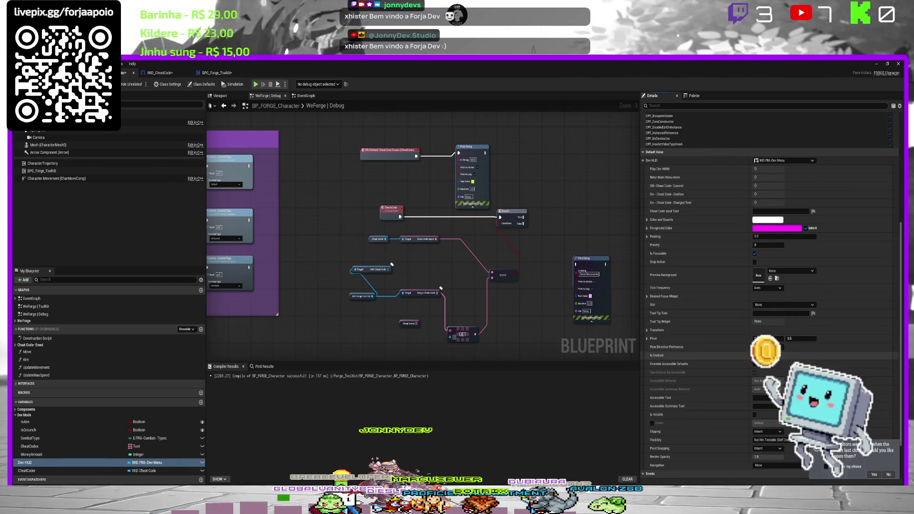
scroll(690, 340, "down", 2)
left_click(663, 319)
scroll(713, 340, "down", 1)
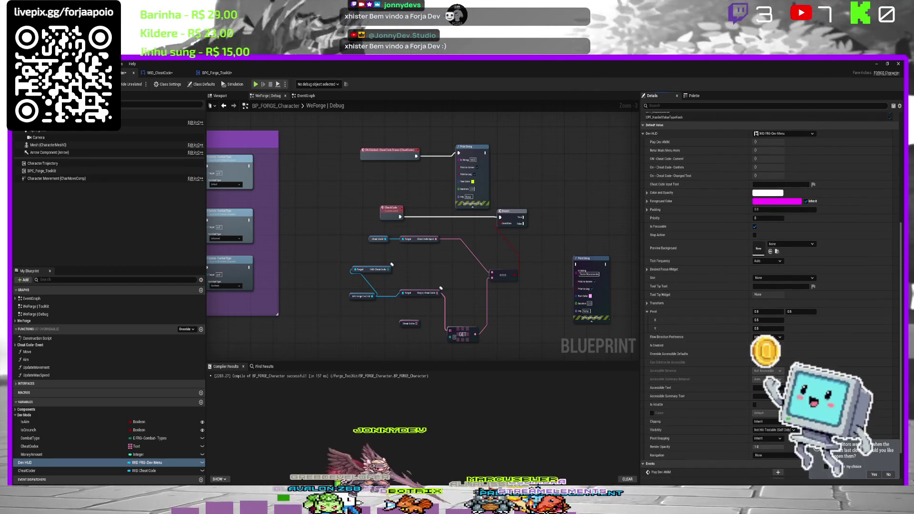
left_click(648, 313)
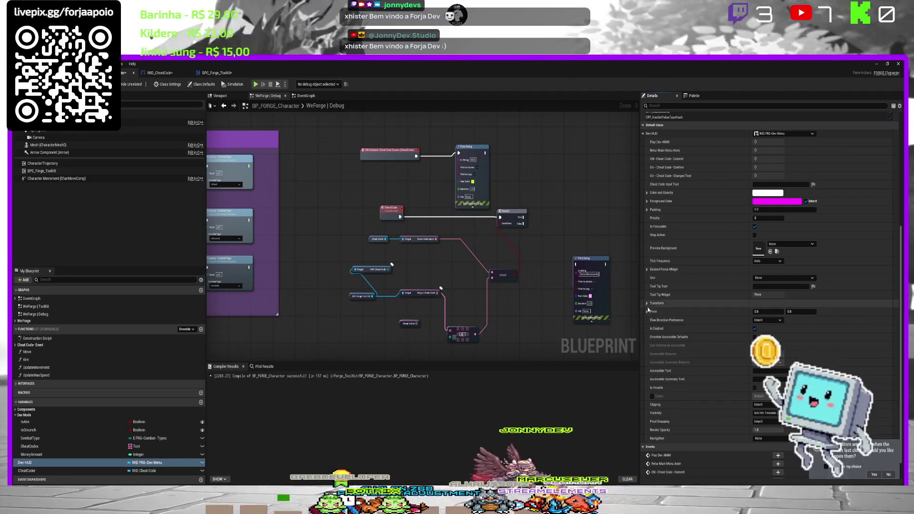
scroll(714, 419, "up", 3)
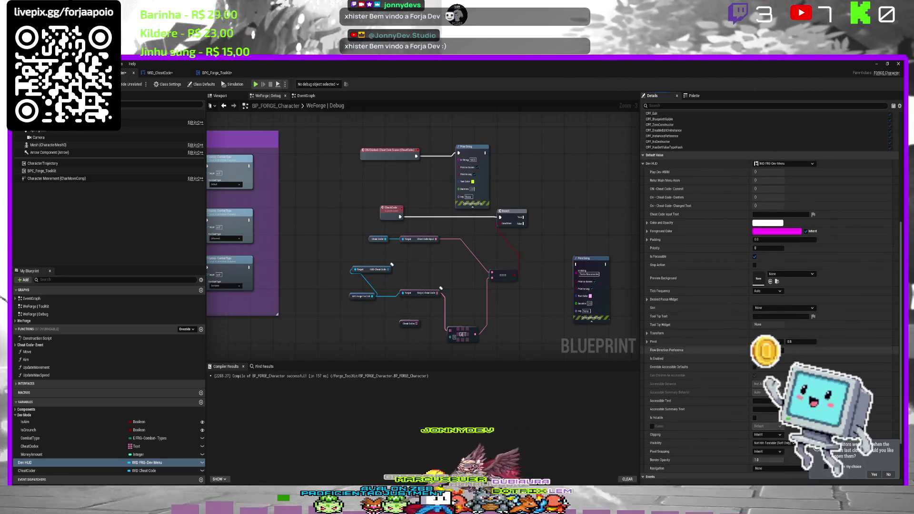
scroll(701, 421, "up", 8)
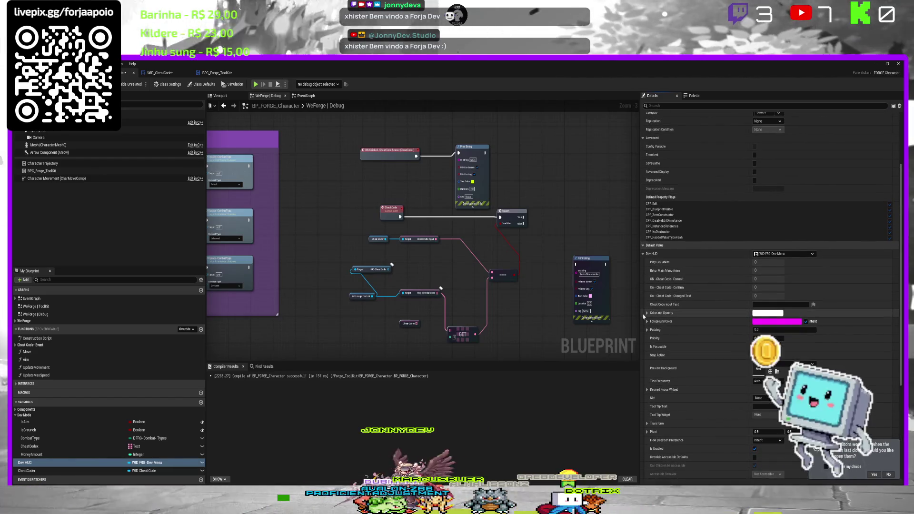
left_click(643, 253)
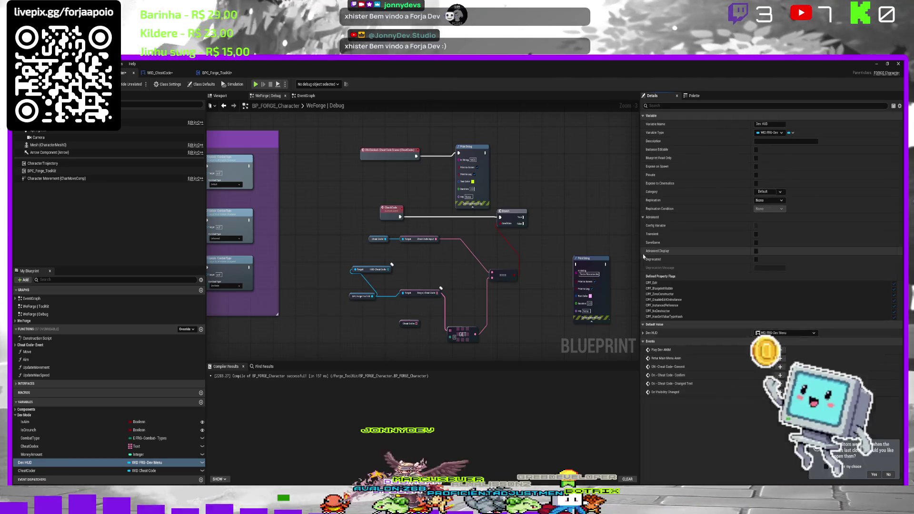
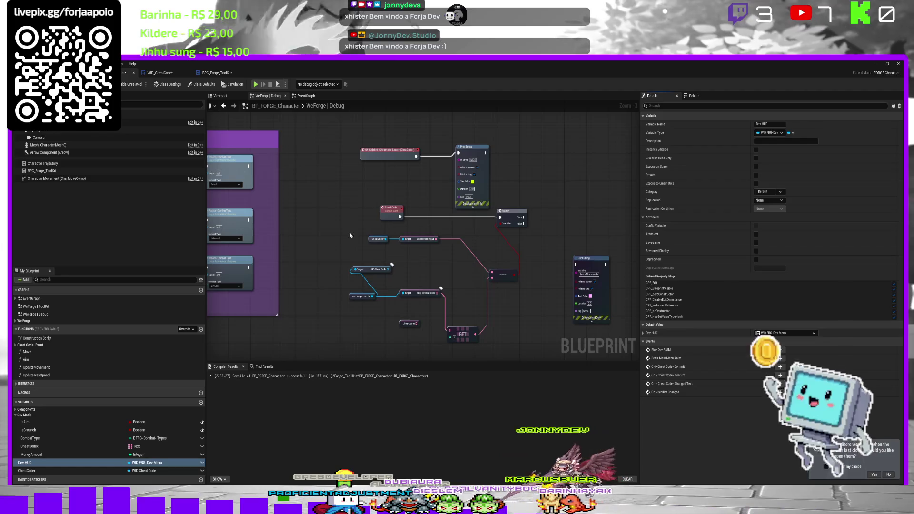
Set the CheatCoder variable's default value to WID Cheat Code and compile the character blueprint.
left_click(29, 470)
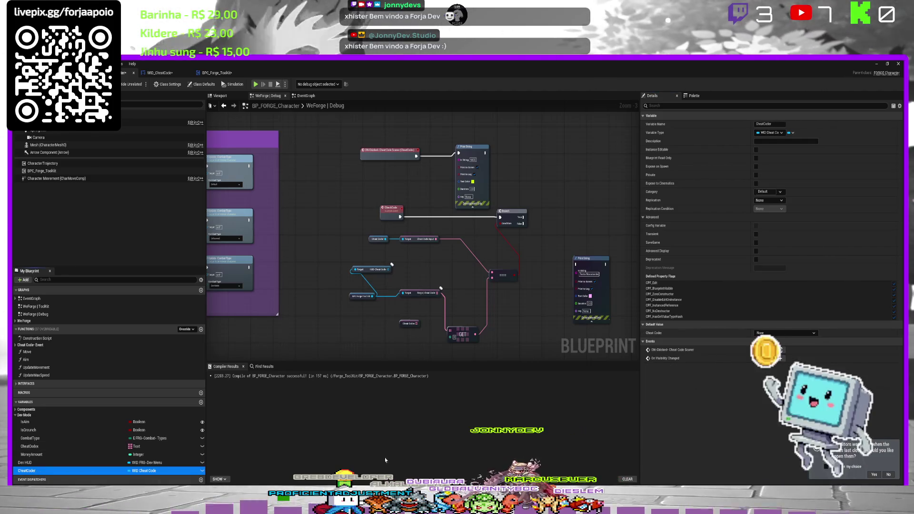
left_click(784, 335)
left_click(783, 358)
key("F7")
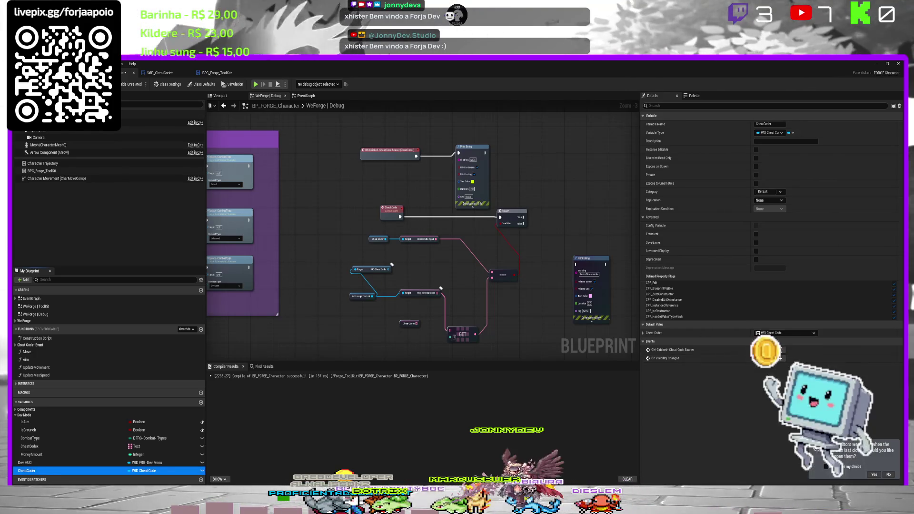
Review the default widget's Cheat Code Input settings and jump to its On Clicked Cheat Code Scanner event.
left_click(643, 333)
scroll(762, 362, "down", 1)
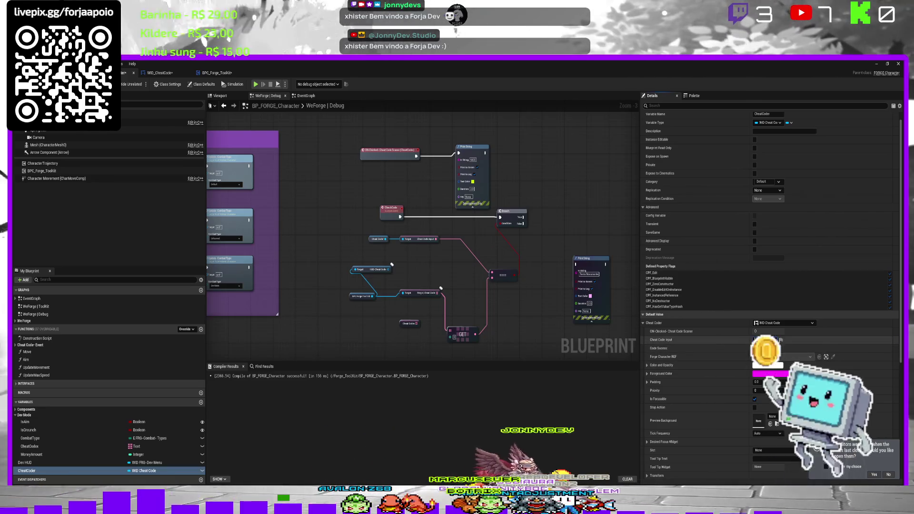
left_click(781, 340)
left_click(819, 367)
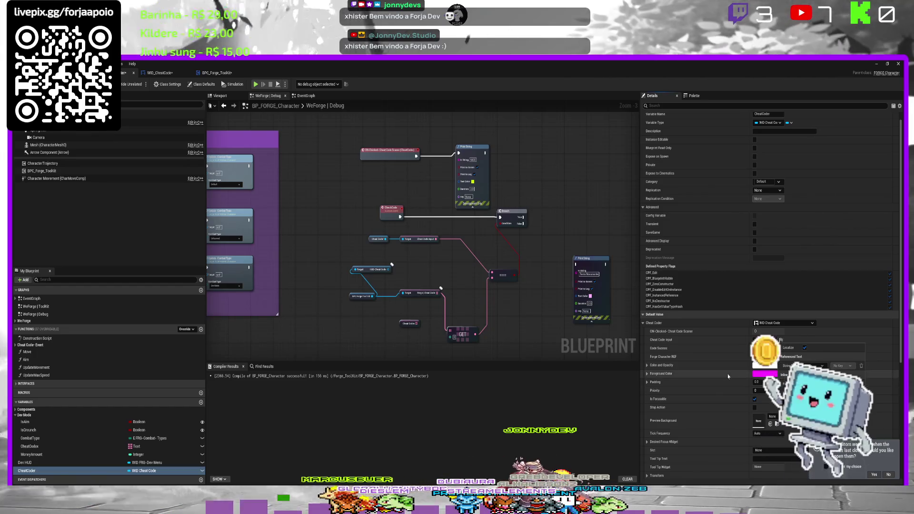
scroll(754, 405, "down", 2)
scroll(701, 374, "down", 6)
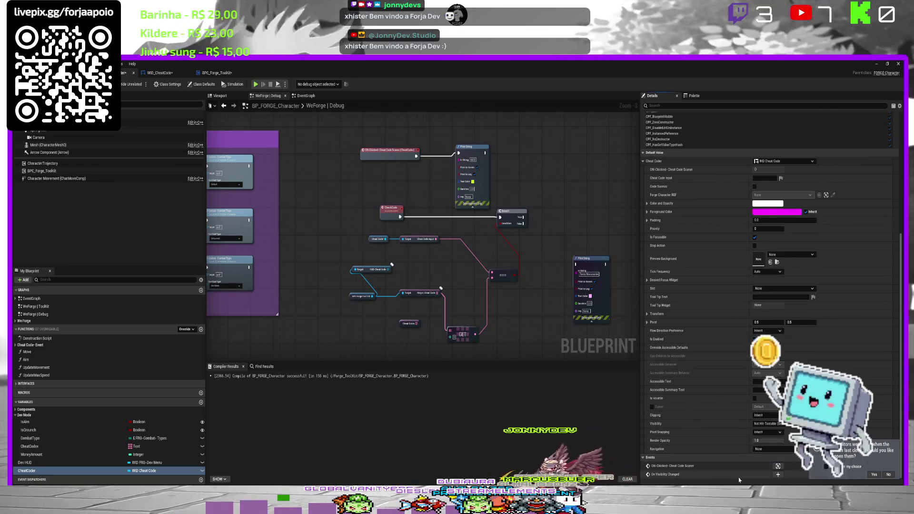
left_click(779, 467)
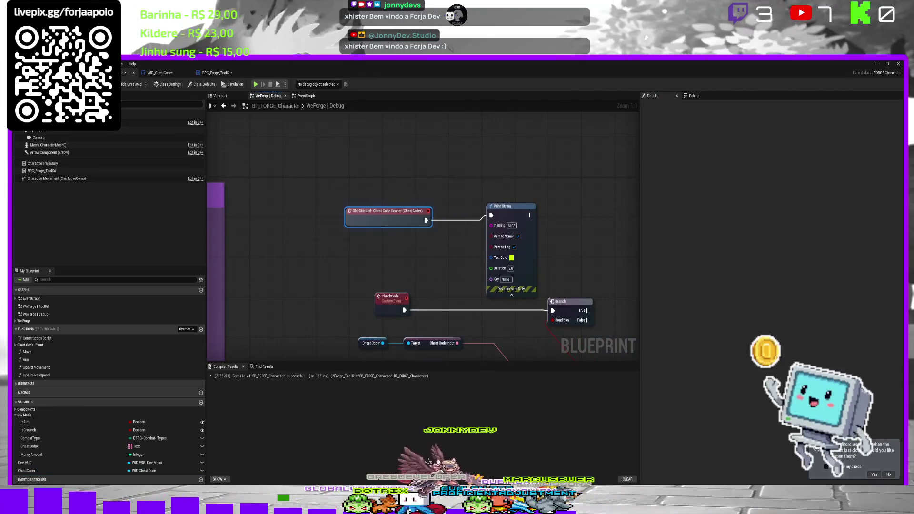
left_click(72, 72)
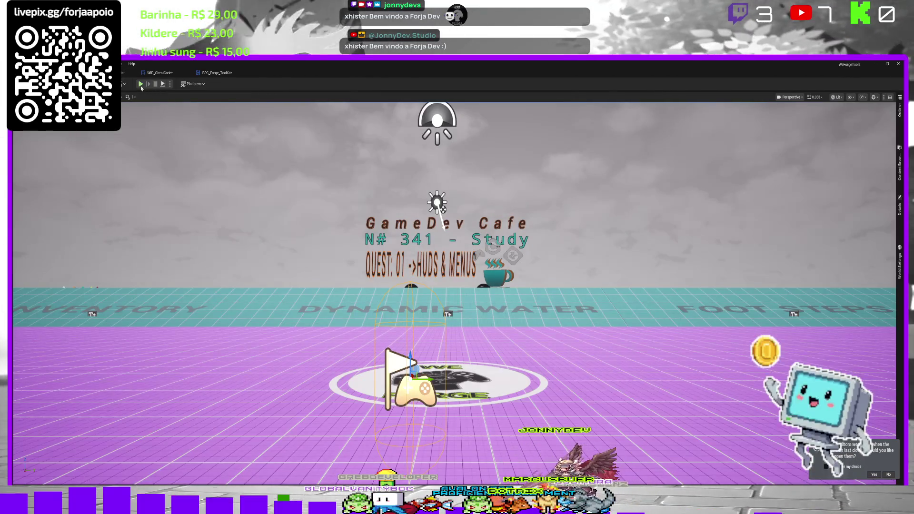
Play the game and submit the cheat code 'test' in the cheat-code field.
left_click(140, 86)
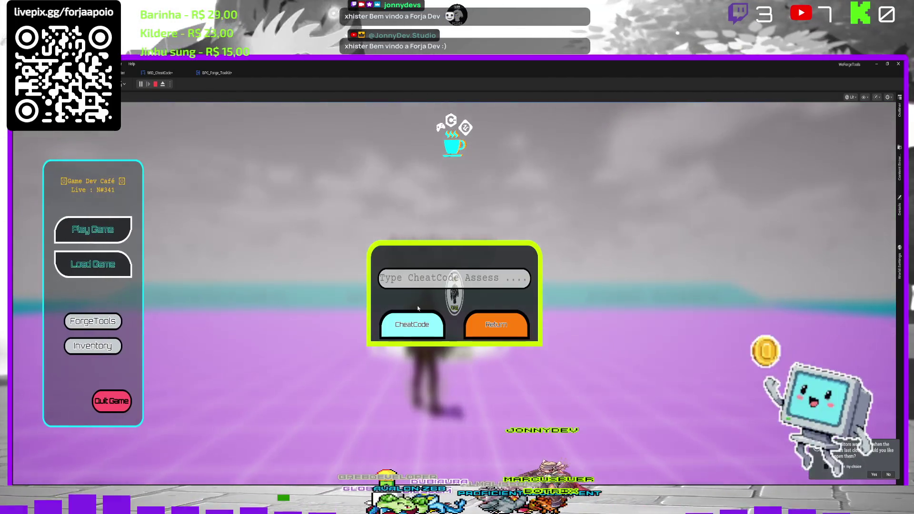
left_click(412, 324)
type("te")
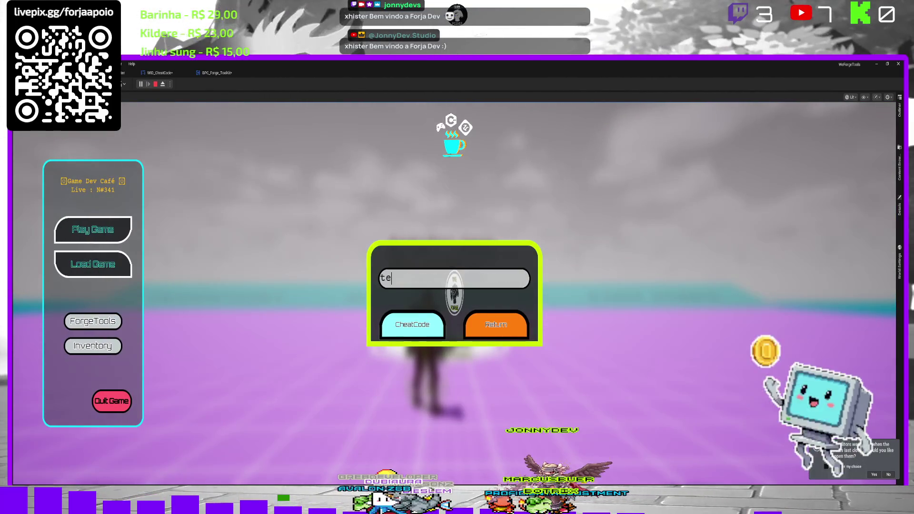
type("st")
left_click(417, 332)
left_click(417, 331)
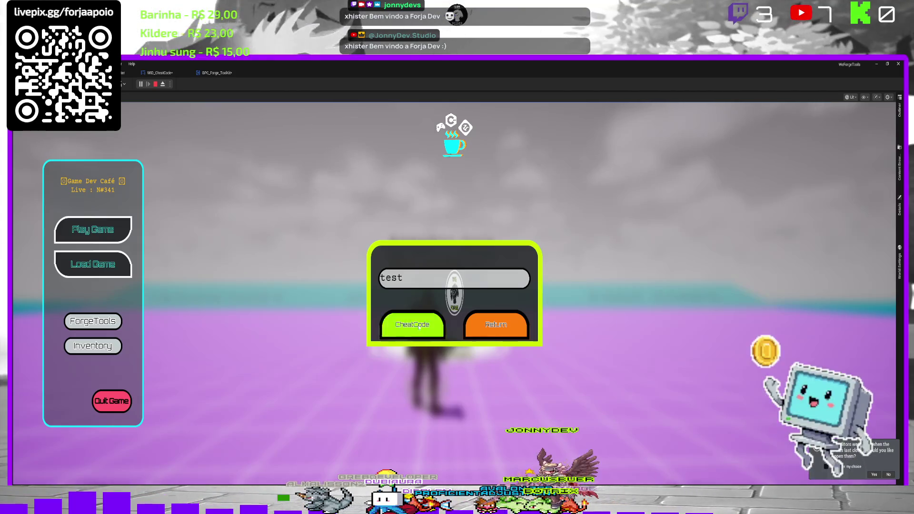
Stop play and bring up BPC_Forge_ToolKit with the Content Drawer showing.
key("Escape")
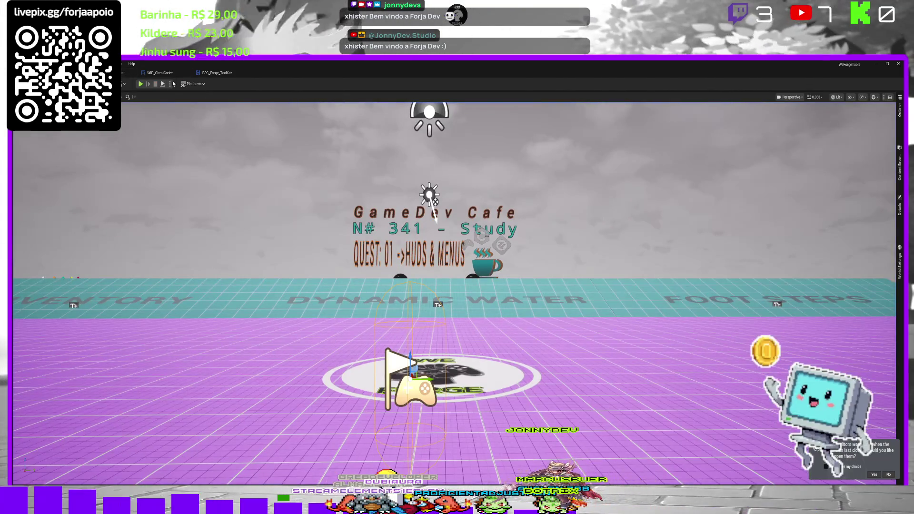
left_click(217, 73)
key("ctrl+space")
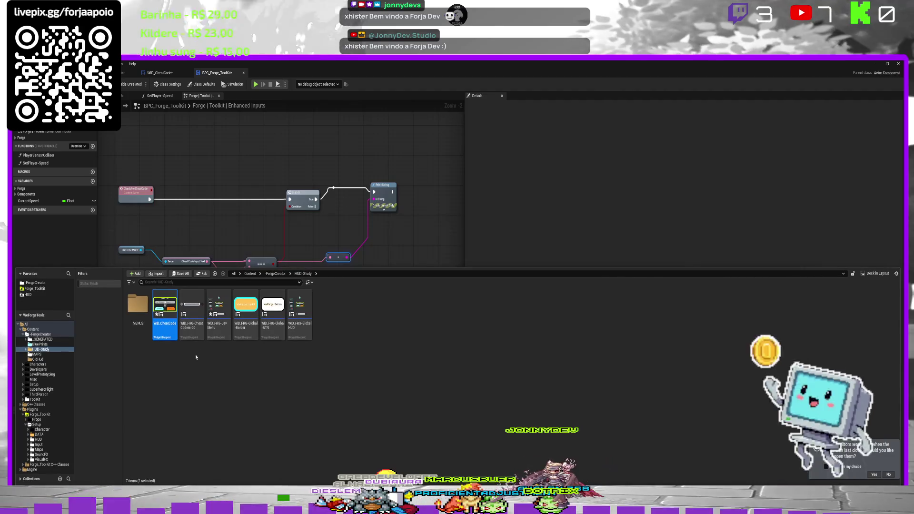
In WID_FRG-DevMenu, add an On Clicked event for the Cheat Code Scanner followed by a Print String.
double_click(216, 316)
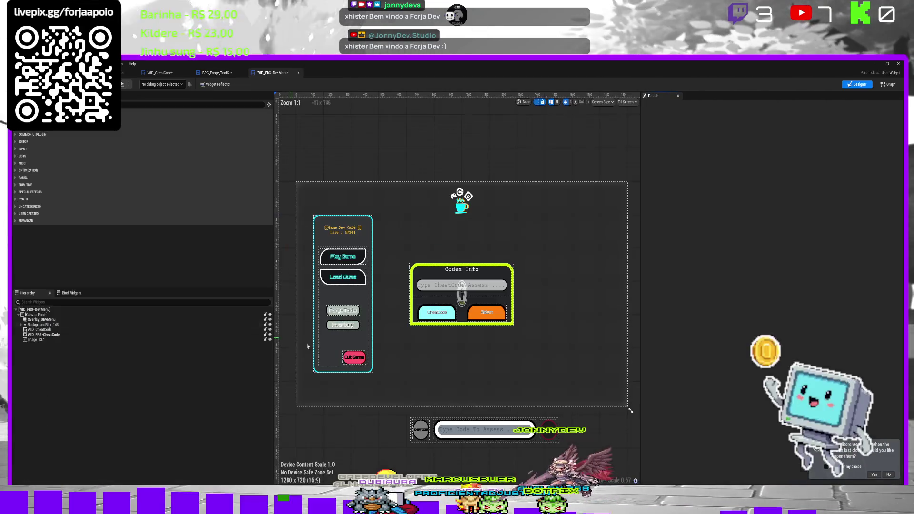
left_click(456, 281)
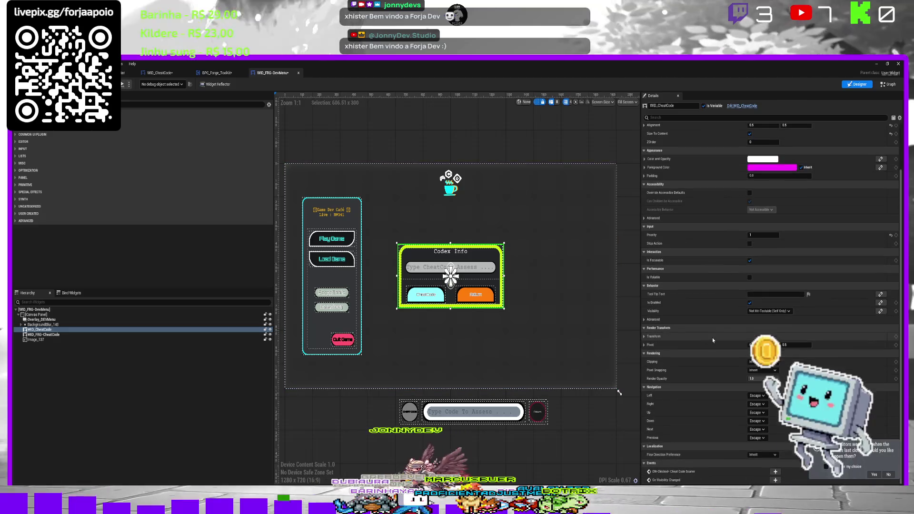
left_click(774, 473)
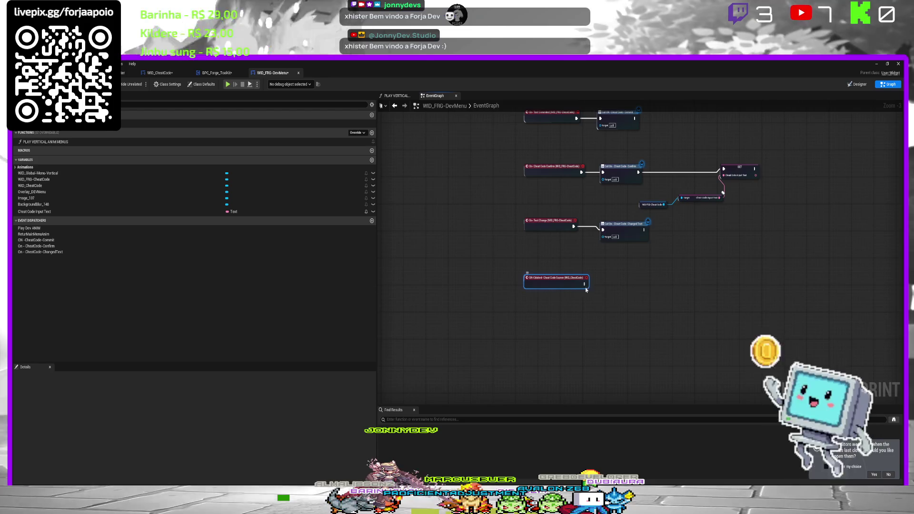
left_click_drag(584, 284, 643, 284)
type("pri")
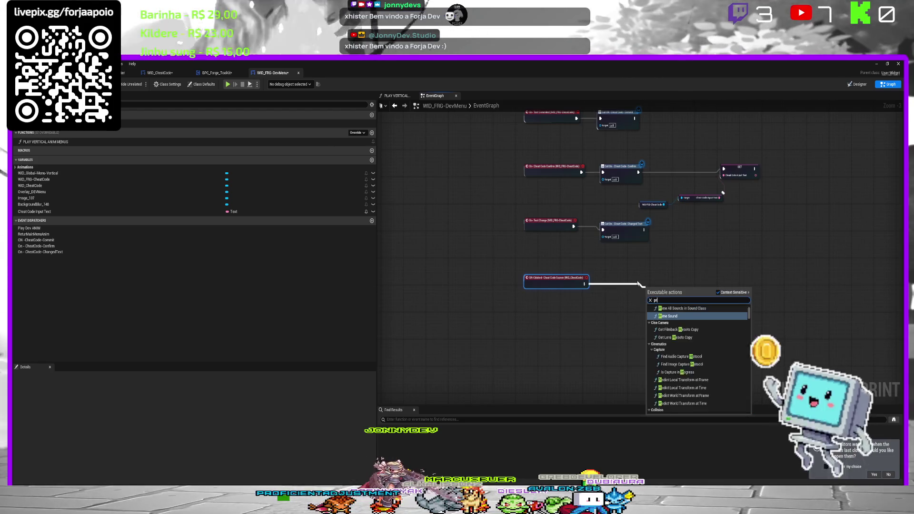
key("Return")
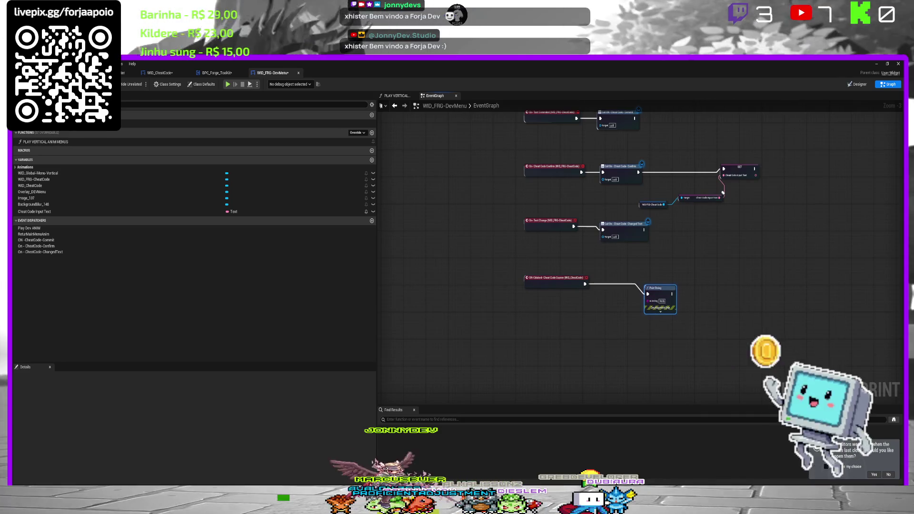
Play-test the new click event, then return to the WID_FRG-DevMenu event graph.
key("alt+p")
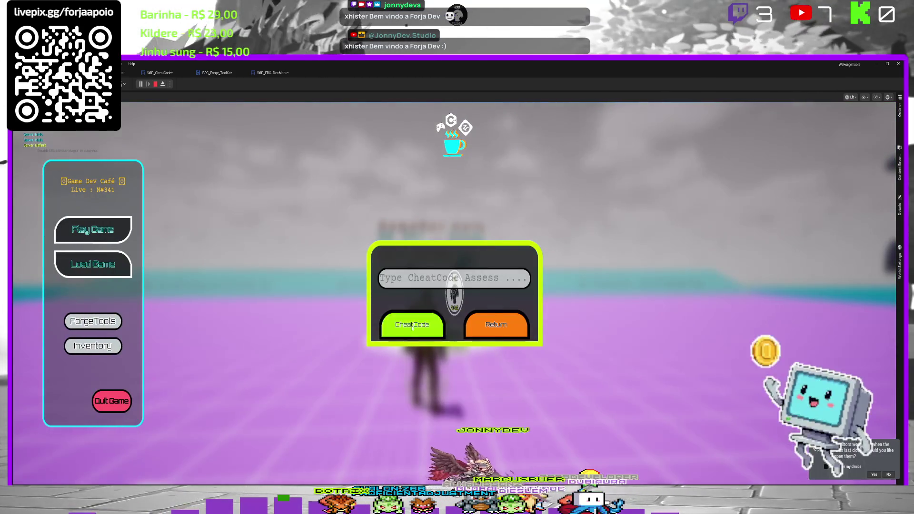
key("Escape")
left_click(265, 71)
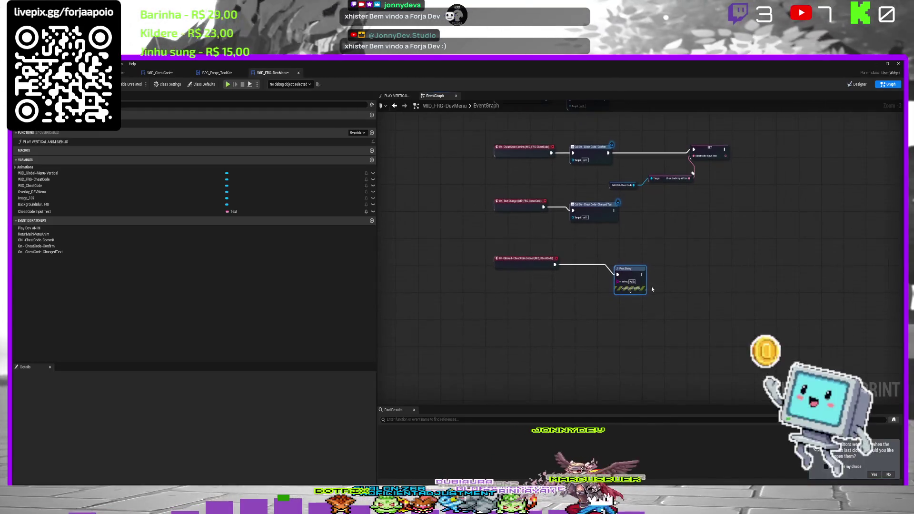
Start a 'cast' search from the event, cancel it, and pan around the graph.
left_click_drag(581, 270, 593, 264)
type("cast")
key("Escape")
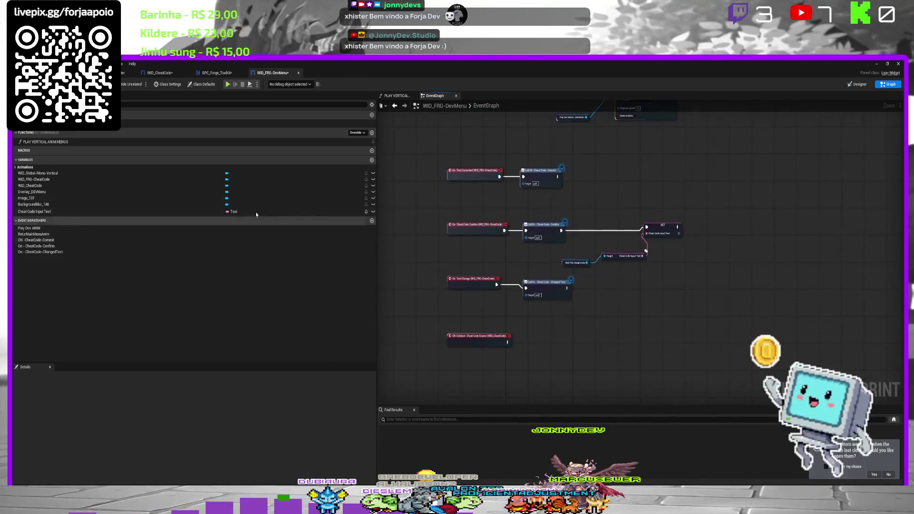
left_click_drag(515, 202, 520, 358)
scroll(520, 286, "down", 3)
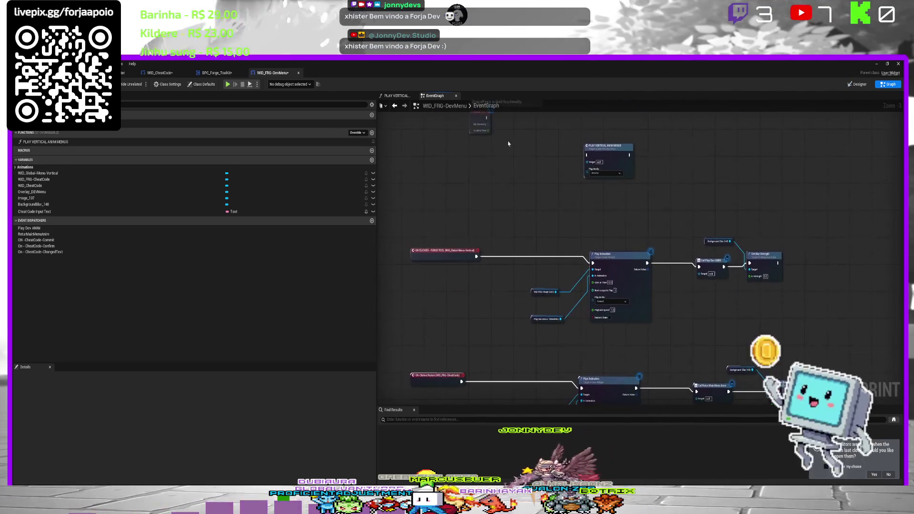
scroll(520, 223, "up", 4)
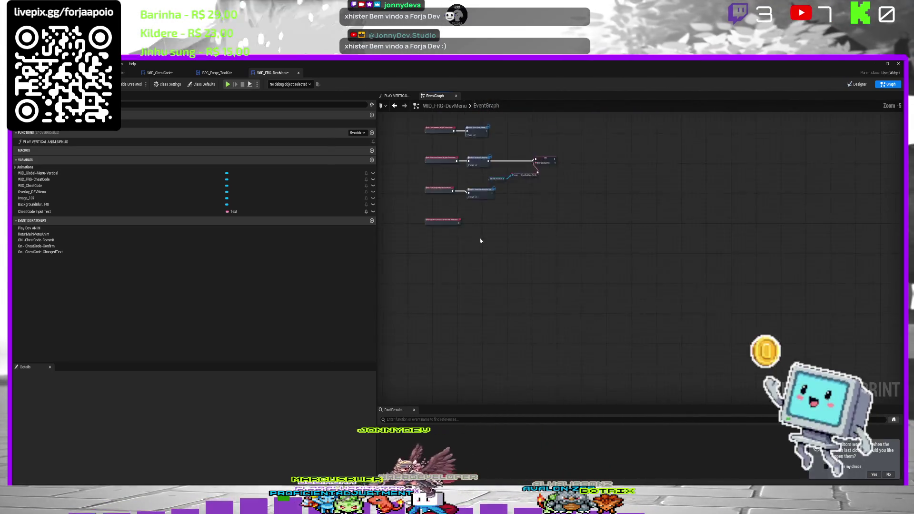
Add a Cast To BP_FORGE_Character after the click event and compile the widget.
left_click_drag(492, 221, 496, 229)
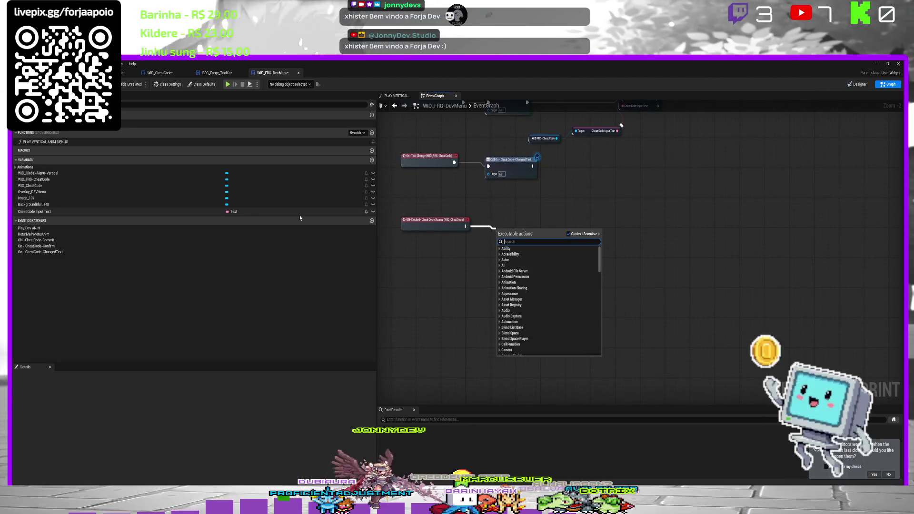
type("cast")
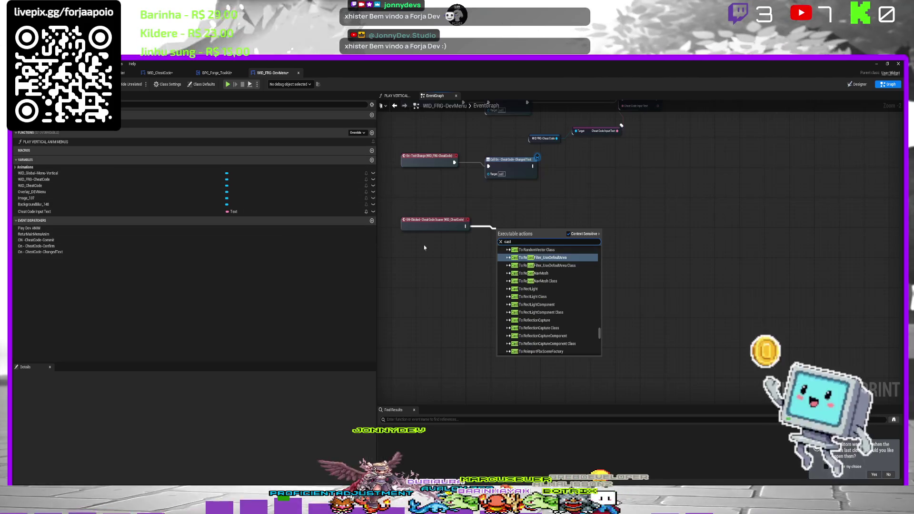
type(" gorge")
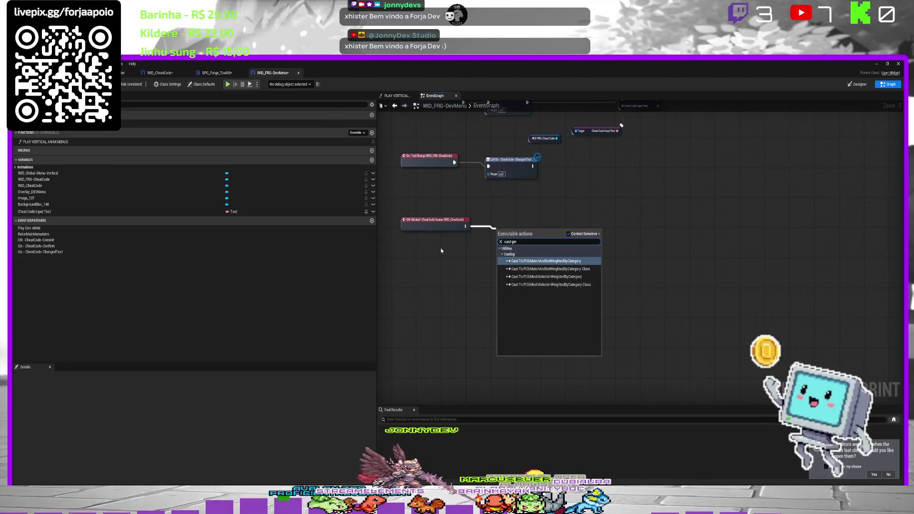
key("BackSpace")
key("BackSpace")
key("BackSpace")
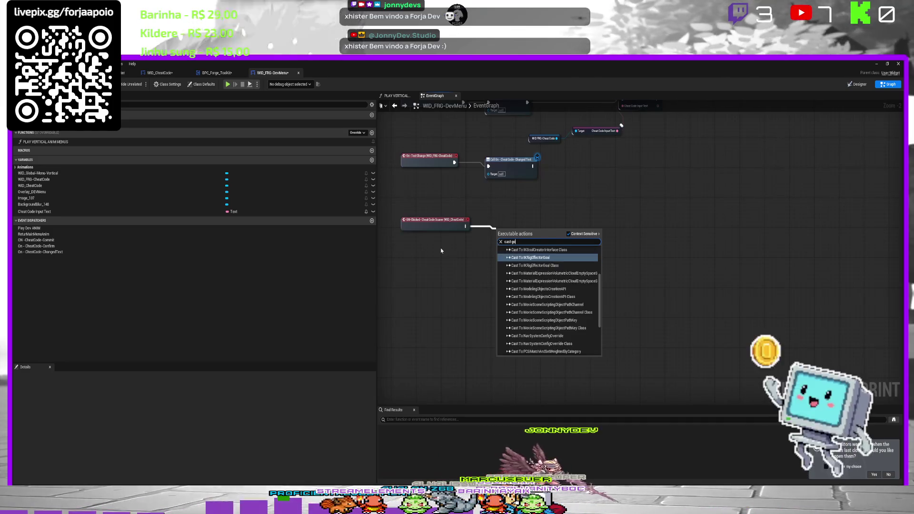
type("forge c")
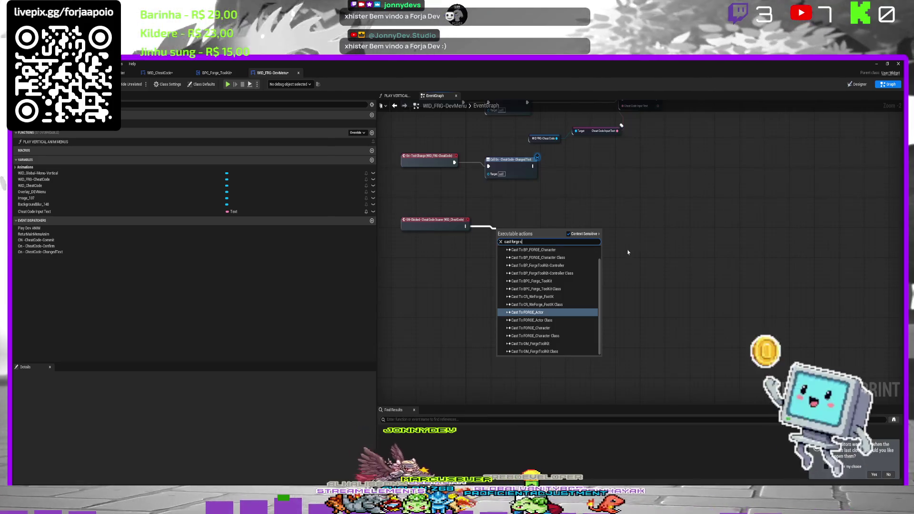
left_click(560, 253)
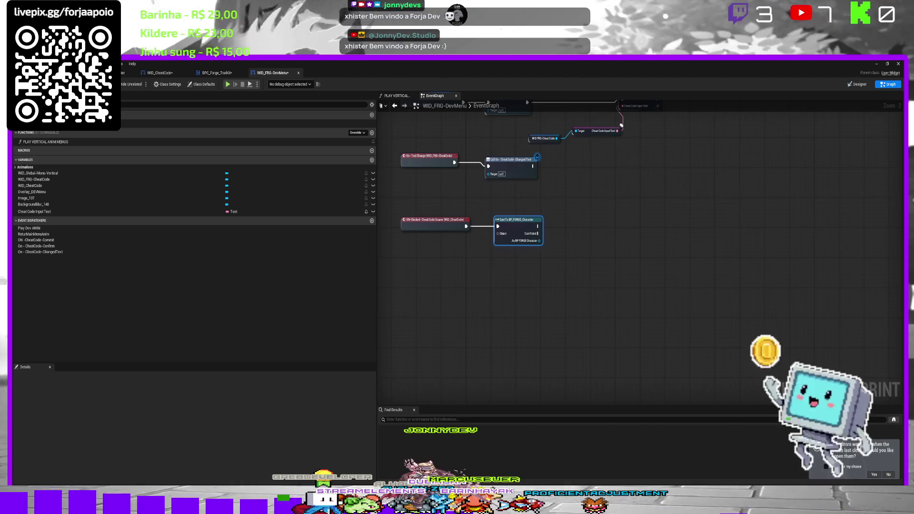
key("F7")
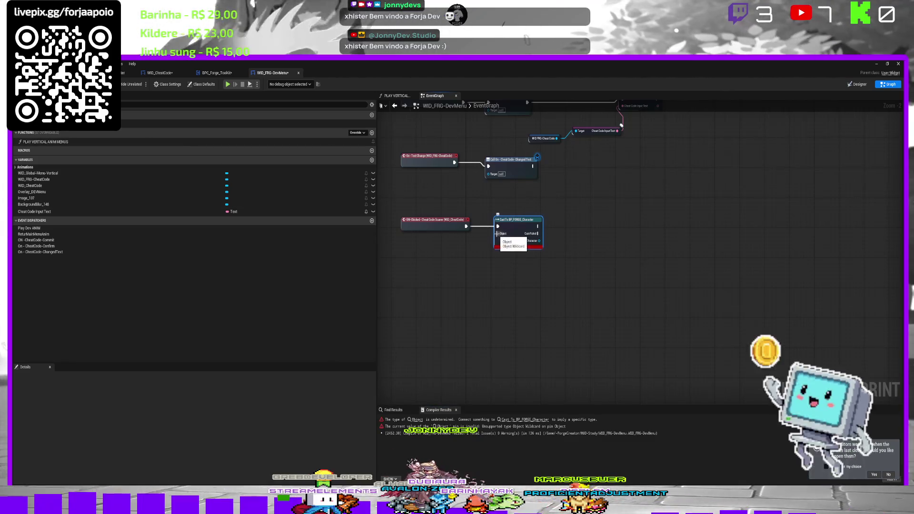
Feed Get Player Character into the cast and promote the cast result to a variable.
left_click_drag(484, 248, 468, 262)
type("player")
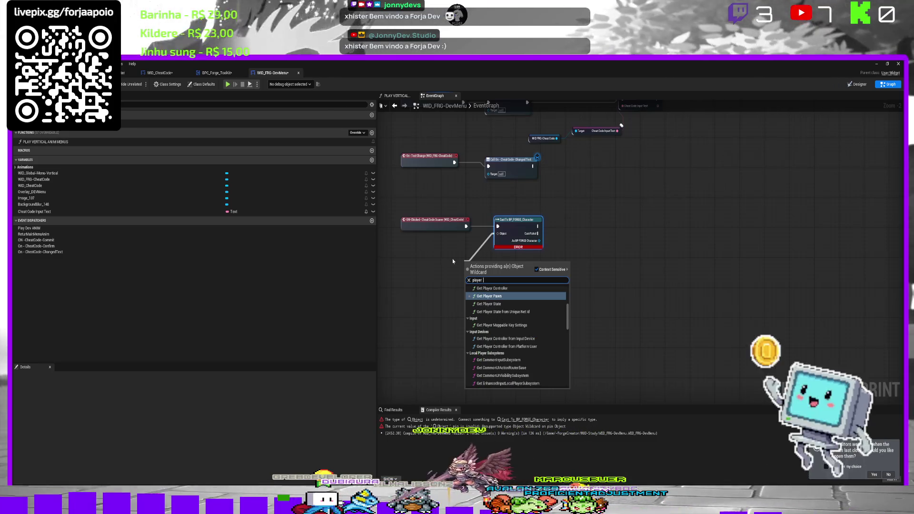
type(" character")
key("Return")
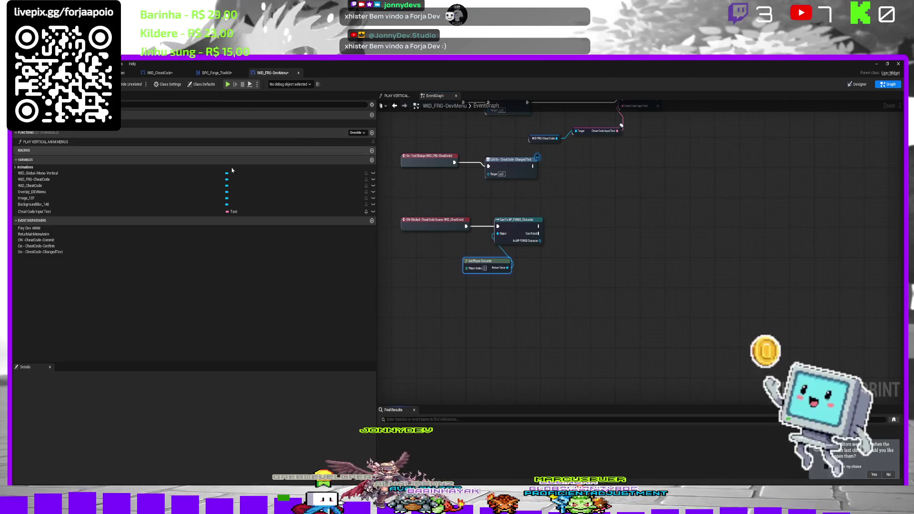
left_click_drag(476, 260, 463, 263)
mouse_move(537, 244)
left_mouse_down()
mouse_move(567, 285)
mouse_move(582, 271)
mouse_move(514, 230)
mouse_move(510, 246)
left_mouse_up()
left_click(540, 273)
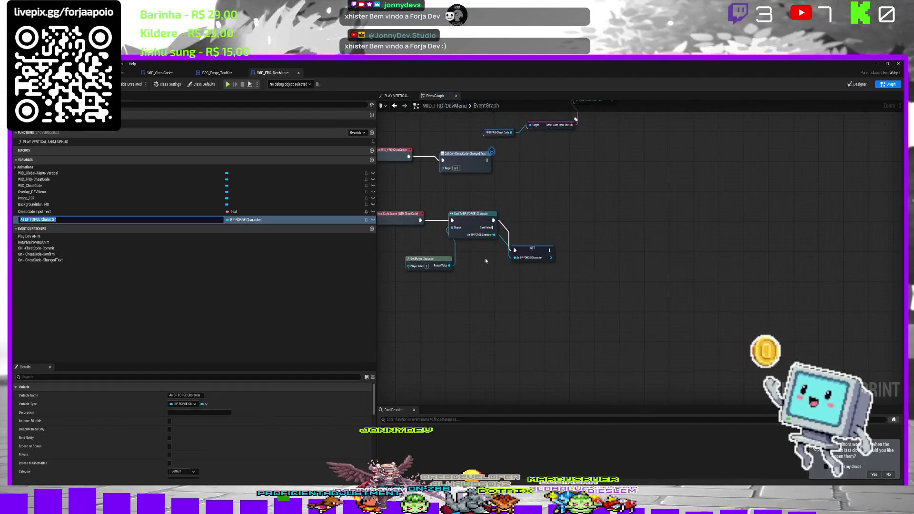
mouse_move(533, 249)
left_mouse_down()
mouse_move(525, 219)
mouse_move(590, 240)
mouse_move(537, 226)
mouse_move(576, 237)
left_mouse_up()
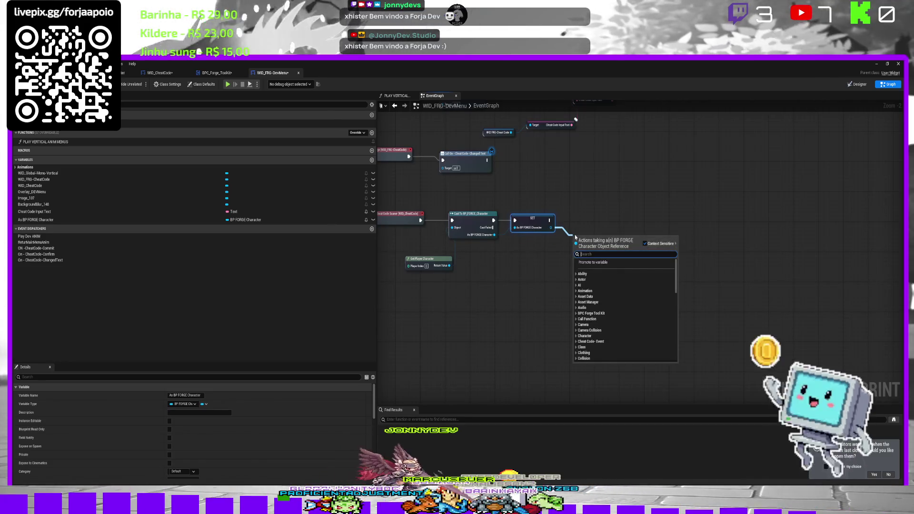
Add a Check Code call after the SET node and line it up.
type("check")
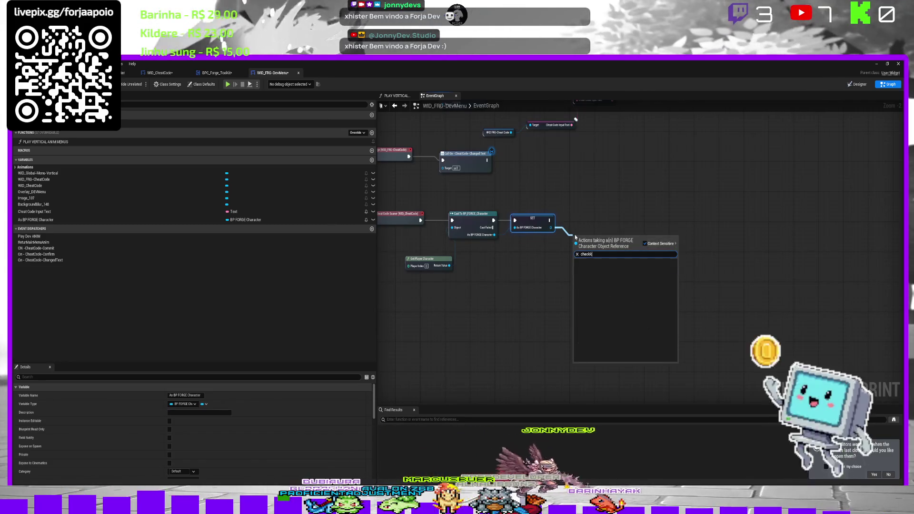
key("Down")
key("Return")
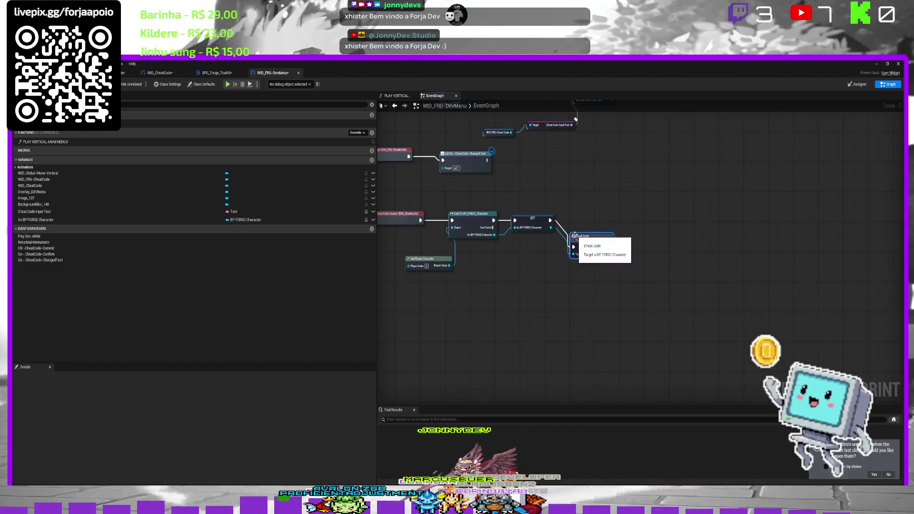
left_click_drag(590, 239, 594, 220)
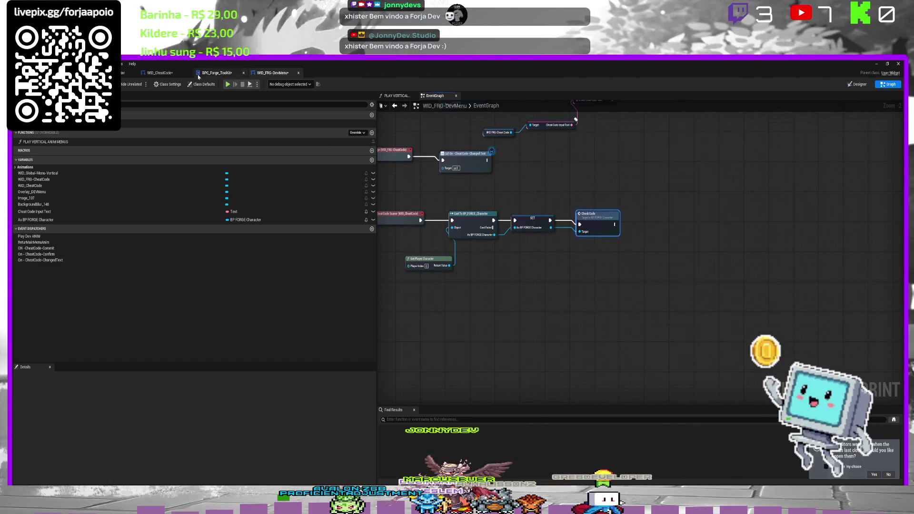
left_click(124, 72)
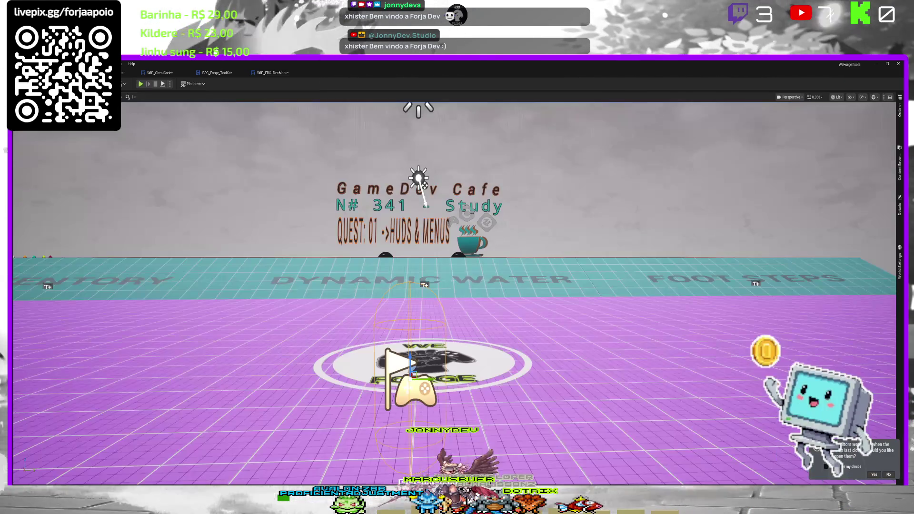
Play-test the cheat-code dialog, submitting the code several times, then return and stop play.
left_click(143, 85)
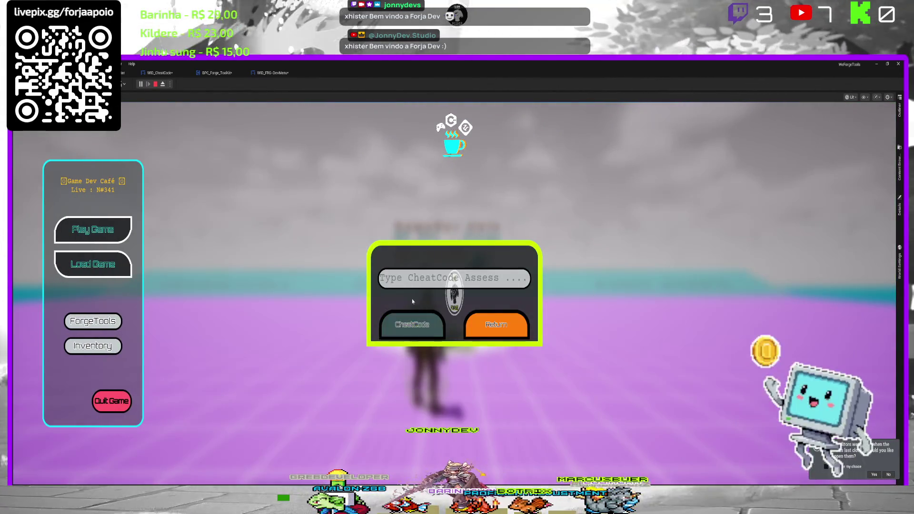
left_click(383, 279)
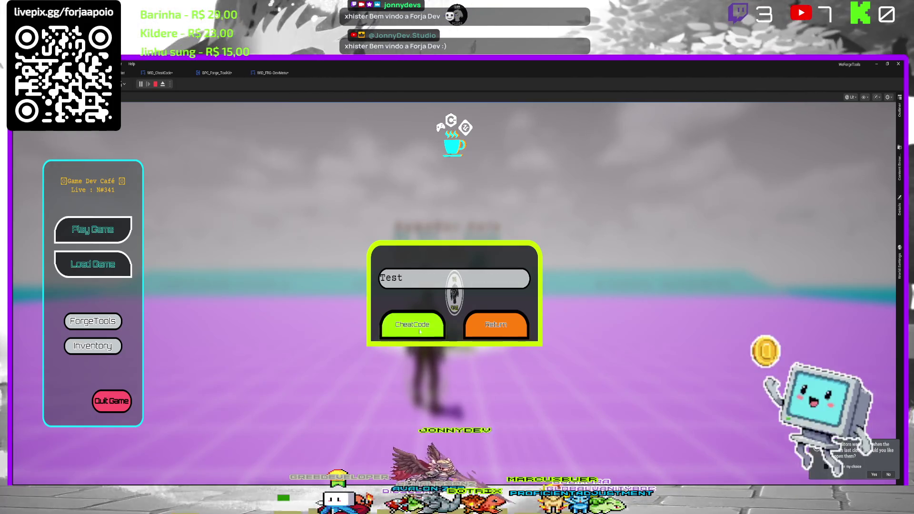
left_click(413, 310)
left_click(411, 323)
left_click(411, 324)
left_click(412, 324)
left_click(411, 324)
left_click(481, 335)
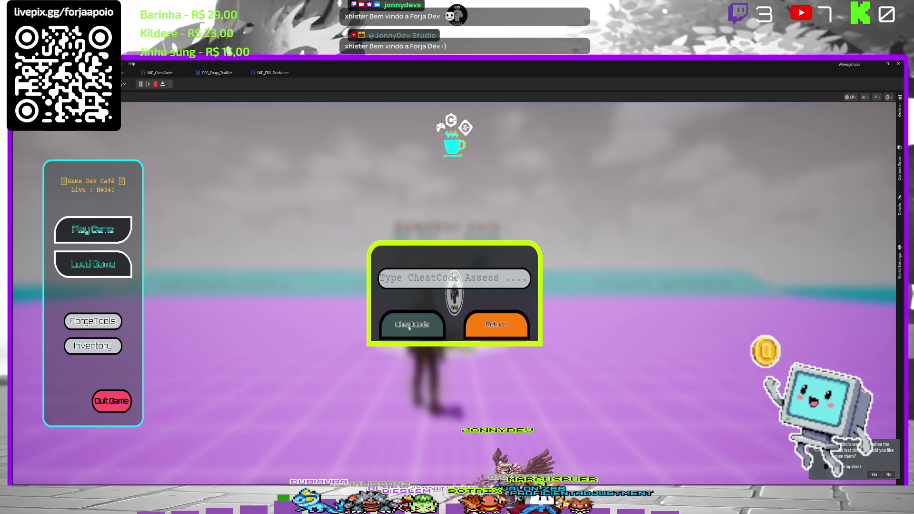
key("Escape")
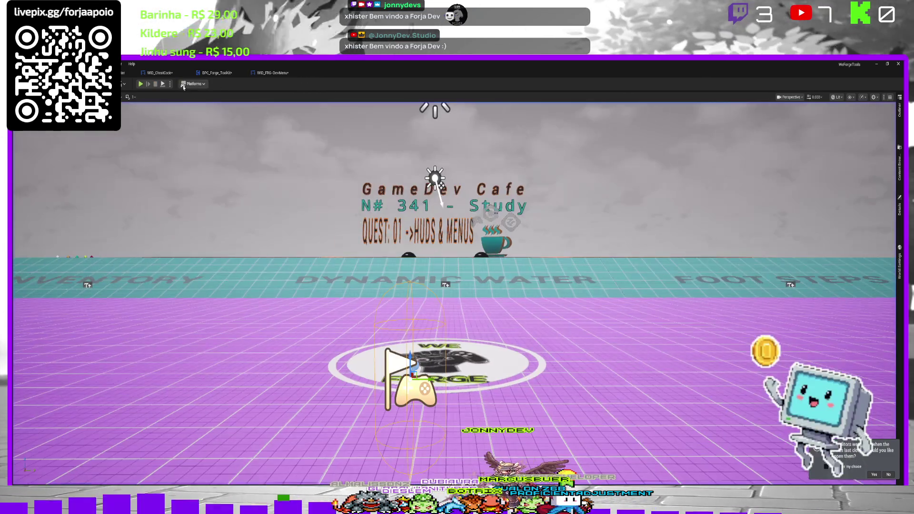
In WID_FRG-DevMenu's graph, add a Print String node directly after the Cheat Code Scanner click event.
left_click(216, 74)
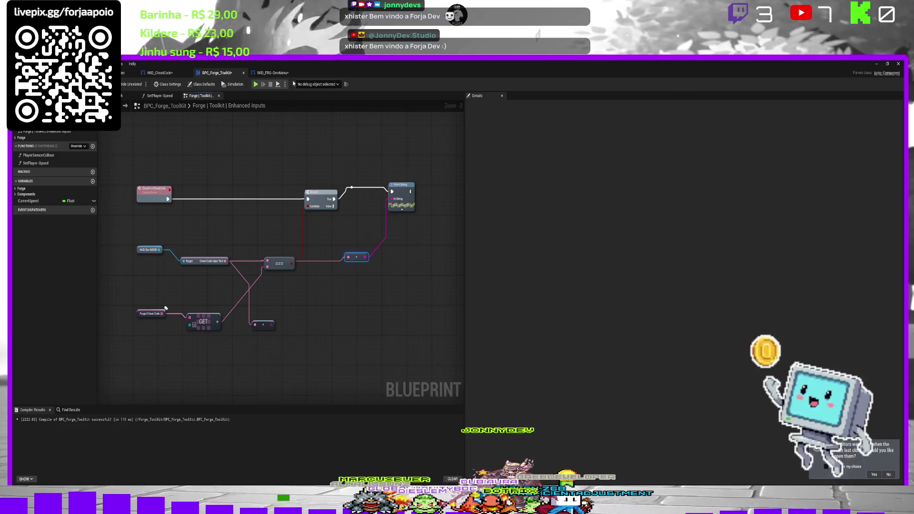
left_click(259, 73)
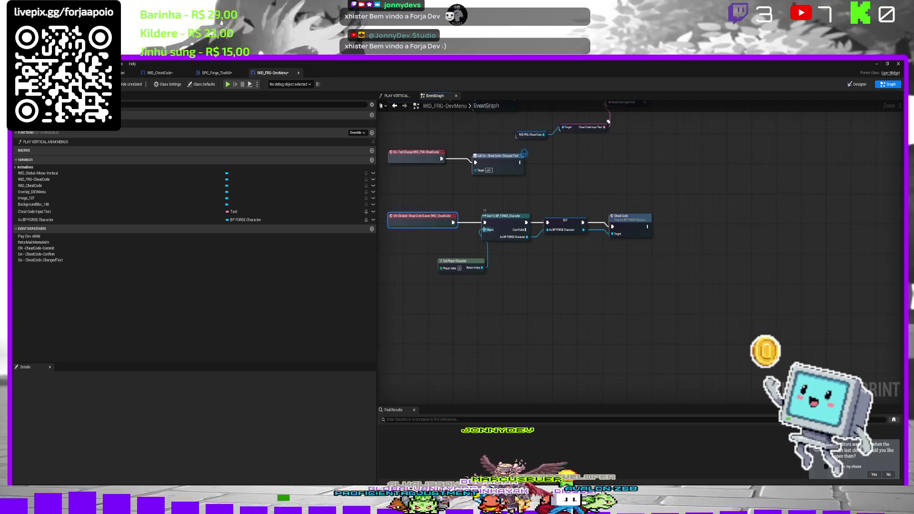
scroll(534, 220, "down", 4)
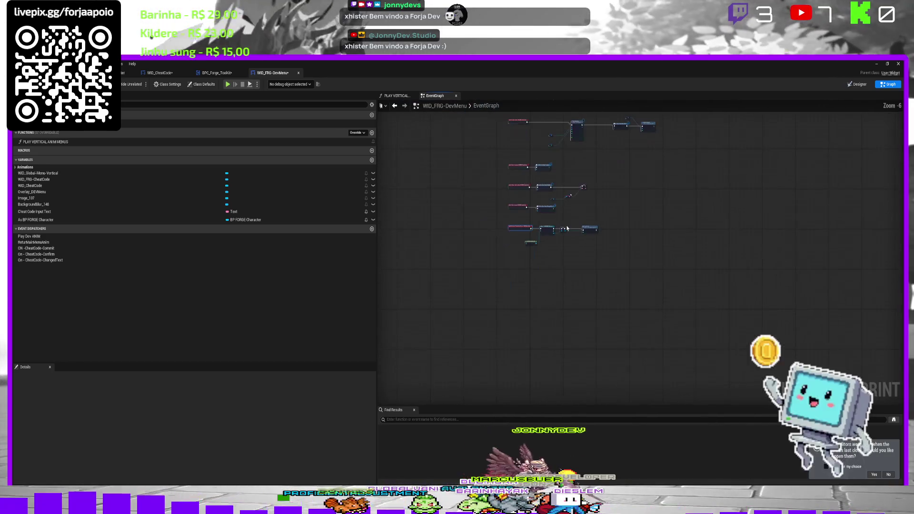
scroll(534, 221, "up", 3)
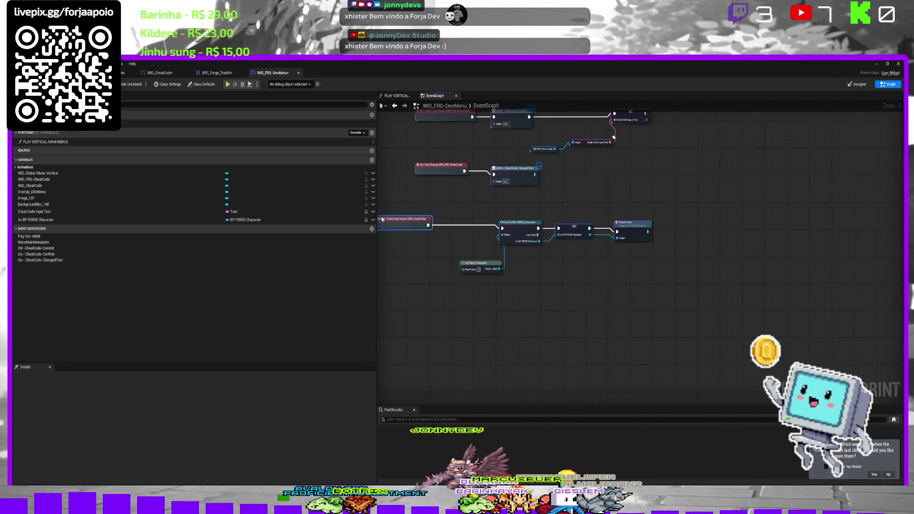
left_click_drag(422, 225, 441, 221)
type("print")
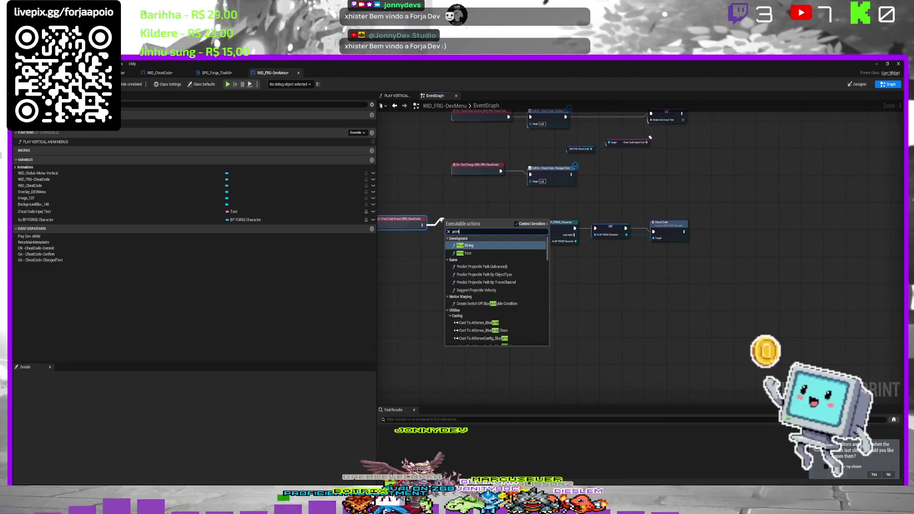
key("Return")
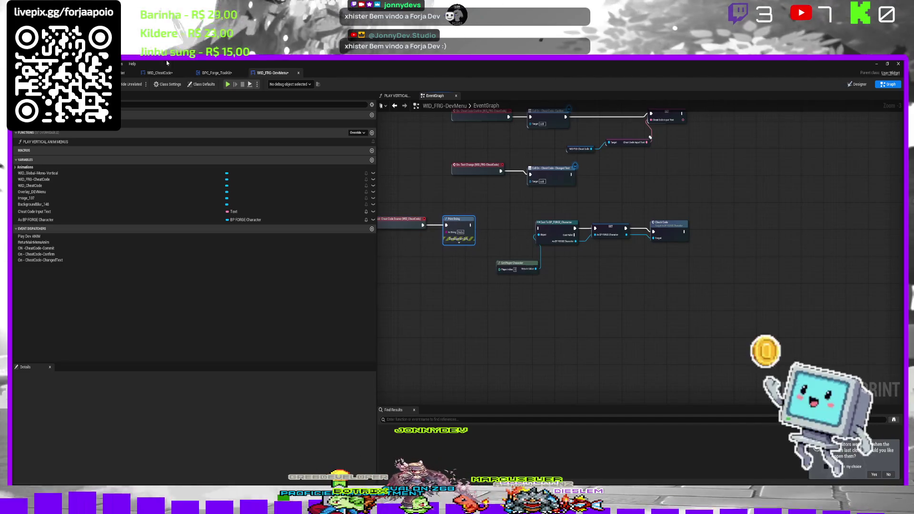
left_click(125, 73)
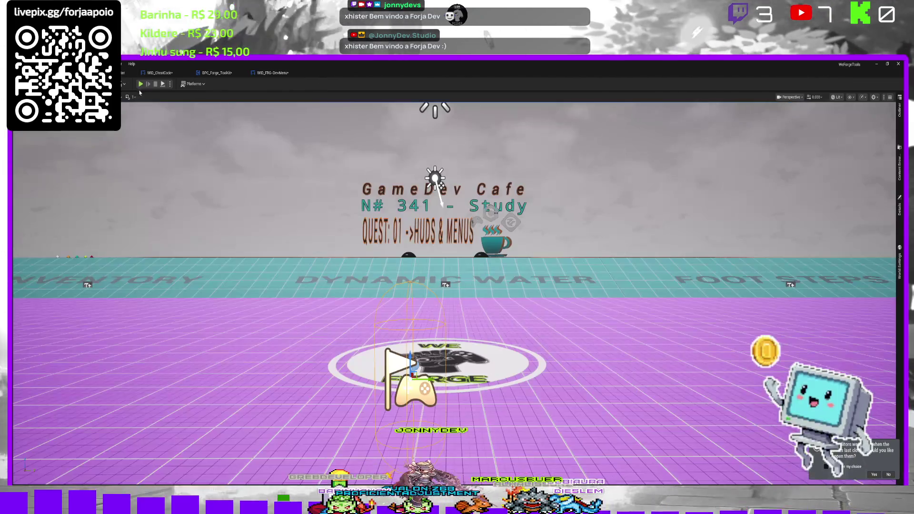
Play-test submitting 'ssssss' in the cheat field, then stop and return to WID_FRG-DevMenu's graph.
left_click(141, 85)
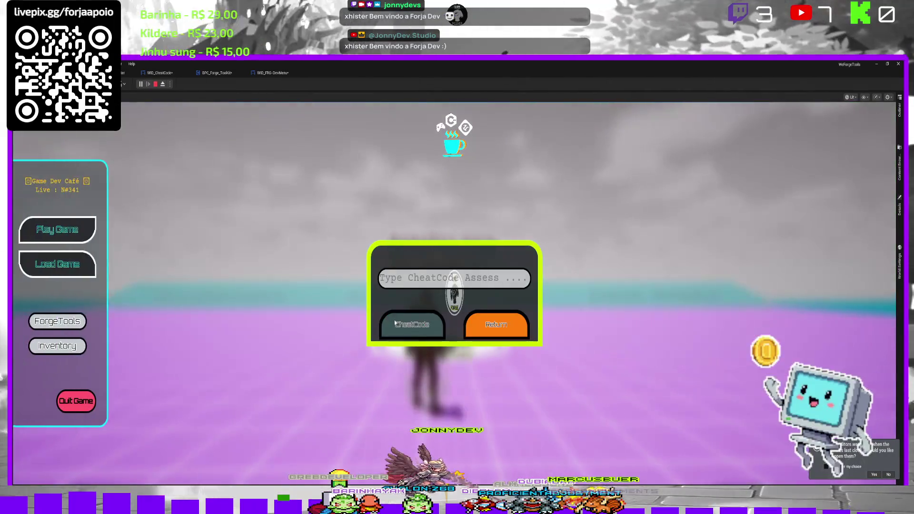
type("ss")
left_click(397, 327)
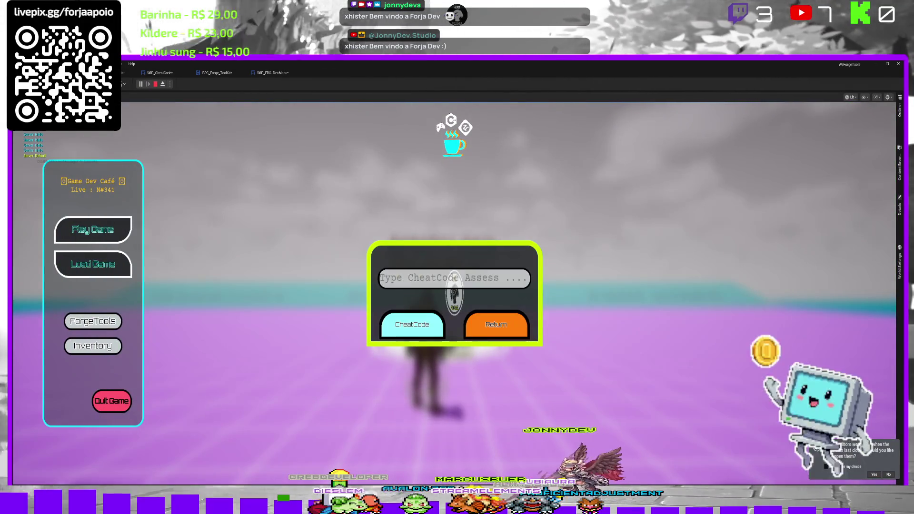
type("ssssss")
left_click(401, 330)
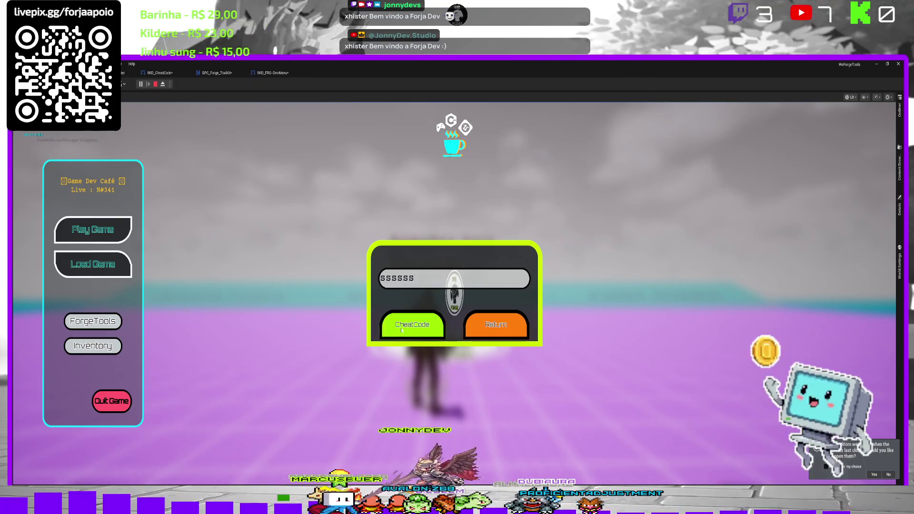
key("Escape")
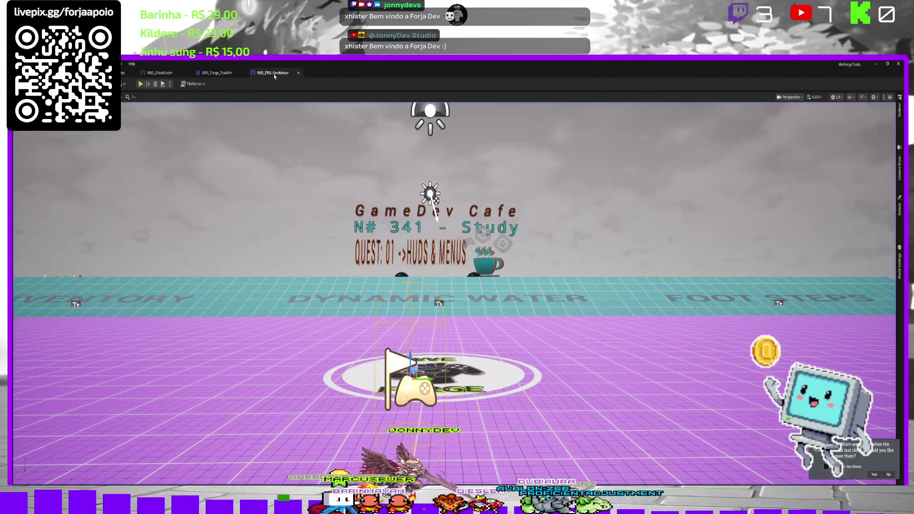
left_click(274, 75)
Move Print String aside, disconnect it, and wire the click event straight to the cast node.
mouse_move(469, 222)
left_mouse_down()
mouse_move(574, 339)
mouse_move(763, 230)
mouse_move(714, 313)
mouse_move(591, 317)
left_mouse_up()
left_click(580, 321, "alt")
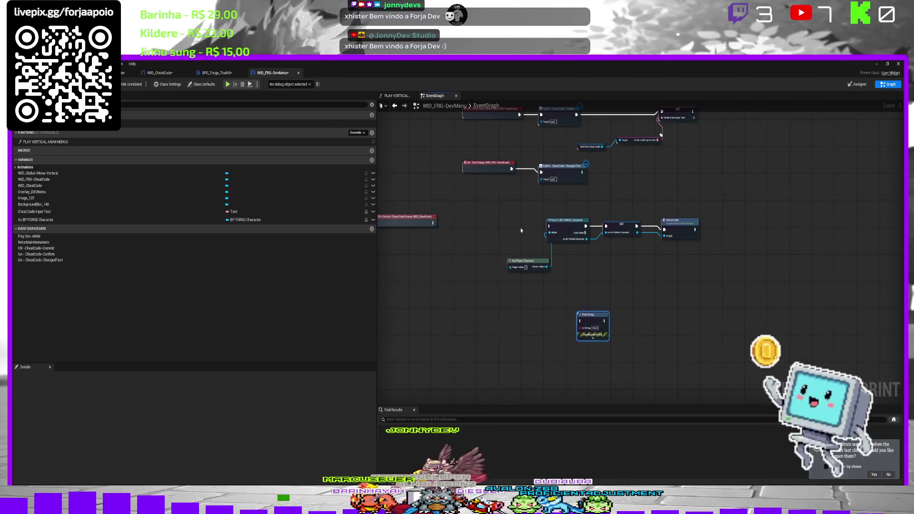
left_click_drag(433, 226, 549, 225)
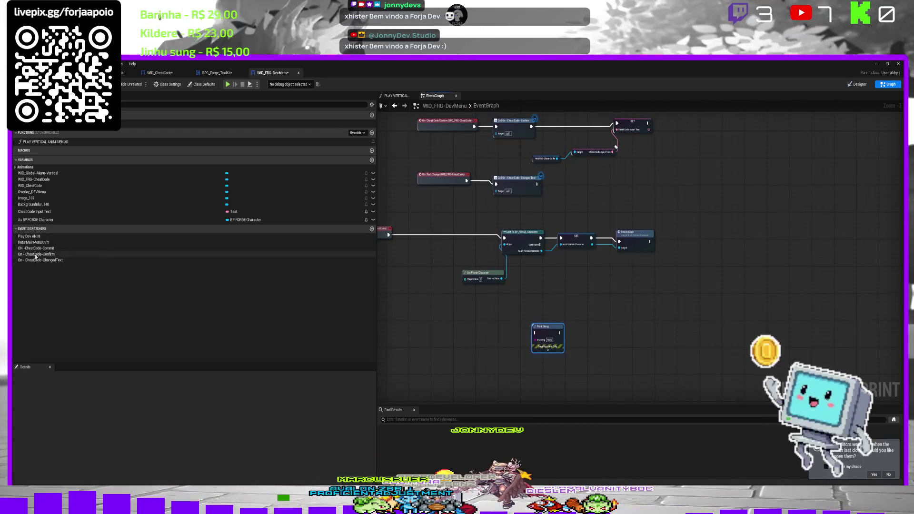
Call the On - CheatCode-Confirm dispatcher after Check Code, then start a play session.
left_click_drag(29, 236, 345, 253)
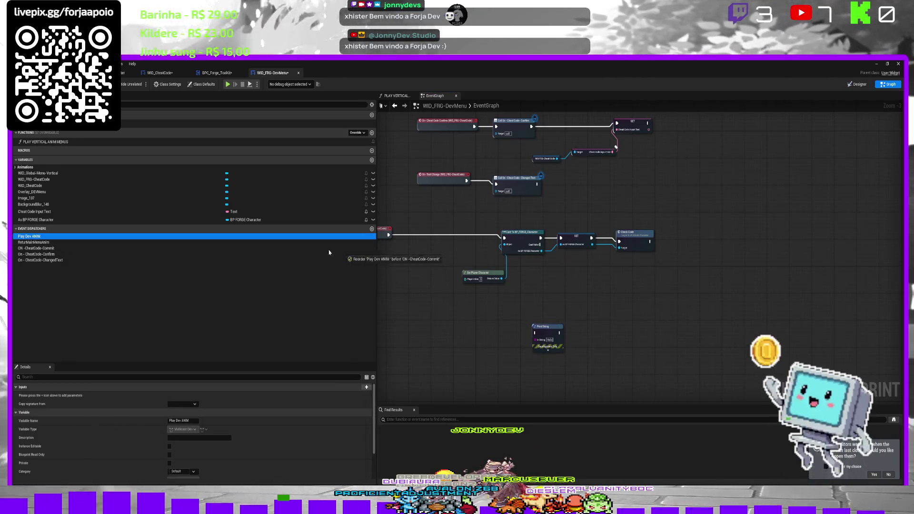
left_click_drag(38, 238, 40, 241)
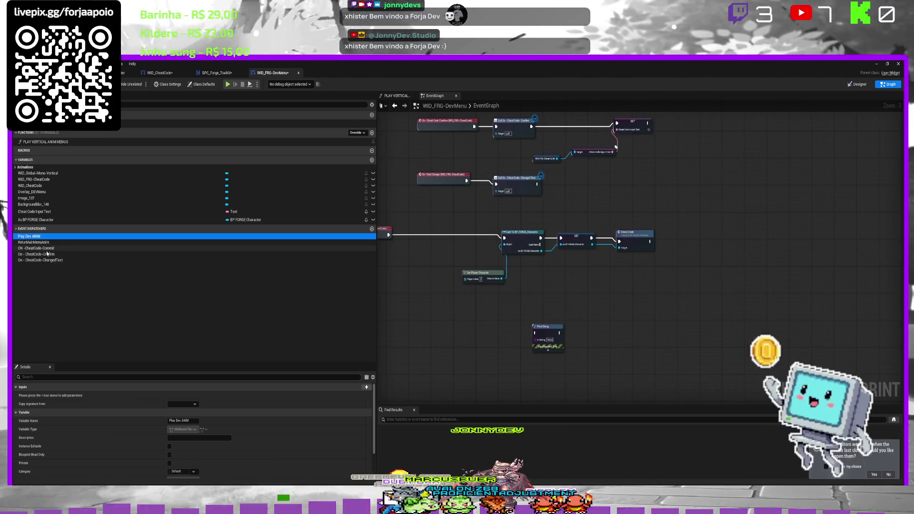
left_click_drag(45, 255, 214, 270)
left_click_drag(672, 225, 675, 232)
left_click(686, 233)
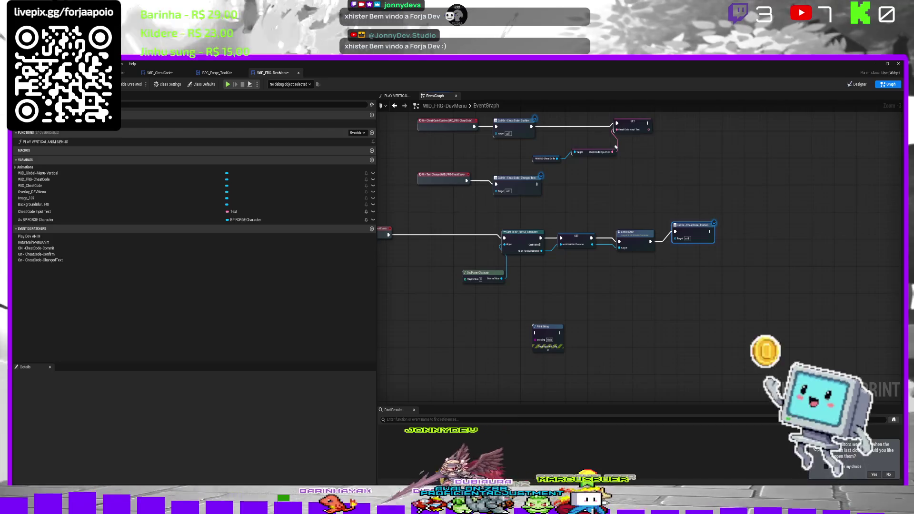
left_click(95, 73)
key("alt+p")
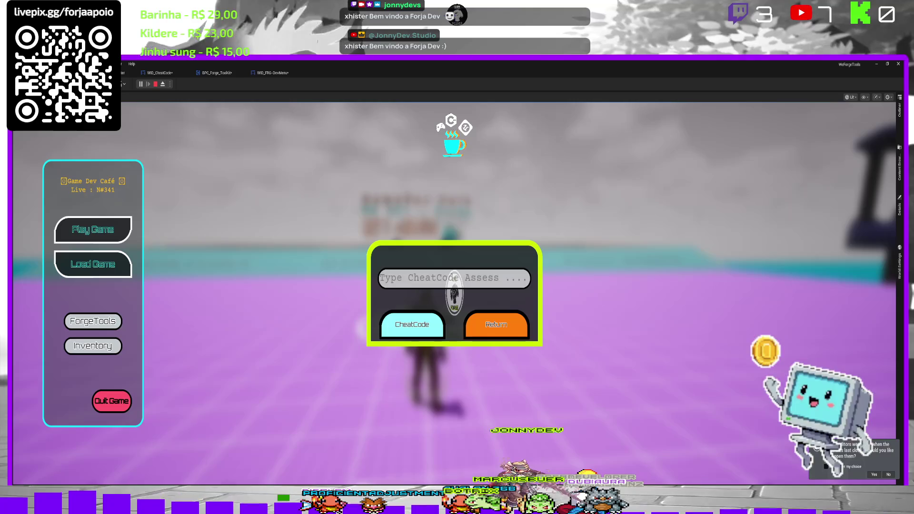
Submit 'Speed' repeatedly in the cheat-code field, close the dialog, and stop play.
left_click(406, 316)
left_click(408, 323)
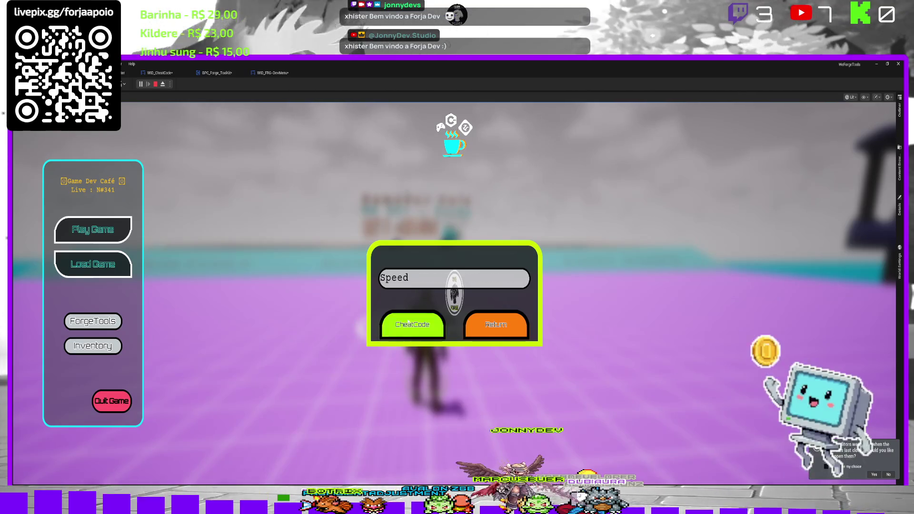
left_click(410, 332)
left_click(417, 318)
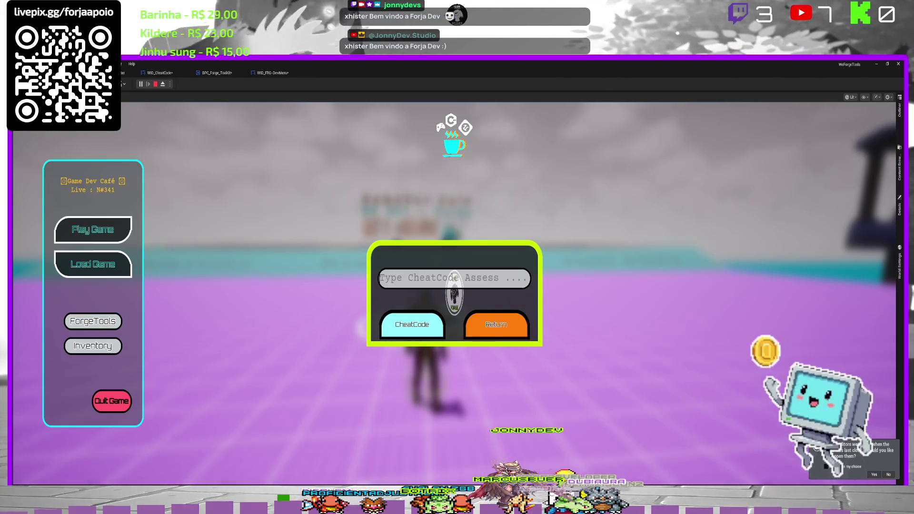
type("a")
left_click(409, 326)
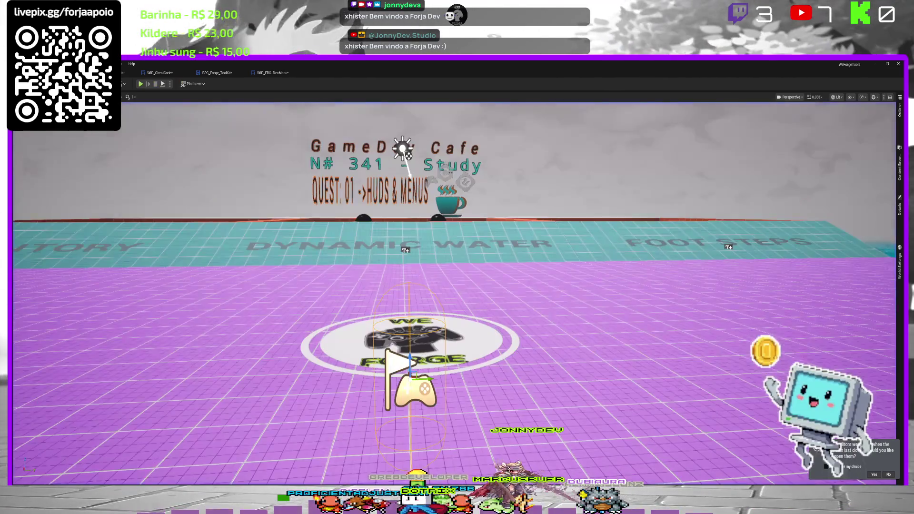
key("Escape")
Rearrange the Cast, SET, Check Code and Get Player Character nodes, undoing an accidental delete.
scroll(500, 192, "down", 1)
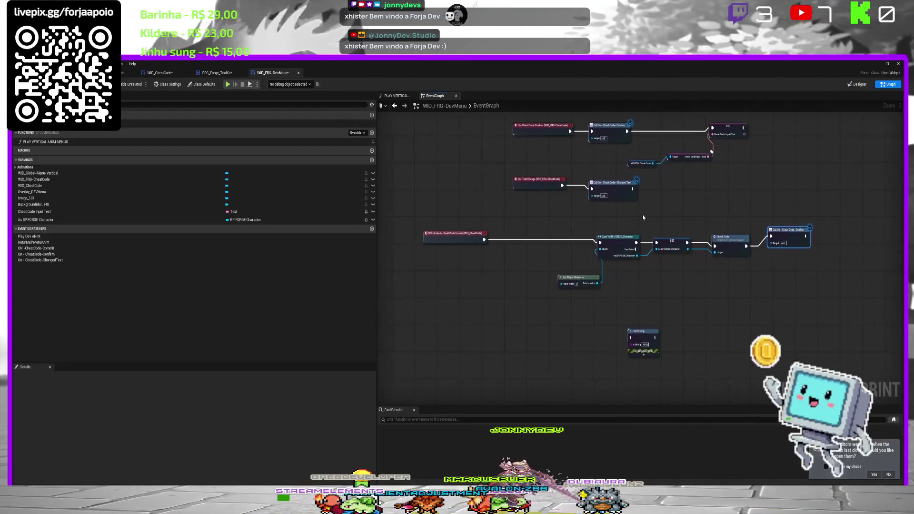
left_click_drag(599, 234, 538, 247)
left_click_drag(627, 224, 535, 262)
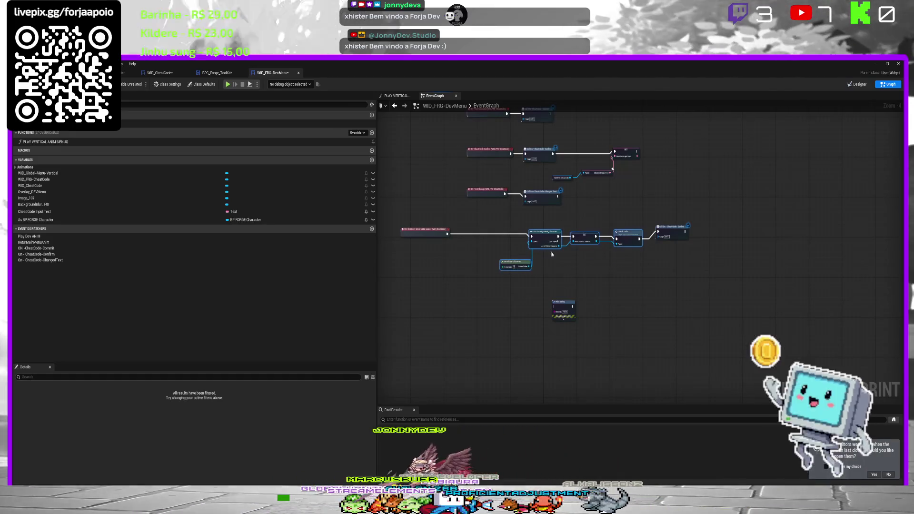
key("Delete")
key("ctrl+z")
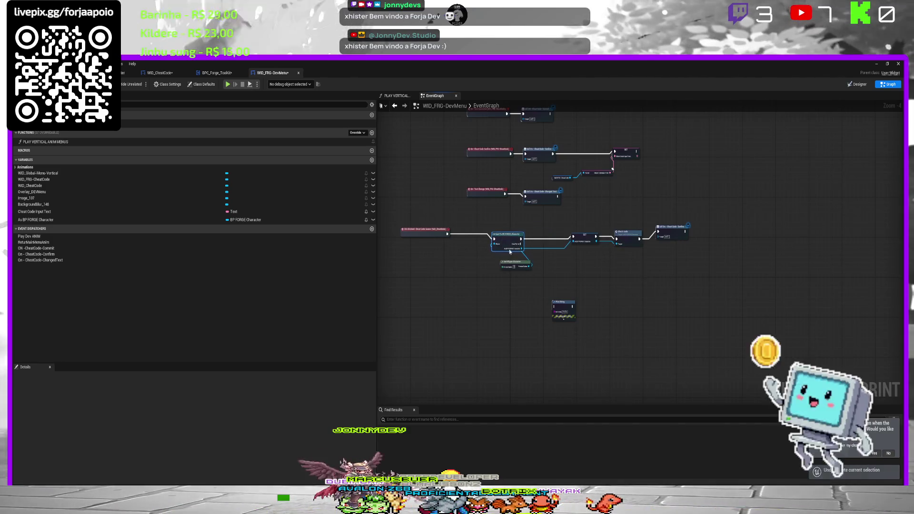
left_click_drag(501, 266, 475, 274)
left_click(539, 224)
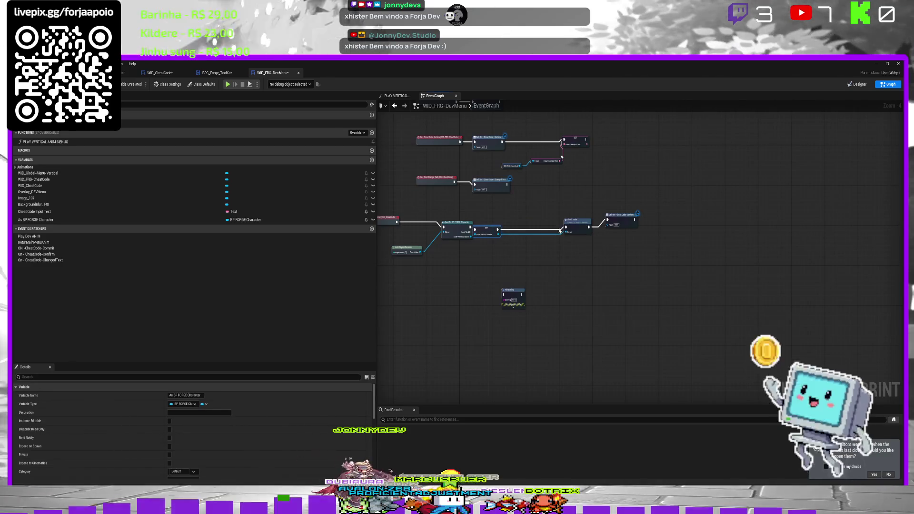
left_click(577, 222)
left_click_drag(488, 230, 526, 248)
Add a Get Cheat Code node reading the character's cheat code from the SET output.
type("c")
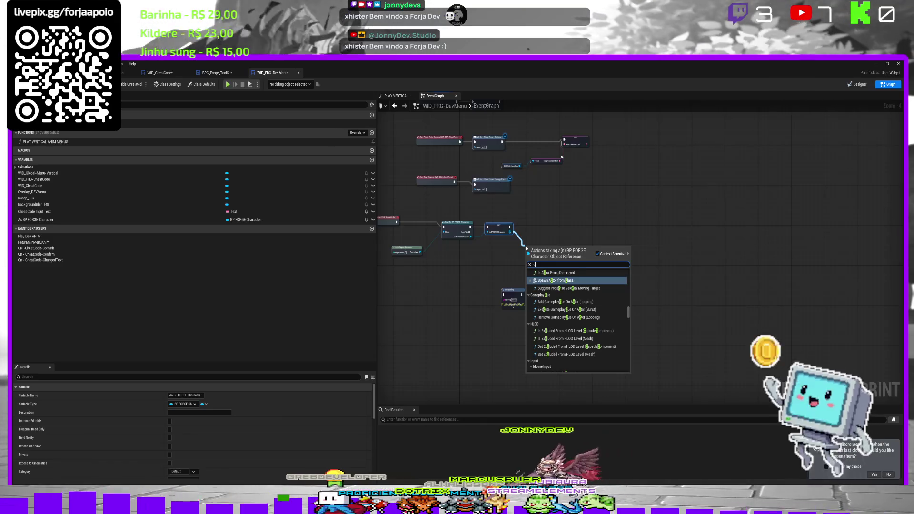
type("heck")
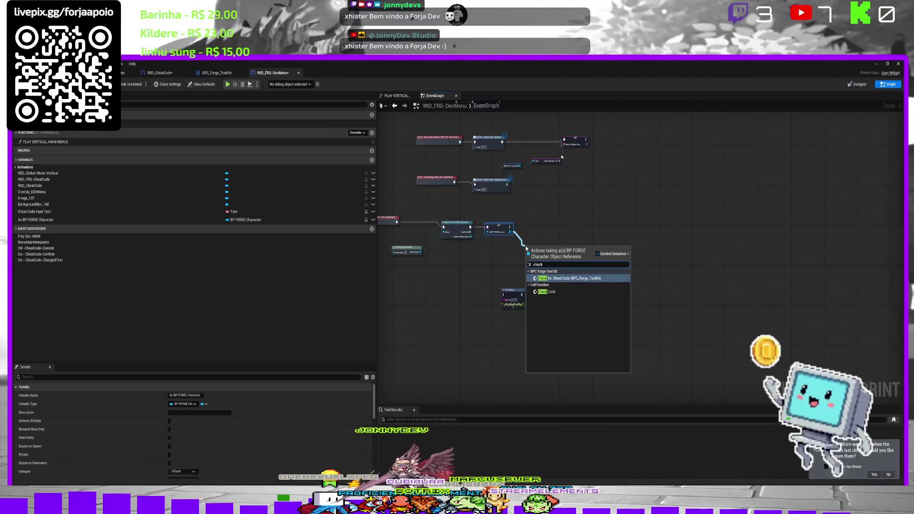
key("BackSpace")
key("BackSpace")
key("BackSpace")
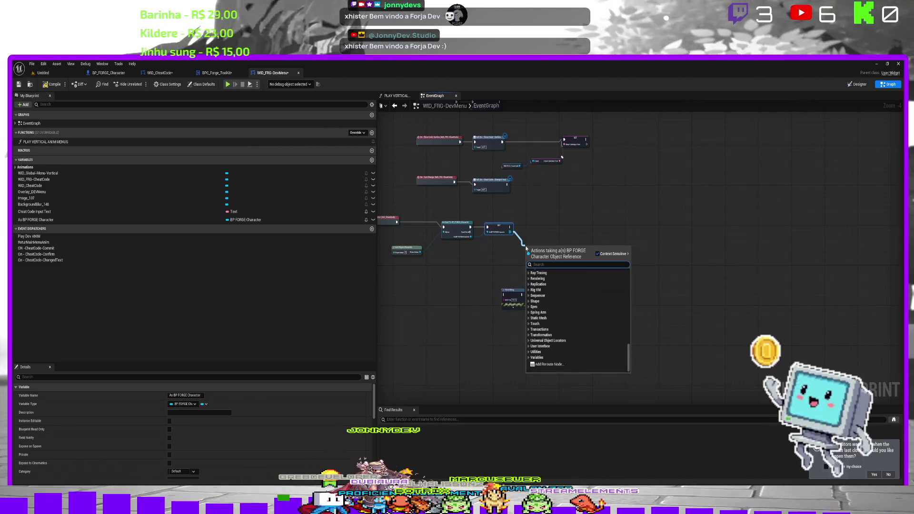
type("code")
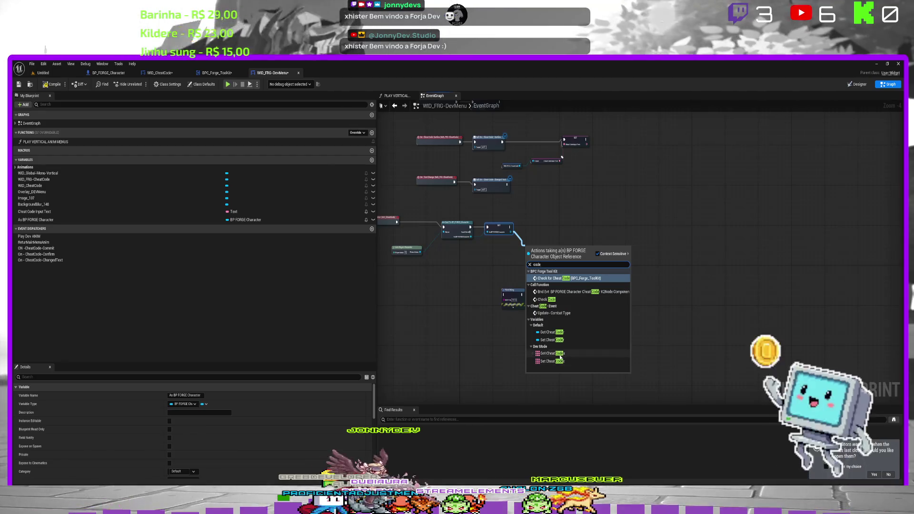
left_click(551, 353)
left_click_drag(539, 246, 508, 246)
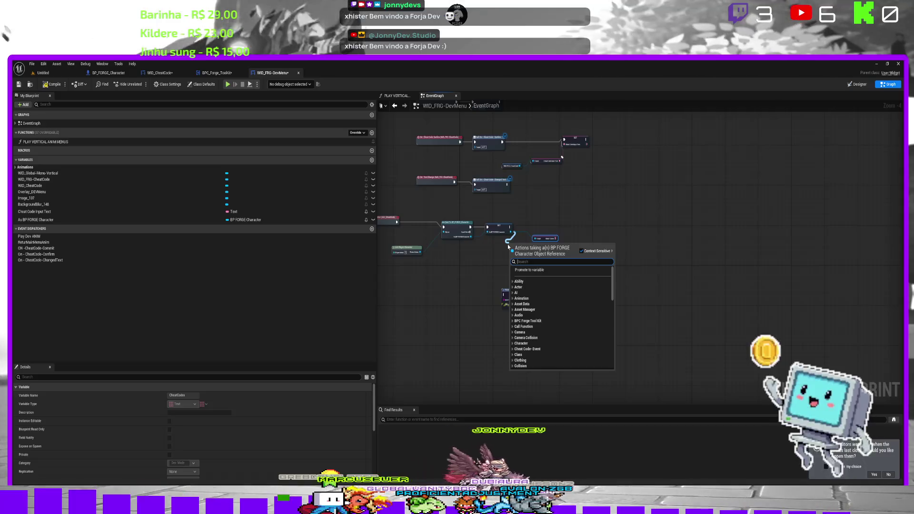
type("b")
key("BackSpace")
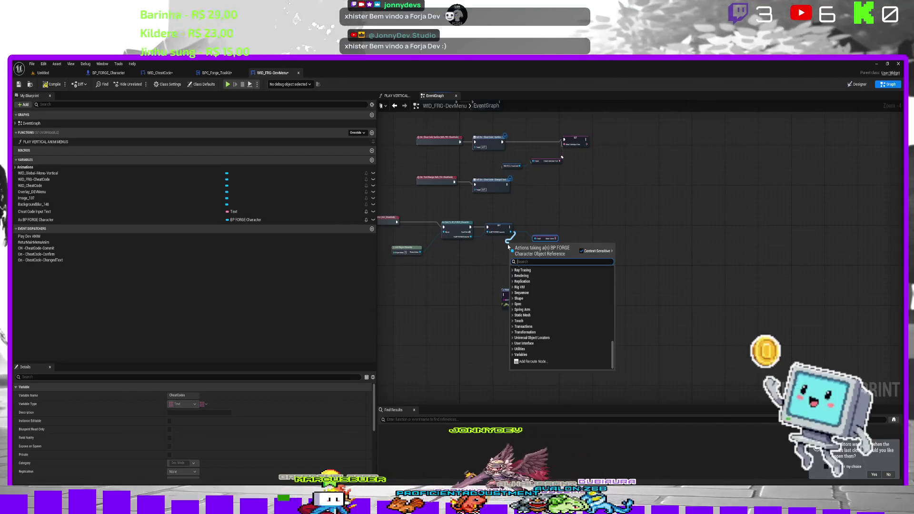
type("ch")
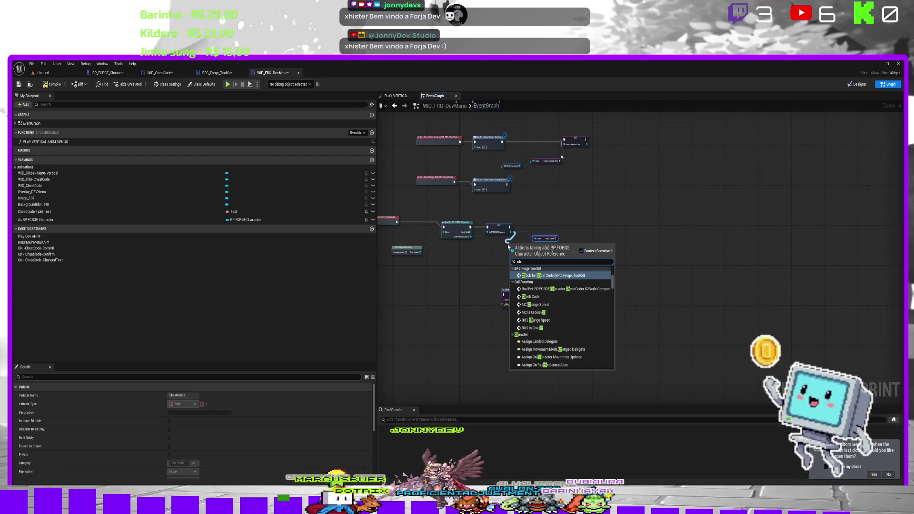
key("BackSpace")
key("BackSpace")
type("code")
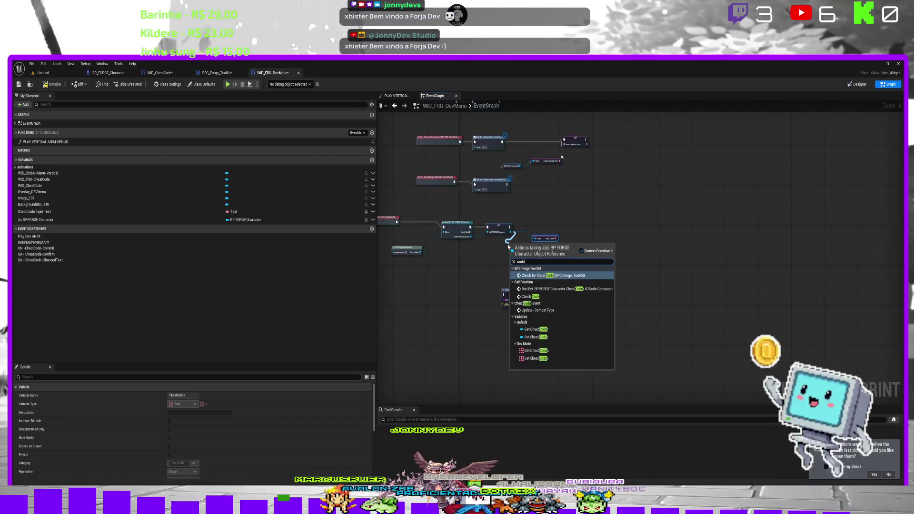
left_click(534, 330)
mouse_move(520, 244)
left_mouse_down()
mouse_move(498, 256)
mouse_move(520, 267)
left_mouse_up()
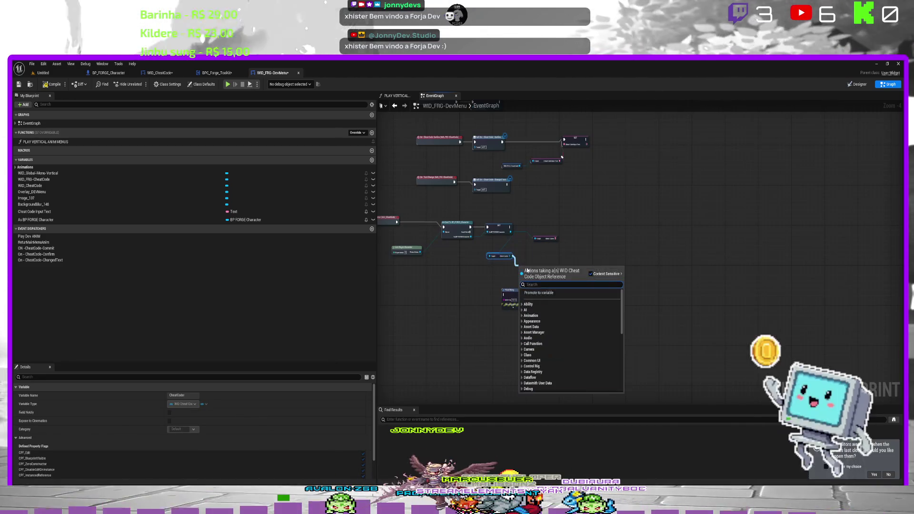
Add a Get Cheat Code Input node from the CheatCoder reference.
type("i")
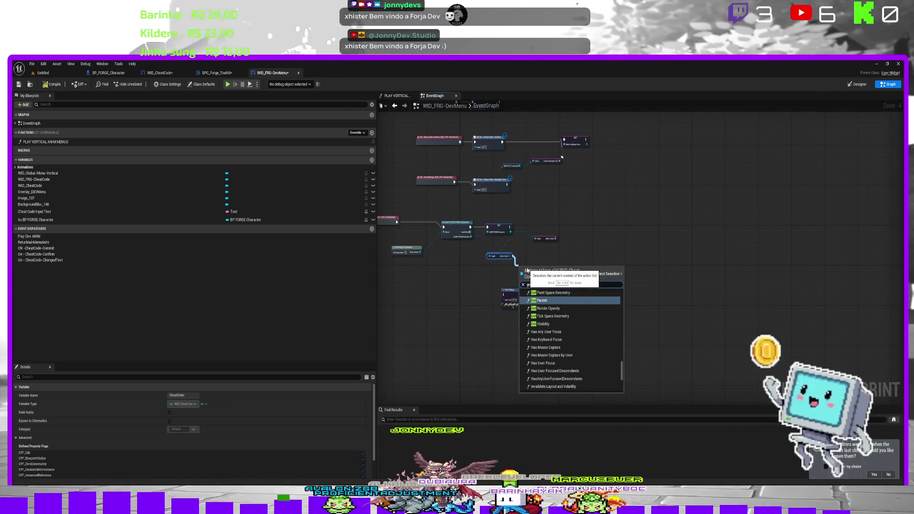
type("nput")
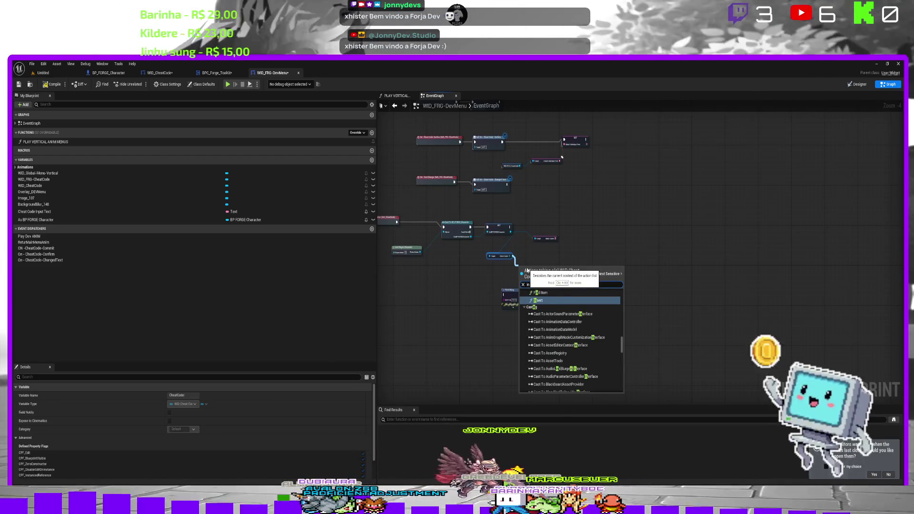
scroll(559, 349, "down", 3)
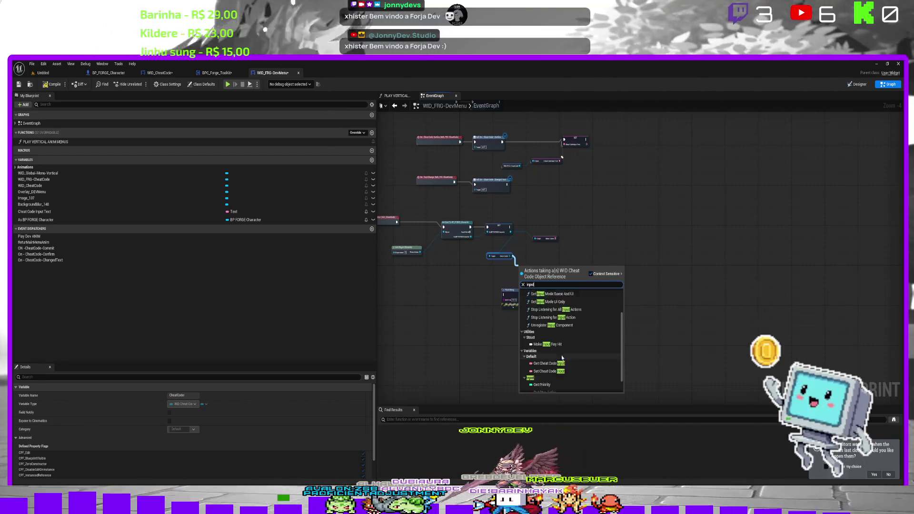
left_click(552, 345)
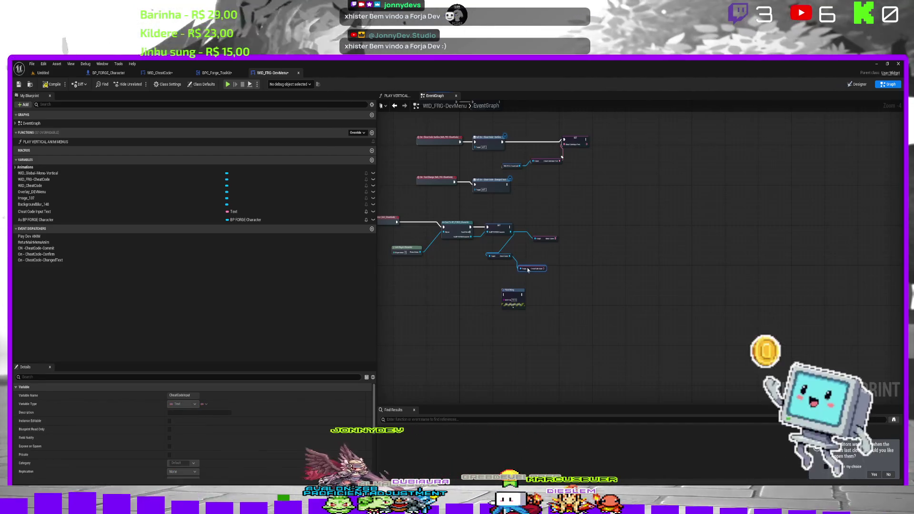
left_click_drag(528, 267, 576, 239)
Add an Equal (Text) comparison node and move the Cheat Code node lower.
type("===")
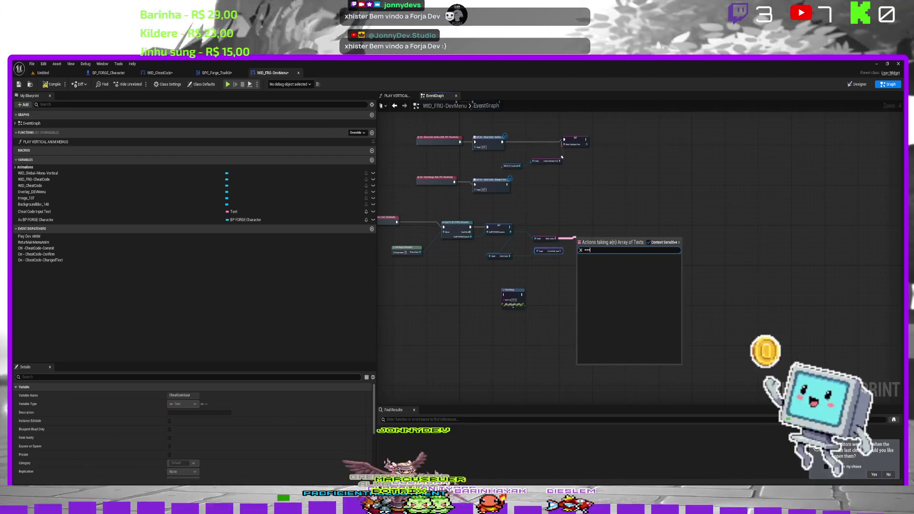
left_click(648, 242)
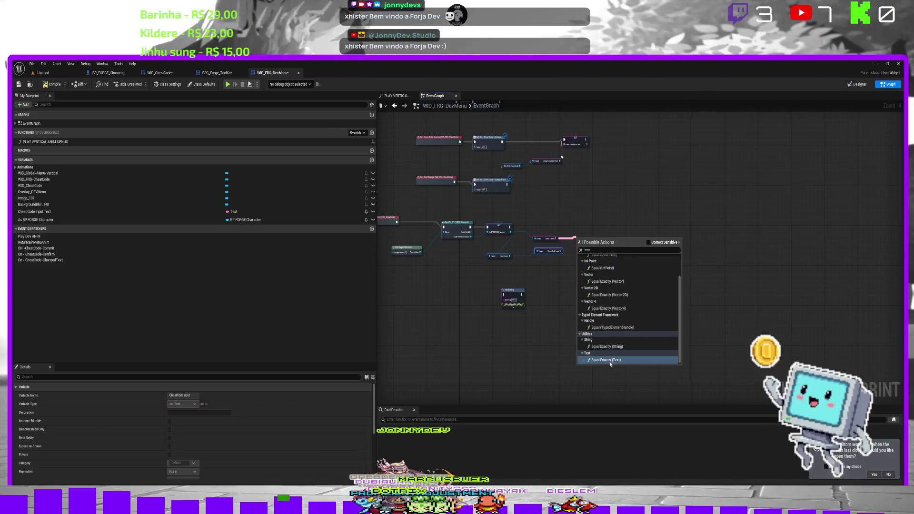
left_click(615, 360)
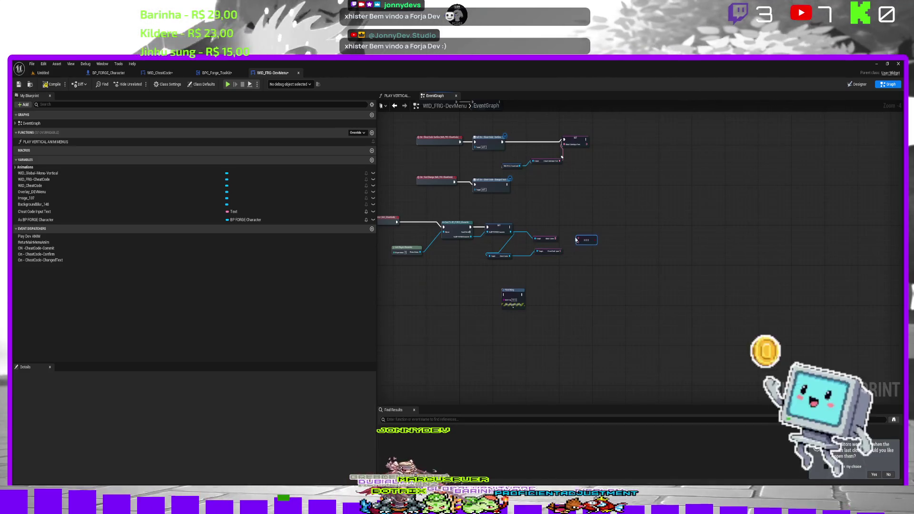
mouse_move(577, 240)
left_mouse_down()
mouse_move(583, 246)
mouse_move(549, 237)
left_mouse_up()
left_click(545, 238)
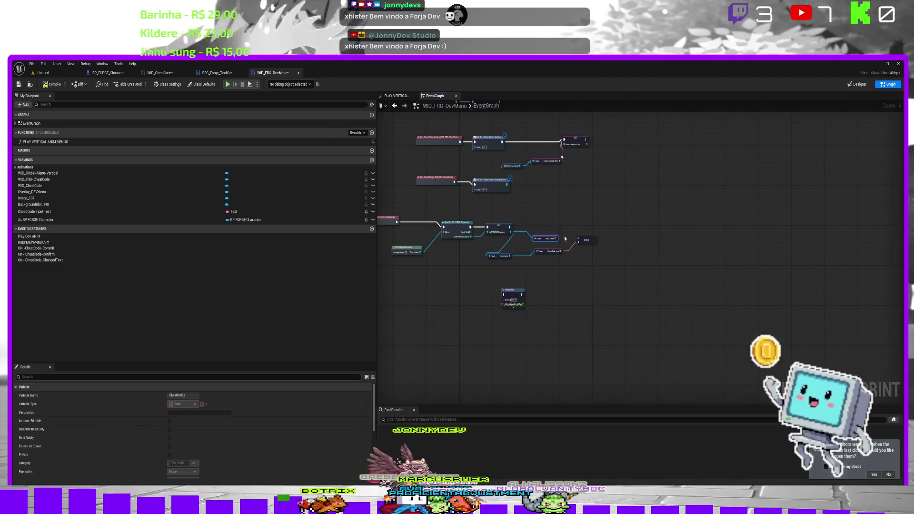
mouse_move(547, 239)
left_mouse_down()
mouse_move(545, 269)
mouse_move(546, 242)
mouse_move(579, 241)
left_mouse_up()
Add an array Get for the cheat codes, wire the SET execution, and feed the comparison into Branch Condition.
left_click_drag(554, 269, 580, 244)
type("ve")
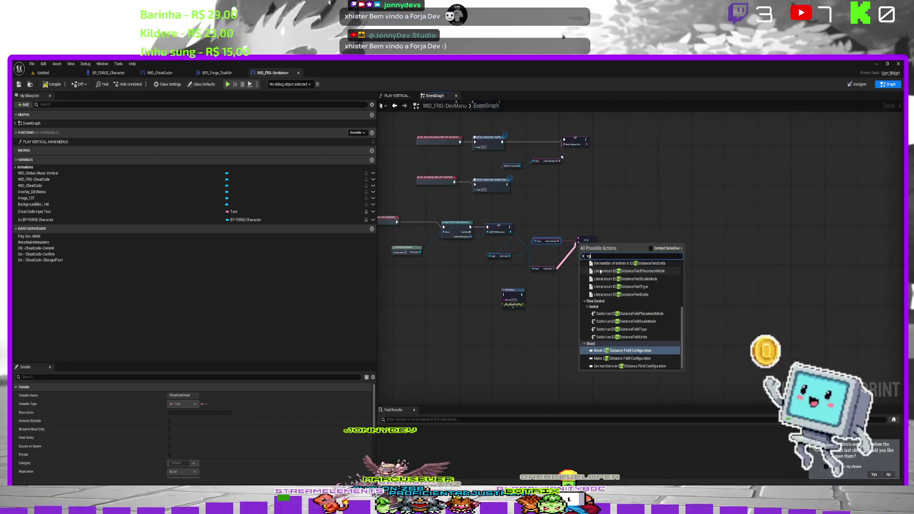
key("BackSpace")
key("BackSpace")
type("get")
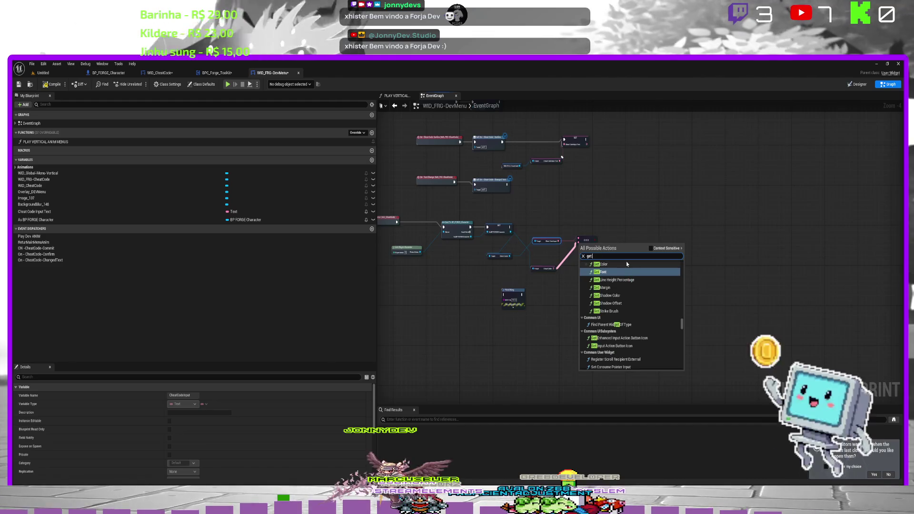
type(" a")
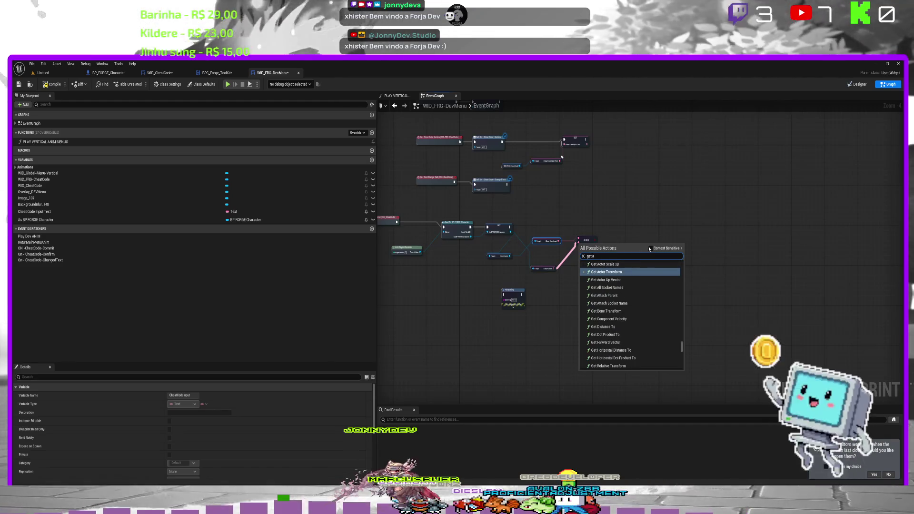
left_click(650, 248)
left_click(597, 284)
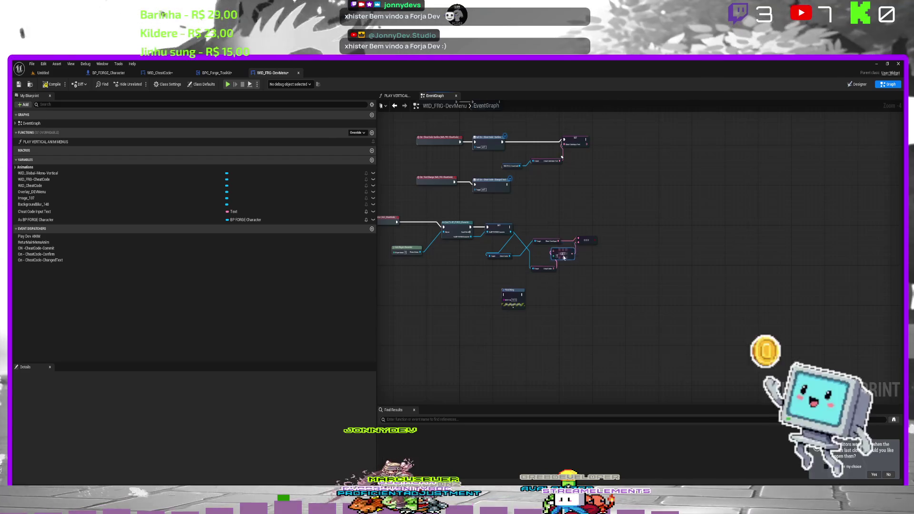
key("ctrl+v")
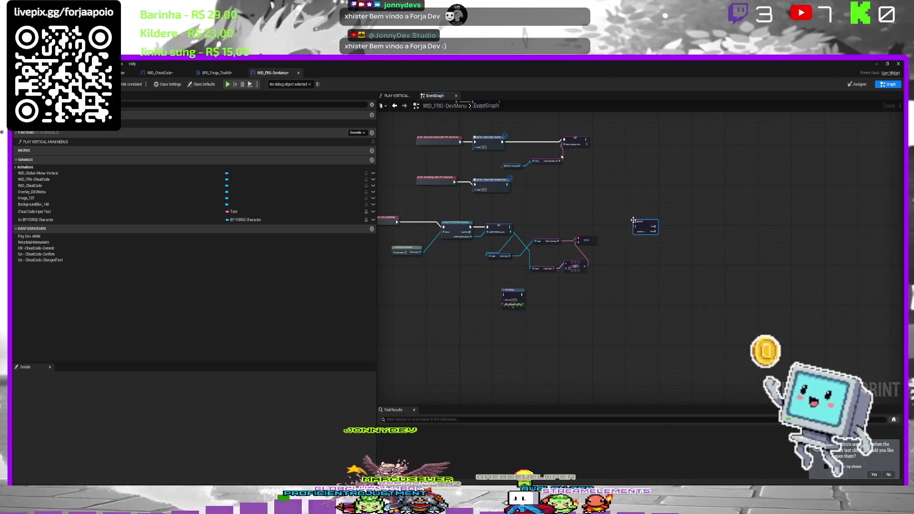
mouse_move(510, 227)
left_mouse_down()
mouse_move(622, 228)
mouse_move(645, 236)
mouse_move(636, 232)
left_mouse_up()
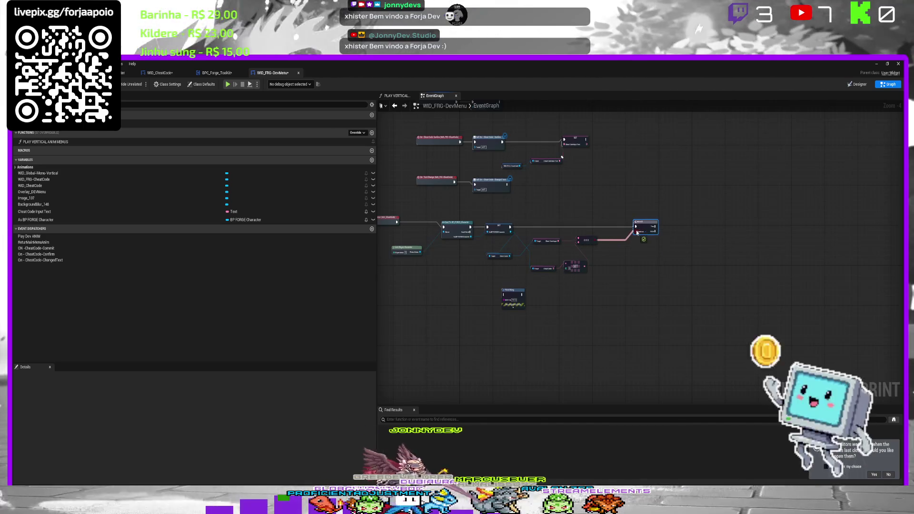
mouse_move(514, 294)
left_mouse_down()
mouse_move(526, 298)
mouse_move(689, 221)
mouse_move(682, 225)
left_mouse_up()
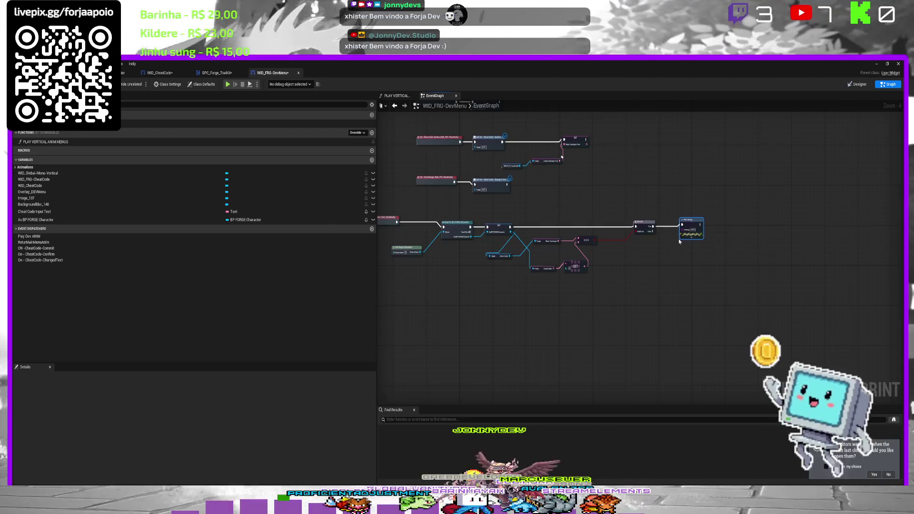
Check the Cheat Codes variable's default value, then start a play session from BP_FORGE_Character.
left_click(544, 268)
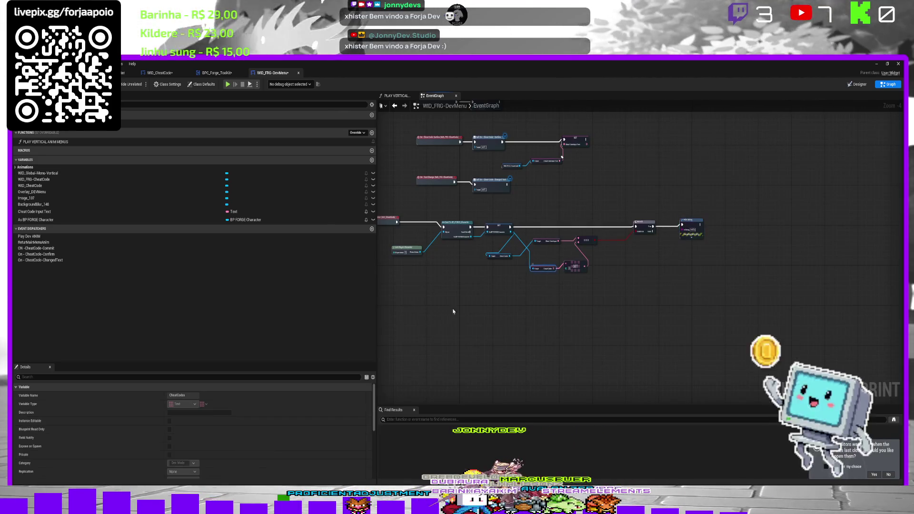
scroll(176, 428, "down", 10)
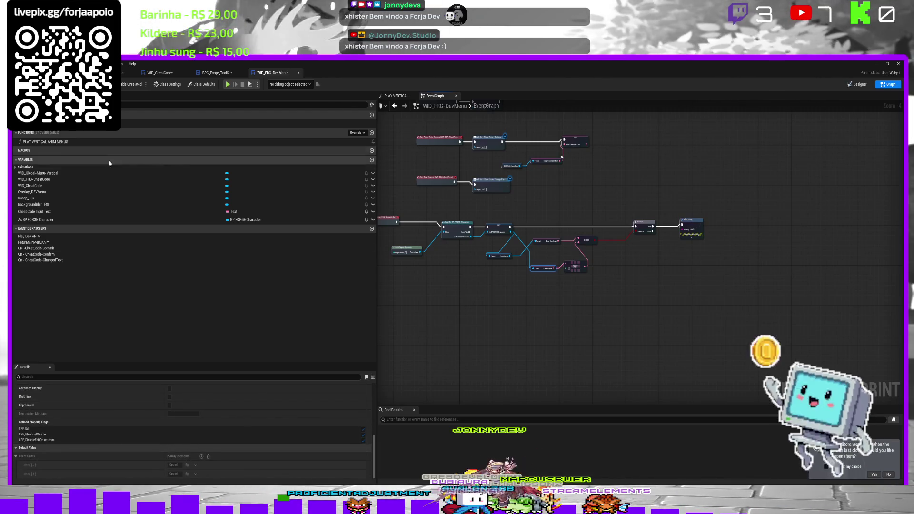
left_click(121, 73)
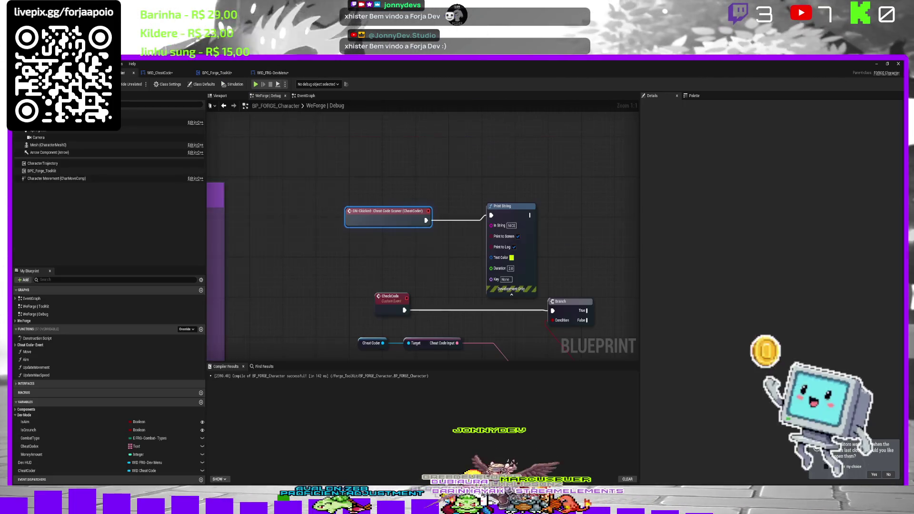
key("alt+p")
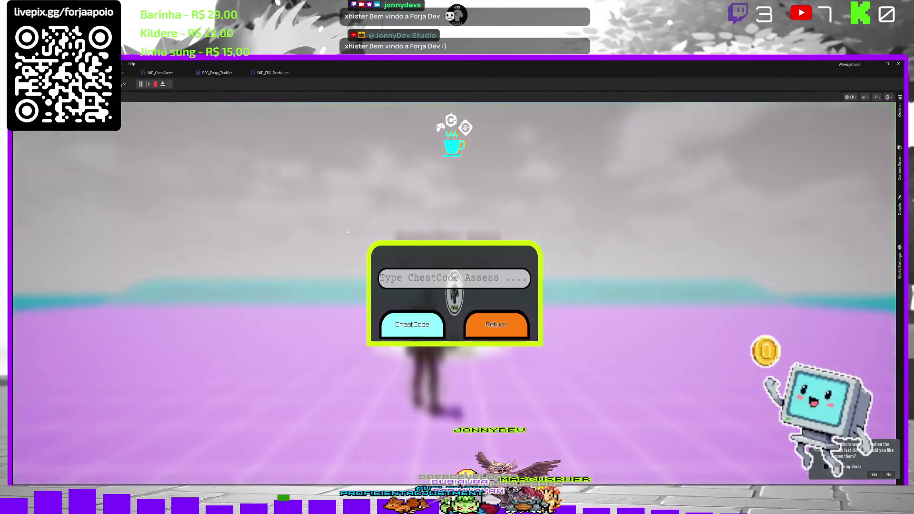
Enter the code Speed in the cheat-code field, submit it, and stop the play session.
type("Speed")
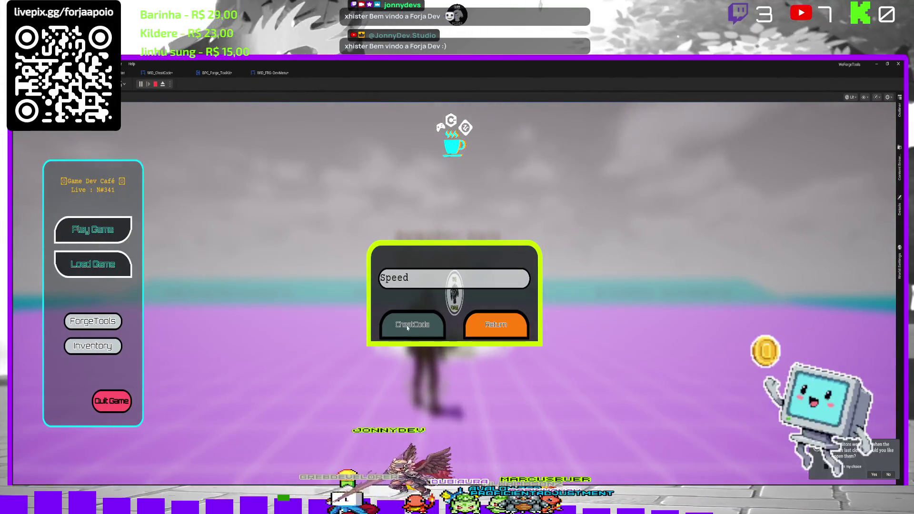
left_click(408, 328)
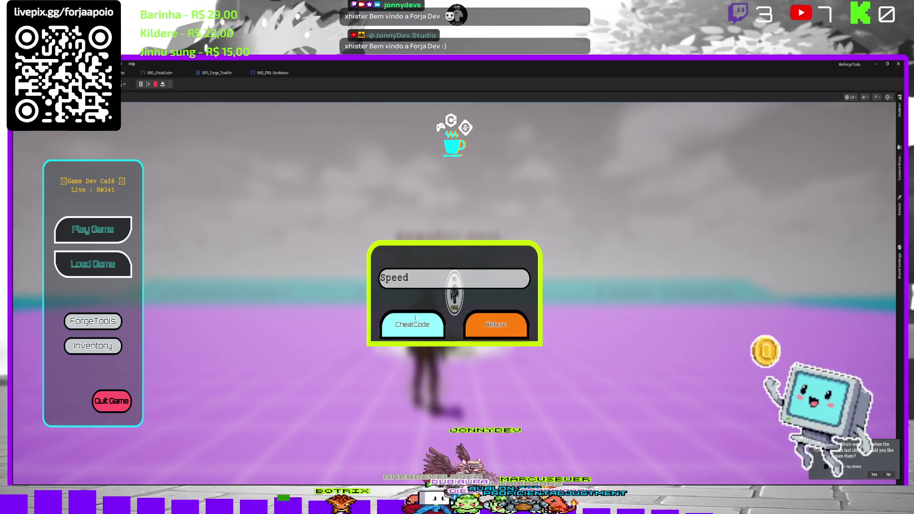
left_click(412, 325)
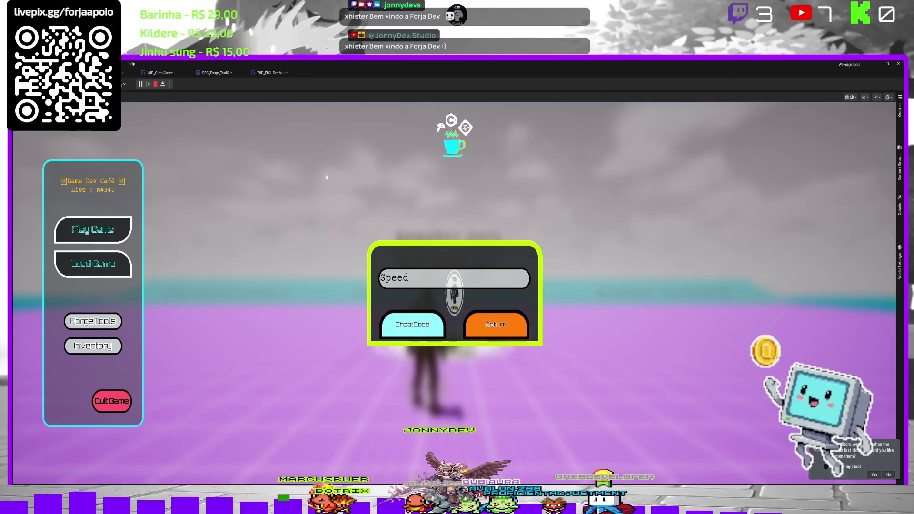
left_click(156, 85)
Review the WID_CheatCode graph's comment blocks, then go to BPC_Forge_ToolKit and the character's WeForge Debug graph.
left_click(170, 73)
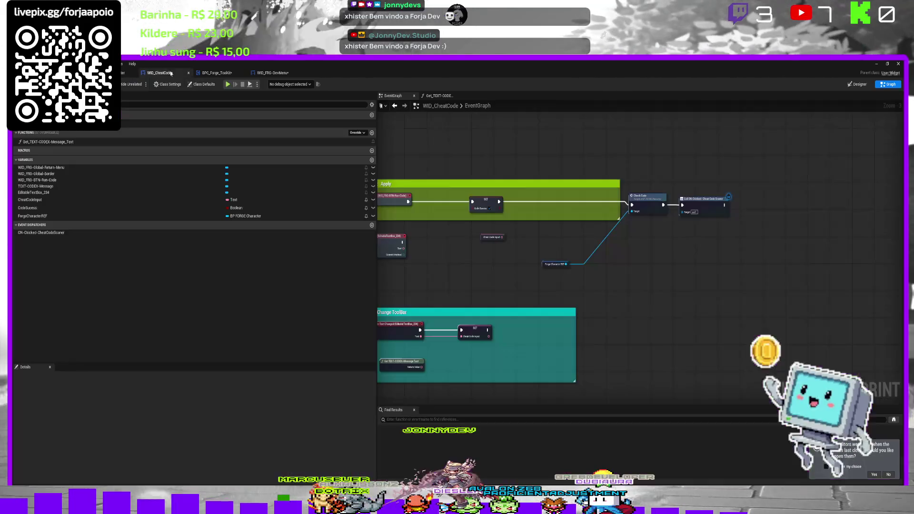
scroll(507, 220, "down", 2)
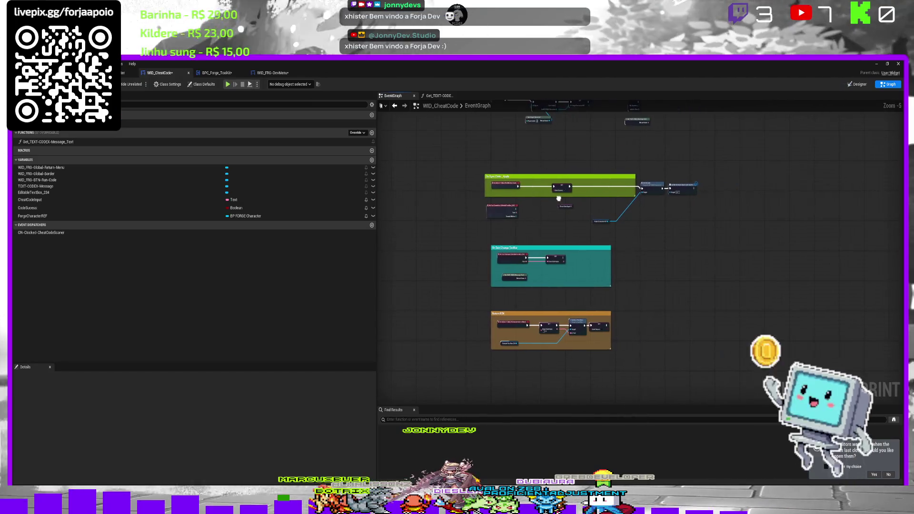
left_click_drag(616, 182, 594, 184)
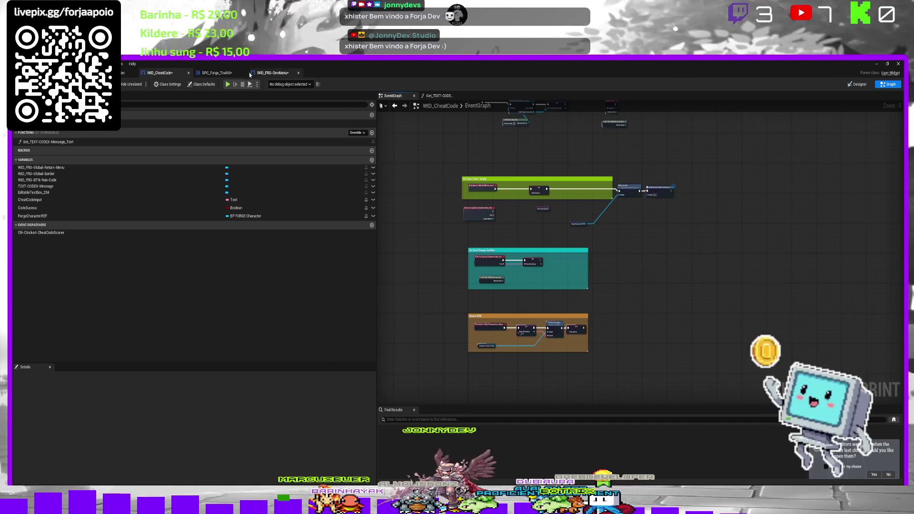
left_click(215, 74)
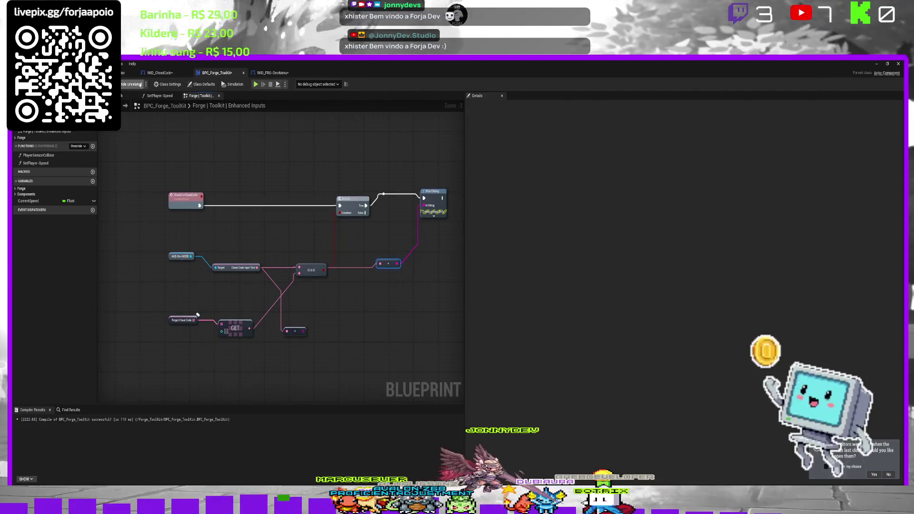
key("ctrl+Tab")
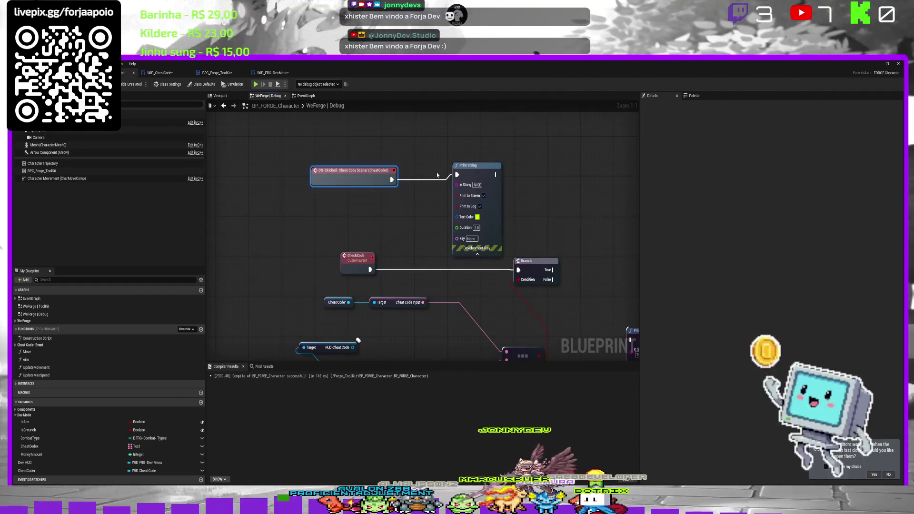
Wire new execution links from the Print String nodes after the Branch and tidy their layout.
scroll(430, 165, "down", 2)
mouse_move(450, 178)
left_mouse_down()
mouse_move(469, 230)
mouse_move(449, 122)
left_mouse_up()
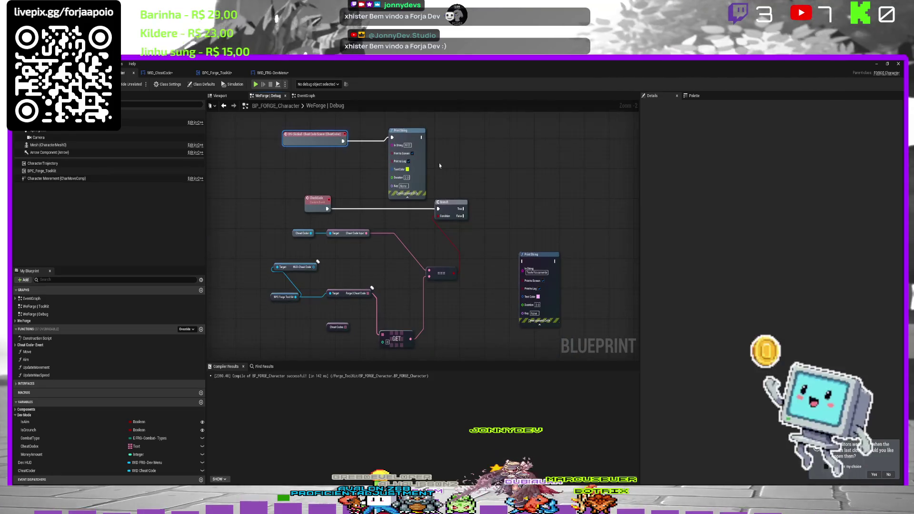
mouse_move(469, 179)
left_mouse_down()
mouse_move(466, 170)
mouse_move(476, 215)
left_mouse_up()
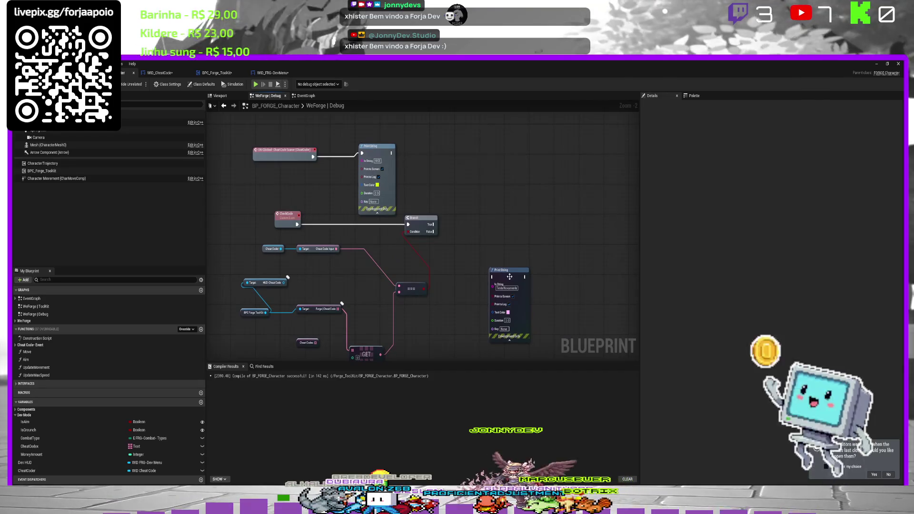
left_click_drag(391, 153, 408, 186)
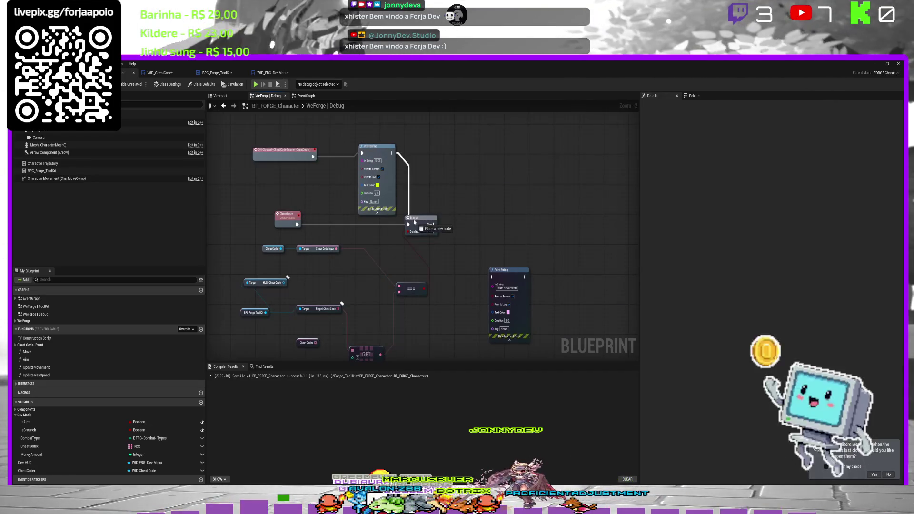
mouse_move(518, 280)
left_mouse_down()
mouse_move(516, 221)
mouse_move(534, 286)
left_mouse_up()
left_click_drag(445, 225, 433, 206)
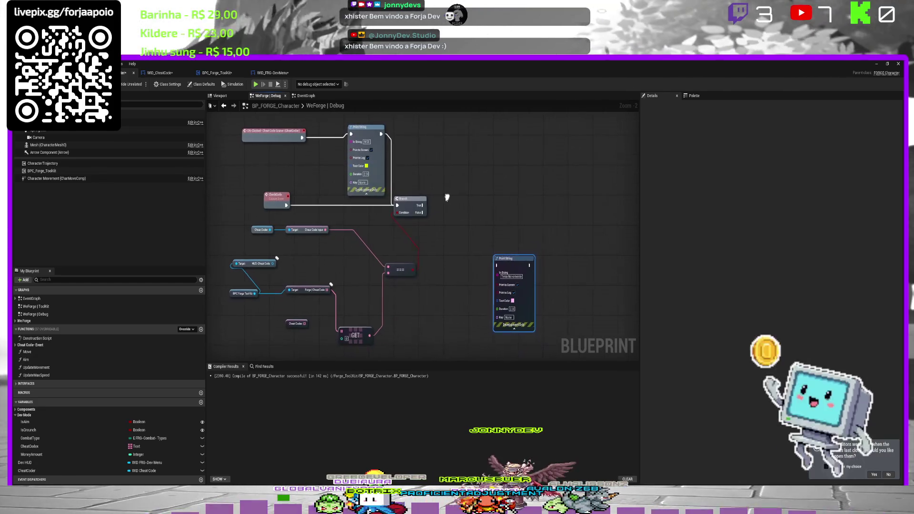
Duplicate the upper Print String node and feed the comparison result into its text input.
left_click(371, 138)
key("ctrl+space")
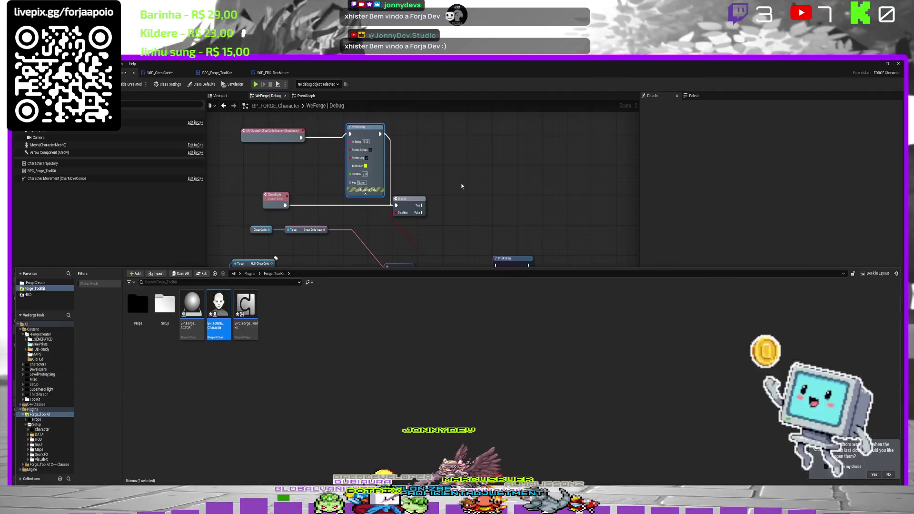
left_click(455, 187)
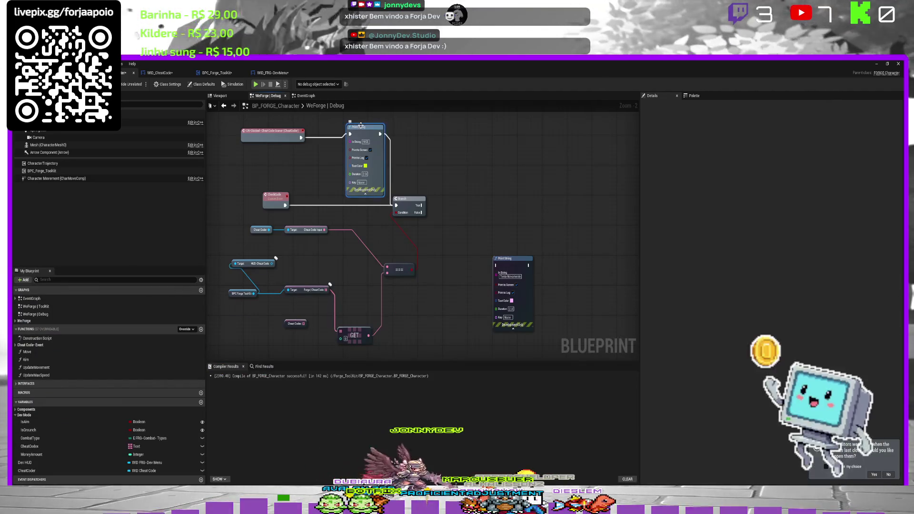
key("ctrl+v")
left_click_drag(470, 205, 421, 240)
left_click_drag(413, 274, 412, 274)
Return to the level editor and start a Play-In-Editor session.
left_click_drag(470, 204, 471, 204)
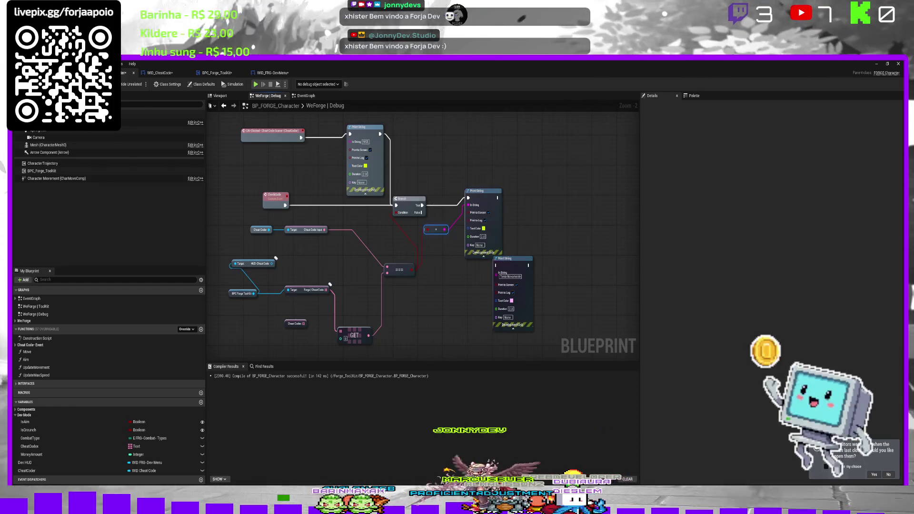
left_click(125, 74)
left_click(141, 85)
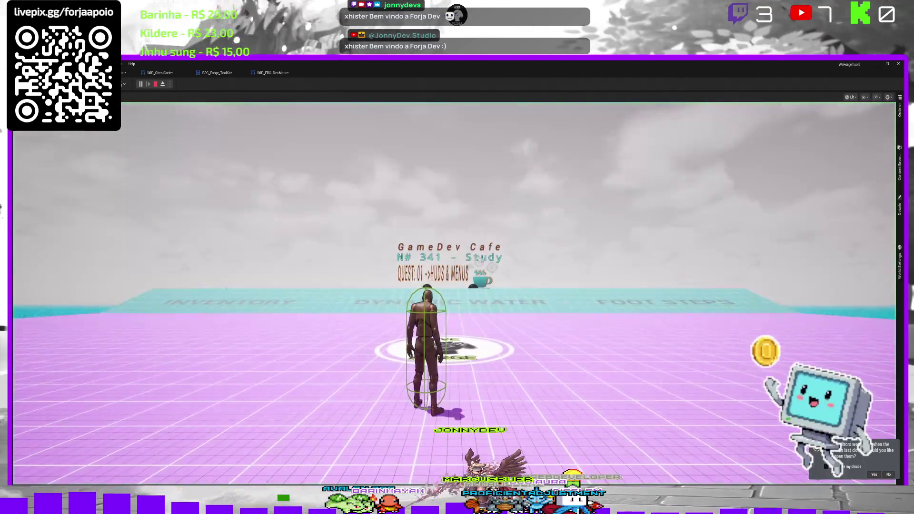
Submit the cheat code 'test', then clear the cheat-code field.
type("test")
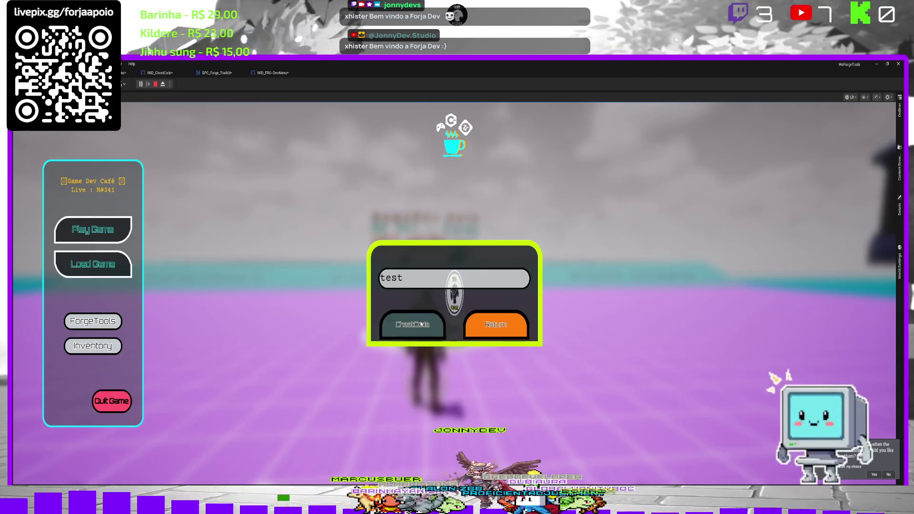
left_click(420, 324)
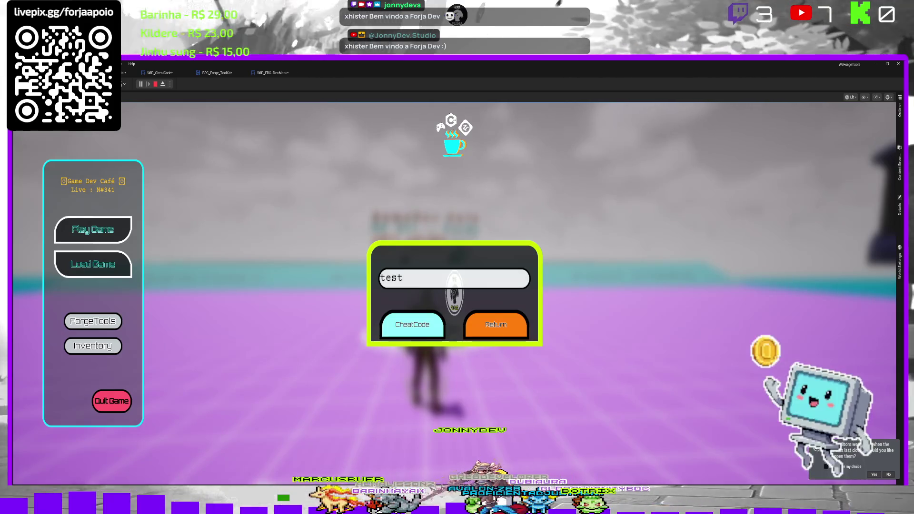
key("ctrl+v")
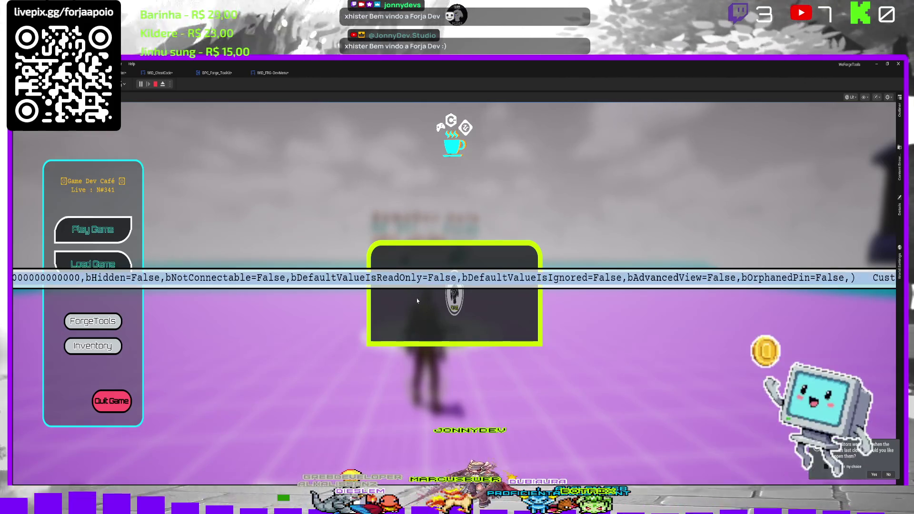
key("ctrl+a")
key("BackSpace")
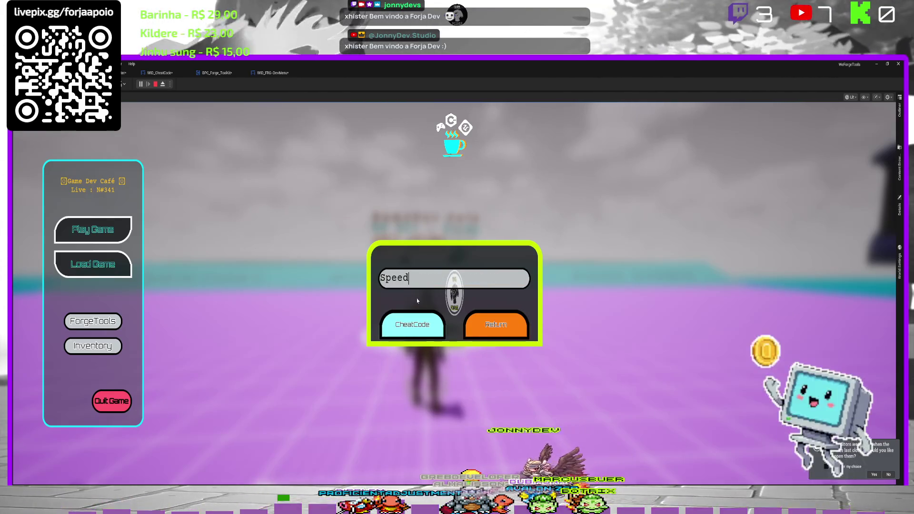
Submit the Speed code, retype it, then click Return and stop the play session.
left_click(392, 326)
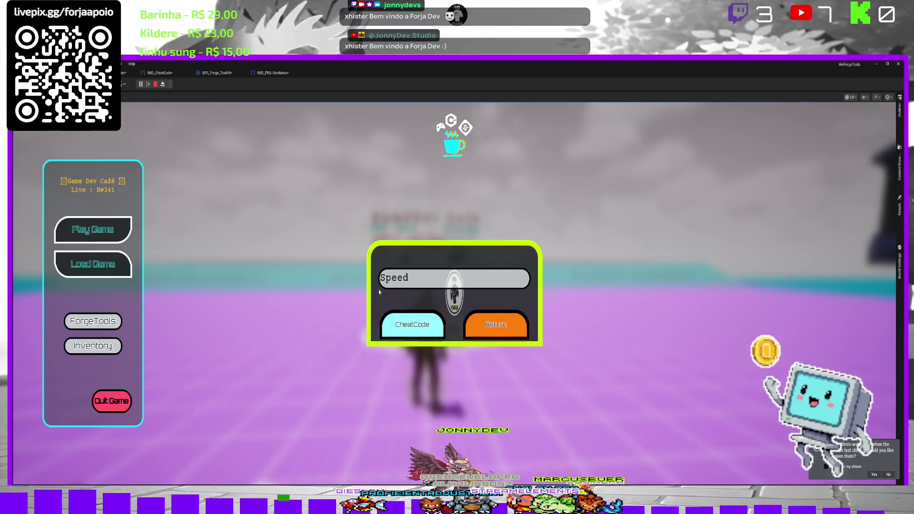
key("Return")
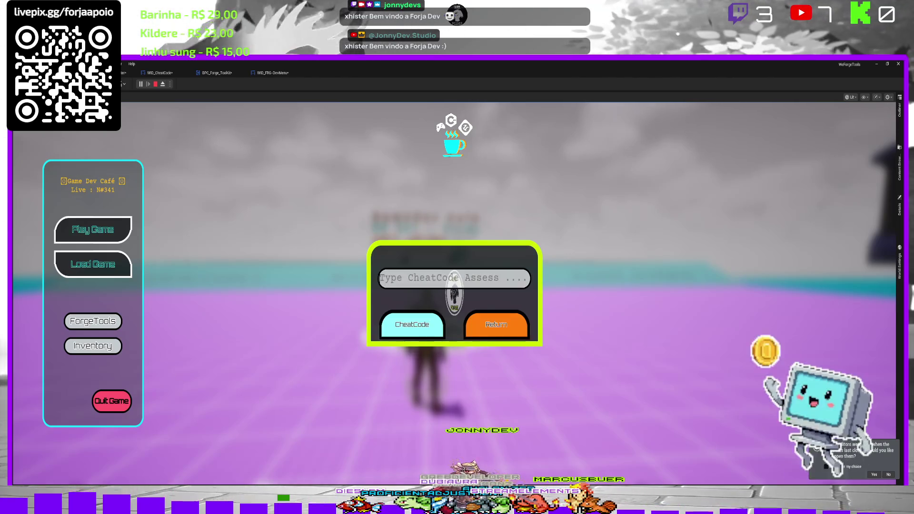
key("ctrl+v")
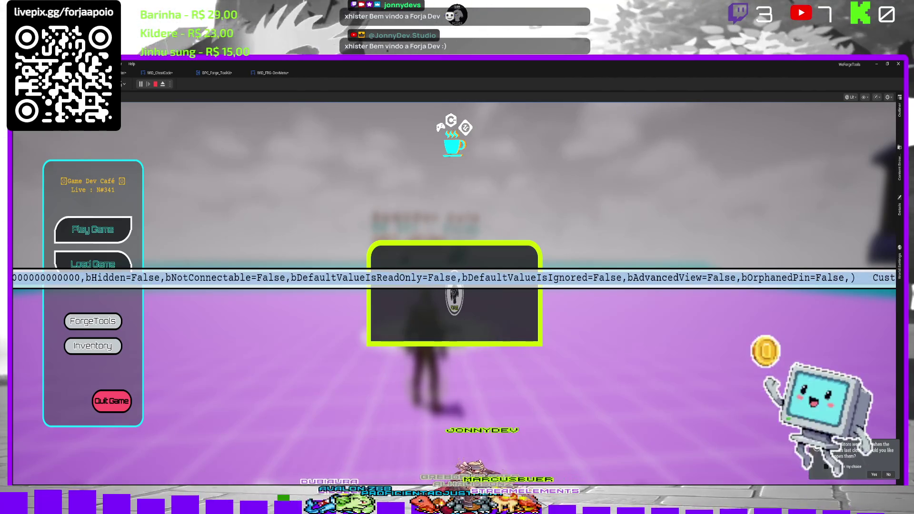
type("Speed")
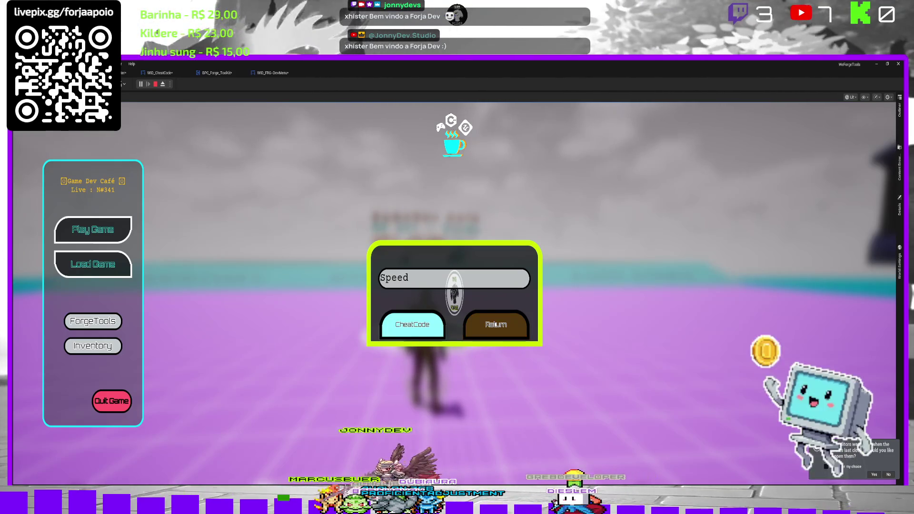
left_click(498, 326)
key("Escape")
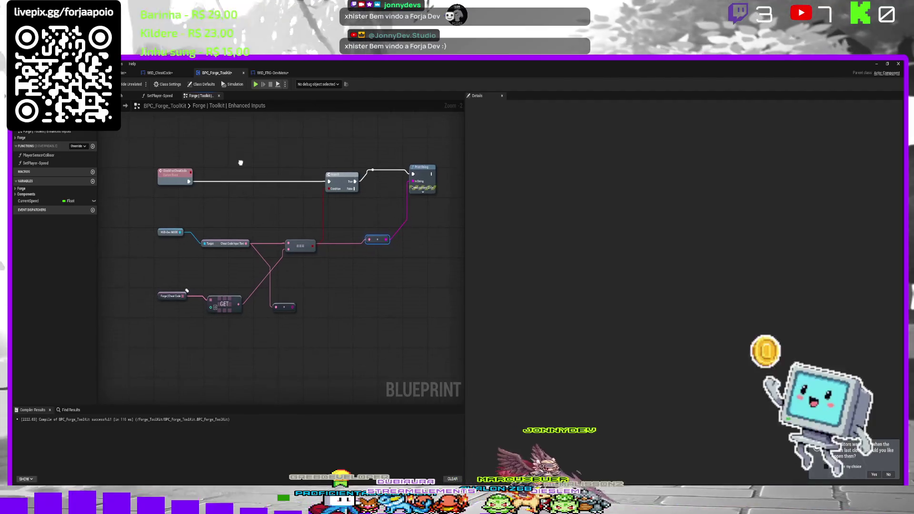
In WID_CheatCode's apply event, nudge ForgeCharacterREF up and move Check Code into the green group.
left_click(157, 74)
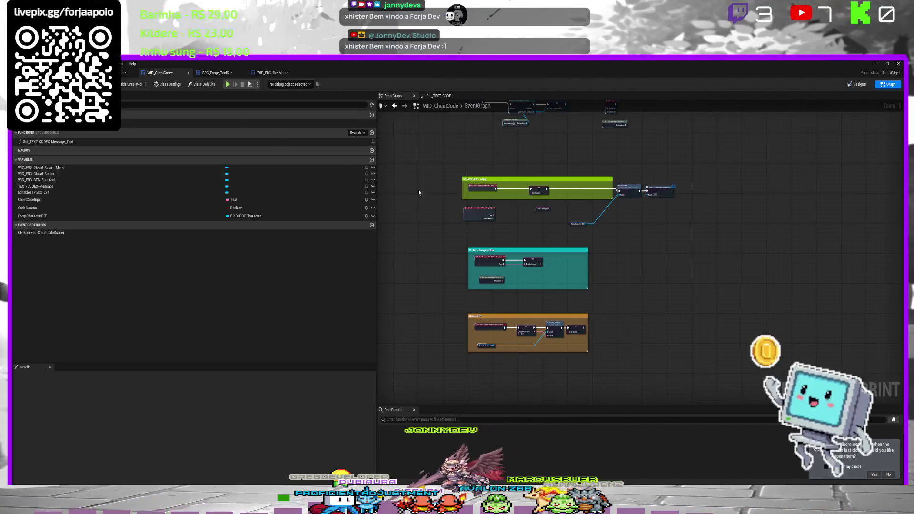
scroll(408, 188, "down", 1)
scroll(467, 179, "up", 2)
mouse_move(468, 180)
left_mouse_down()
mouse_move(480, 209)
mouse_move(522, 229)
left_mouse_up()
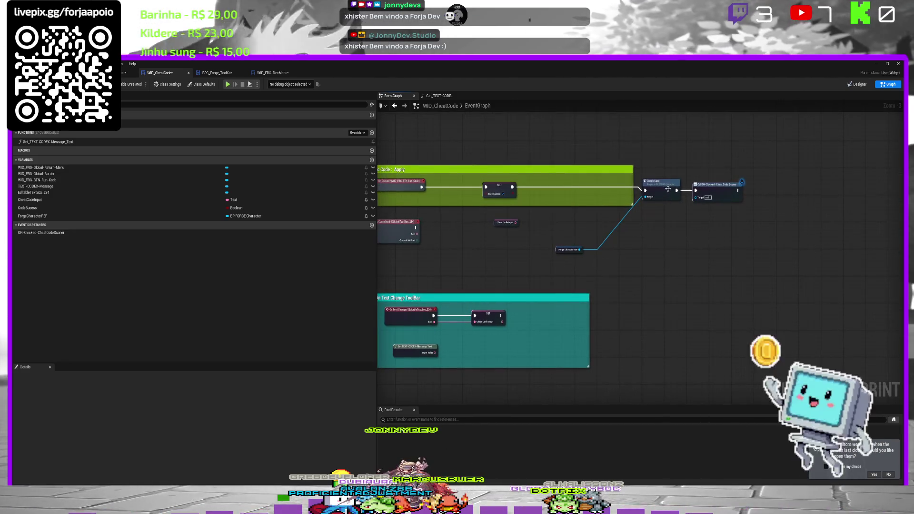
left_click_drag(562, 252, 556, 237)
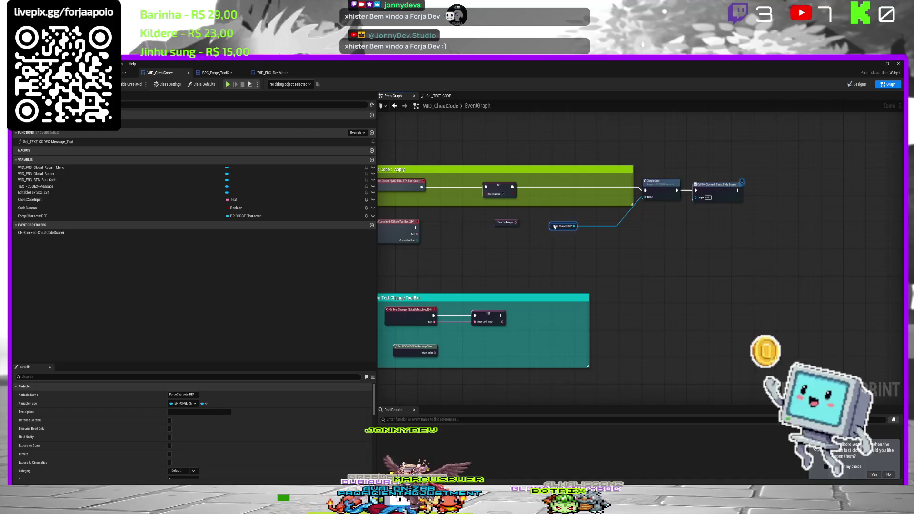
mouse_move(657, 190)
left_mouse_down()
mouse_move(581, 189)
mouse_move(622, 168)
left_mouse_up()
Place the Check Code node below the main exec chain and relaunch play with Alt+P.
scroll(685, 167, "down", 1)
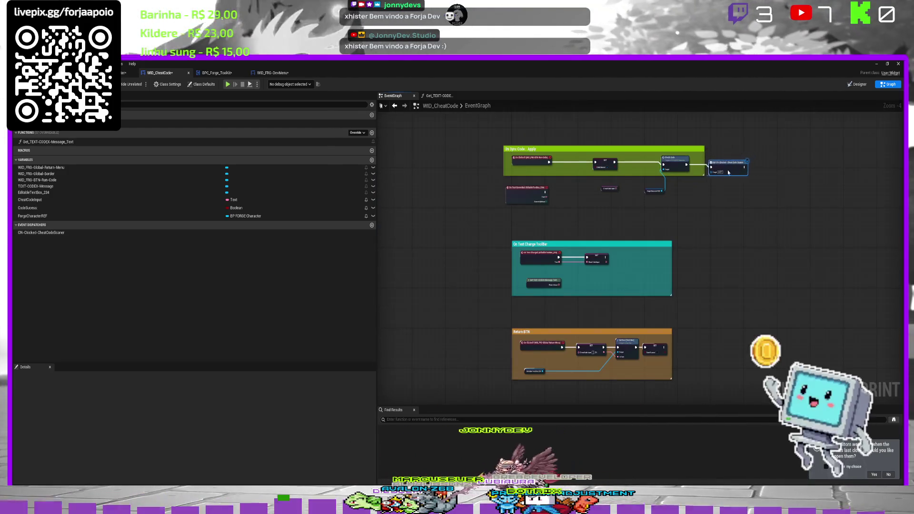
left_click_drag(678, 164, 622, 160)
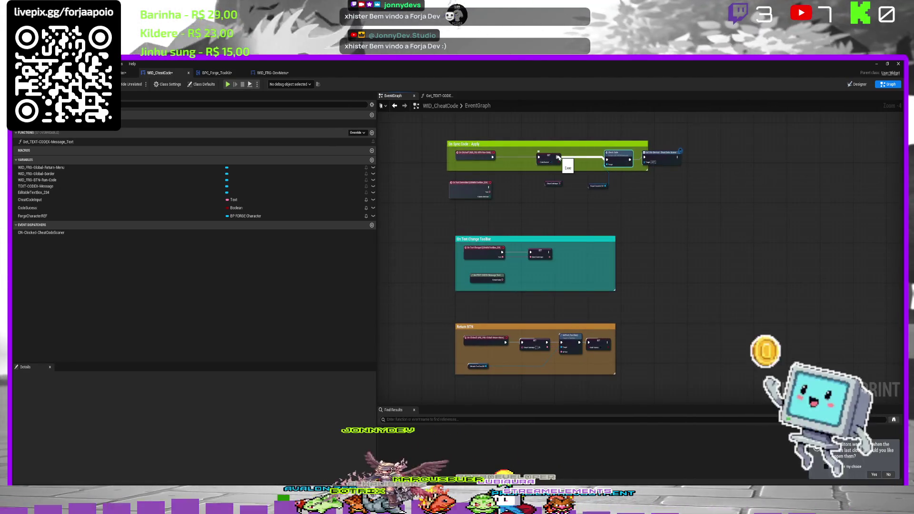
left_click_drag(585, 179, 554, 176)
mouse_move(567, 210)
left_mouse_down()
mouse_move(594, 113)
mouse_move(590, 307)
left_mouse_up()
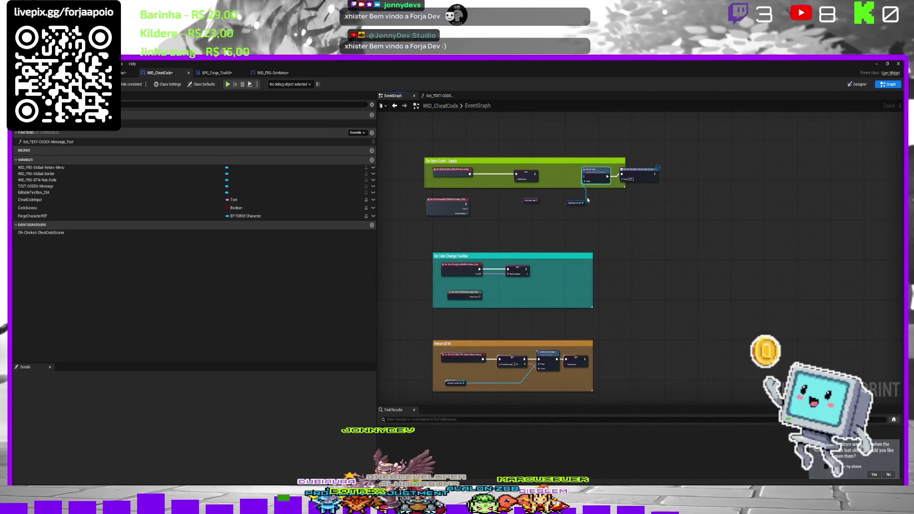
left_click_drag(623, 176, 631, 203)
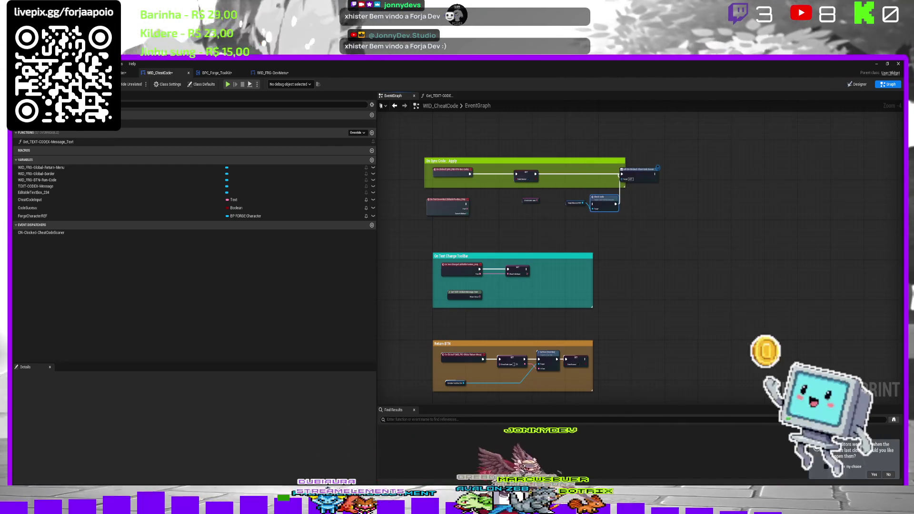
key("alt+p")
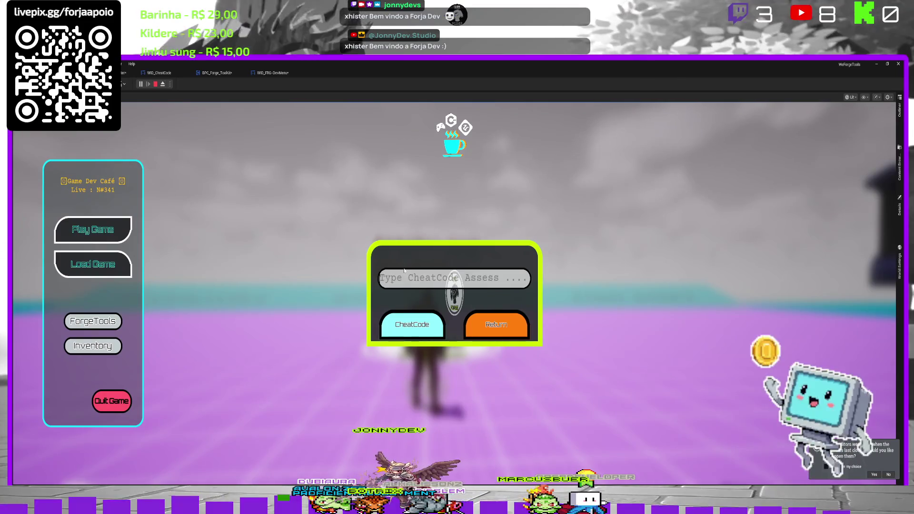
Clear the cheat field, submit Speed, then end play and return to the blueprint editor.
key("ctrl+v")
key("ctrl+a")
key("BackSpace")
type("S")
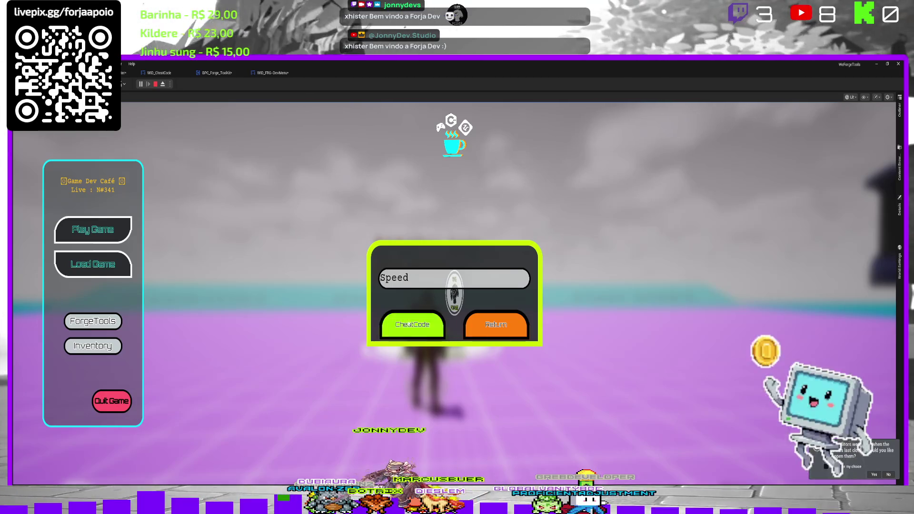
left_click(501, 328)
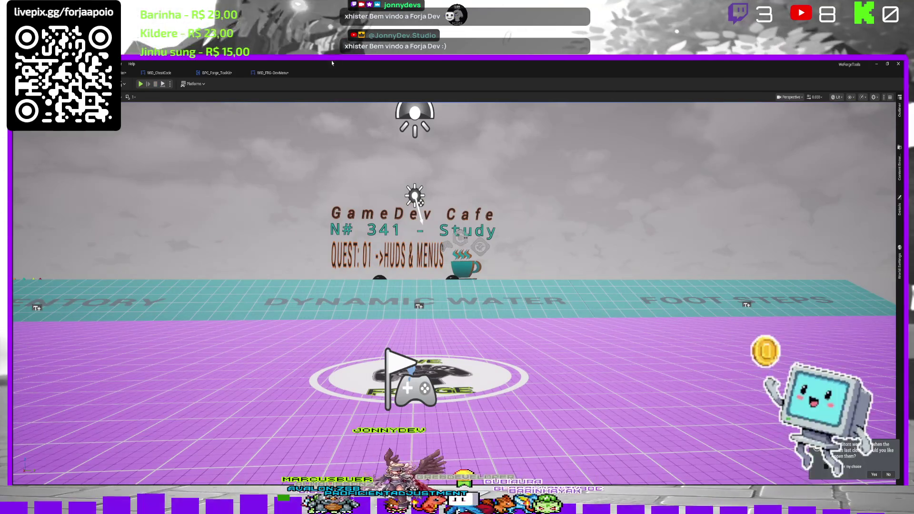
left_click(215, 72)
Pan through WID_FRG-DevMenu's cast, stored character reference, text comparison and Branch nodes.
left_click(272, 73)
scroll(613, 184, "up", 3)
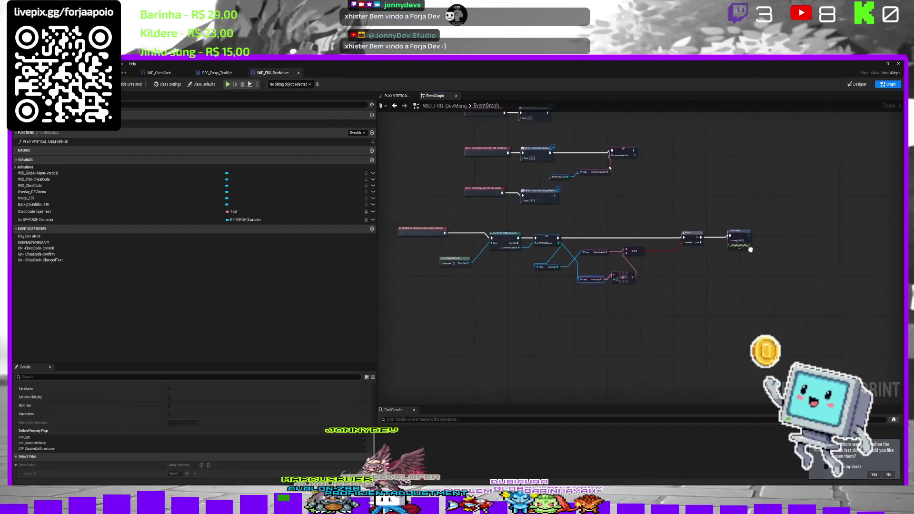
mouse_move(613, 184)
left_mouse_down()
mouse_move(582, 218)
mouse_move(598, 280)
mouse_move(575, 303)
mouse_move(580, 327)
mouse_move(610, 281)
mouse_move(606, 320)
mouse_move(584, 218)
mouse_move(587, 244)
mouse_move(570, 219)
left_mouse_up()
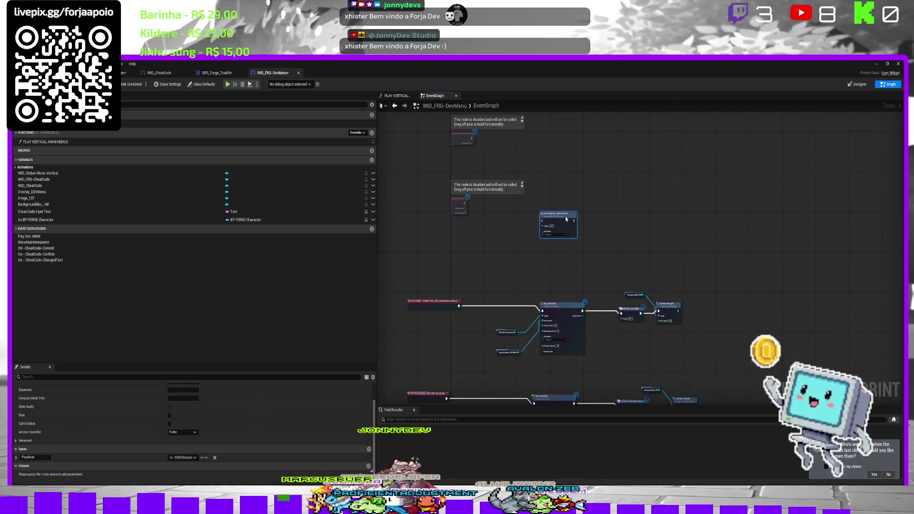
scroll(608, 233, "down", 10)
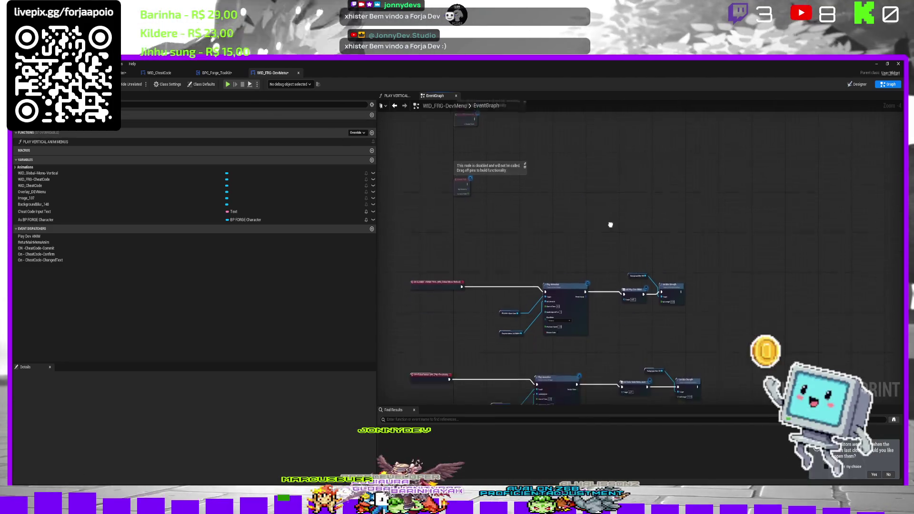
scroll(626, 254, "down", 2)
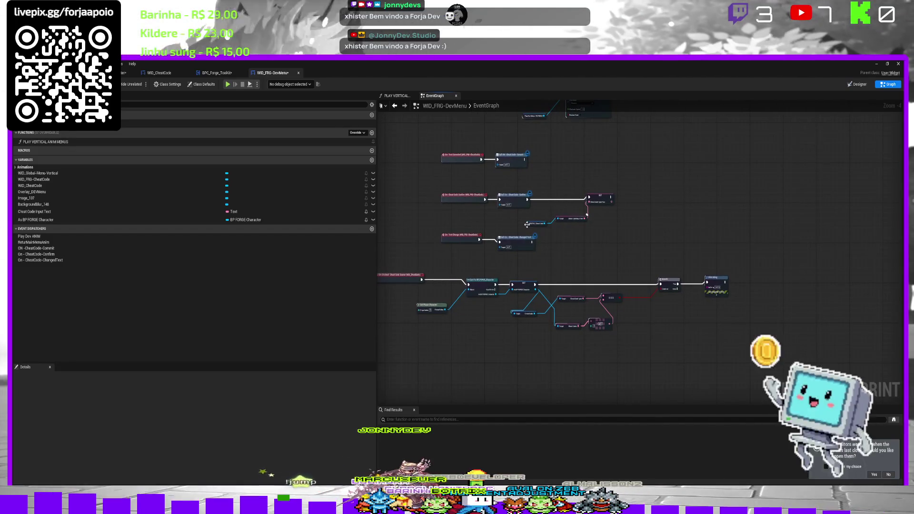
left_click_drag(585, 246, 624, 241)
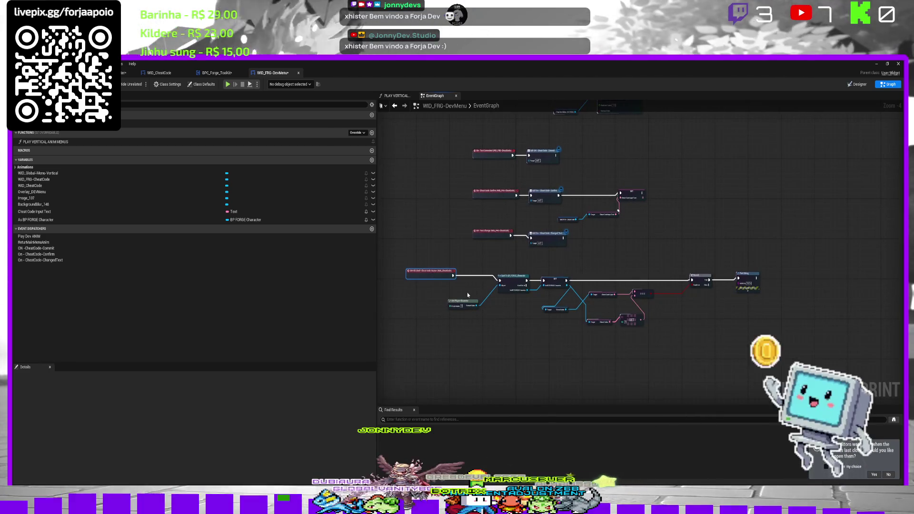
mouse_move(571, 259)
left_mouse_down()
mouse_move(562, 253)
mouse_move(601, 240)
left_mouse_up()
left_click_drag(537, 320, 543, 317)
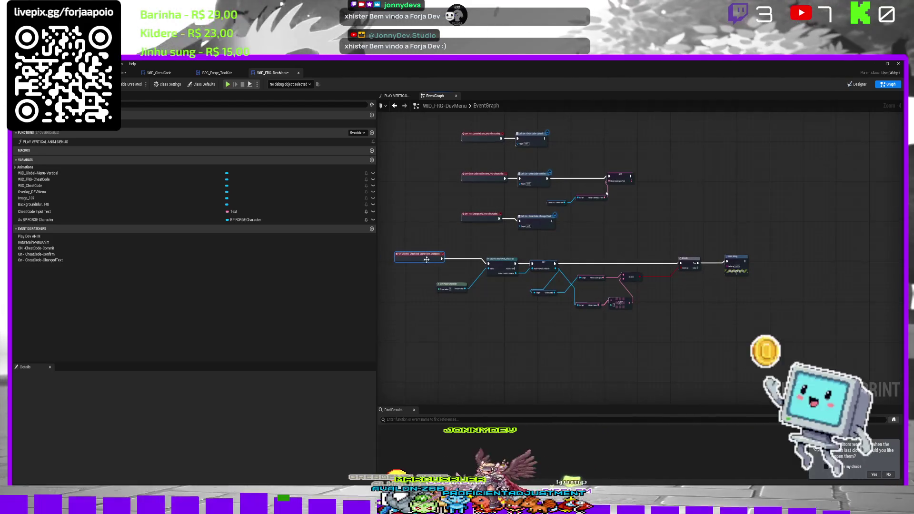